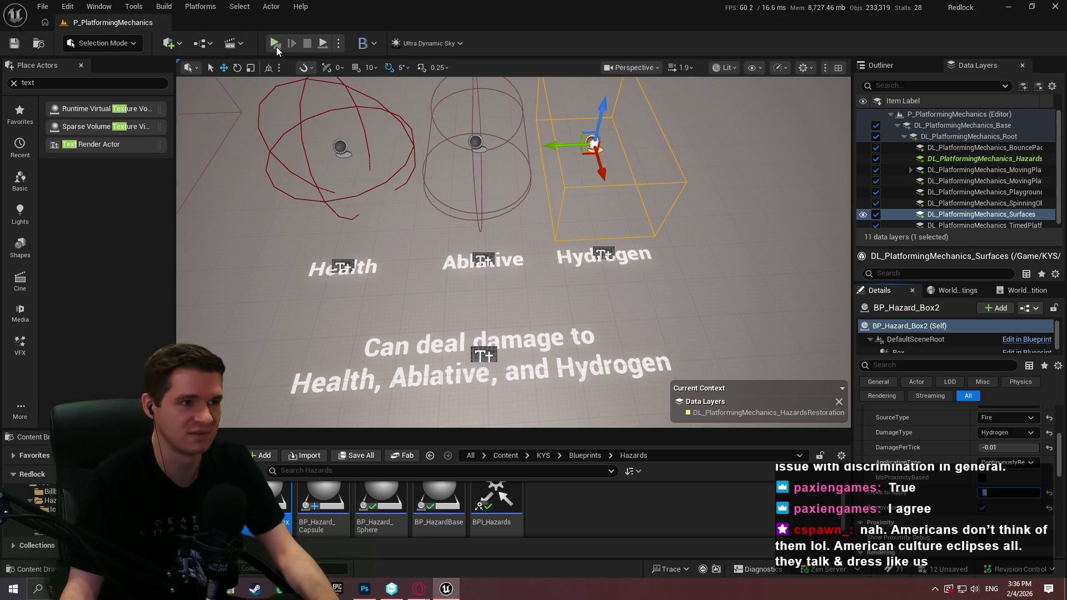
Start a standalone play test and teleport to the Hazards & Restoration Stations checkpoint
{"action": "left_click", "coordinate": [275, 44]}
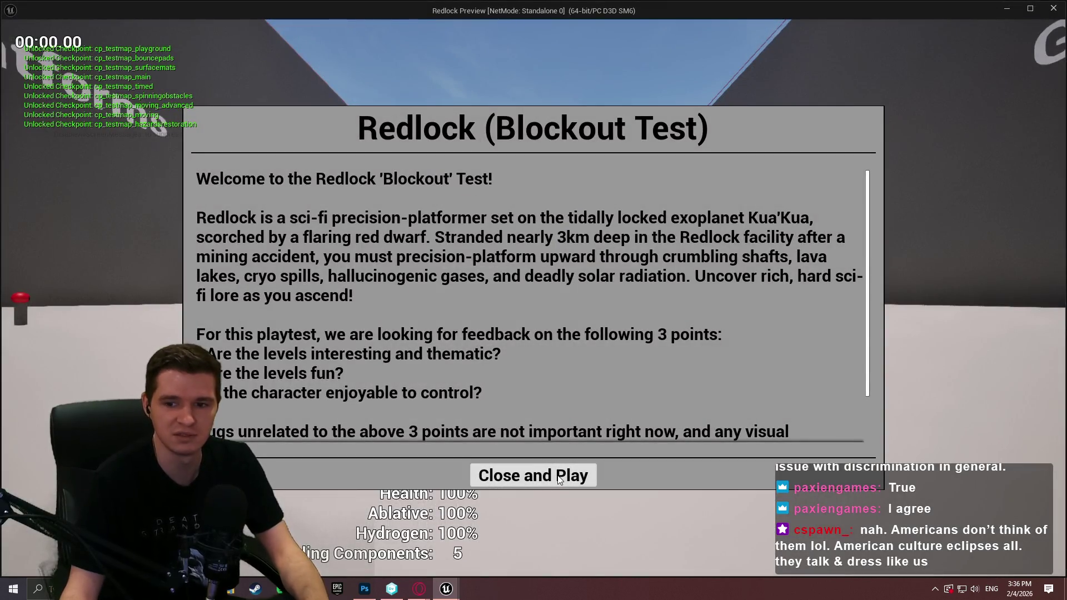
{"action": "left_click", "coordinate": [559, 479]}
{"action": "key", "text": "w"}
{"action": "key", "text": "w"}
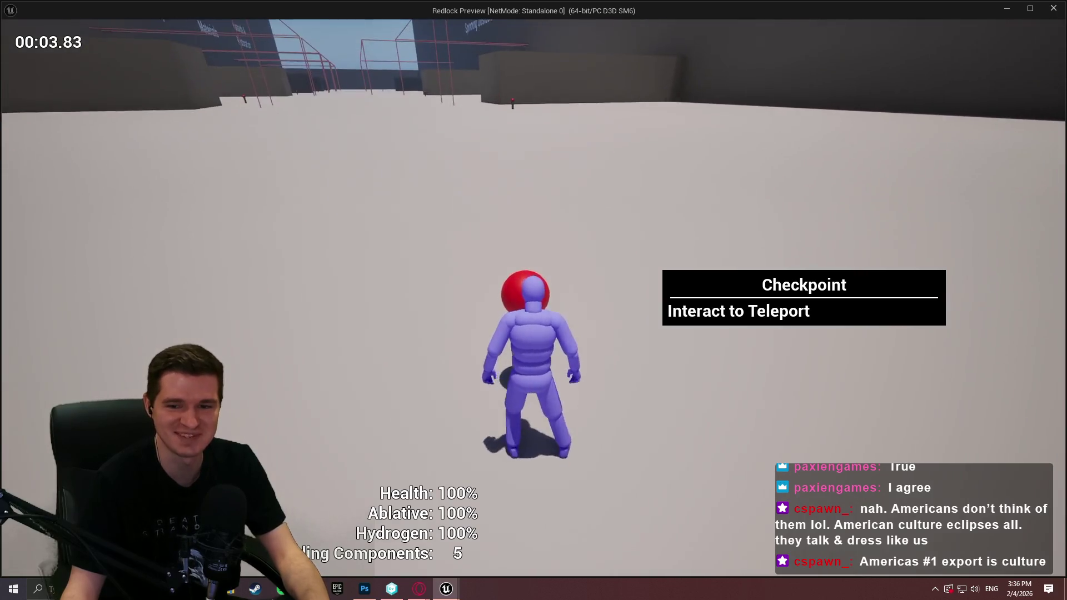
{"action": "key", "text": "e"}
{"action": "mouse_move", "coordinate": [850, 148]}
{"action": "left_mouse_down"}
{"action": "mouse_move", "coordinate": [879, 429]}
{"action": "mouse_move", "coordinate": [856, 251]}
{"action": "mouse_move", "coordinate": [859, 162]}
{"action": "mouse_move", "coordinate": [869, 277]}
{"action": "mouse_move", "coordinate": [859, 315]}
{"action": "left_mouse_up"}
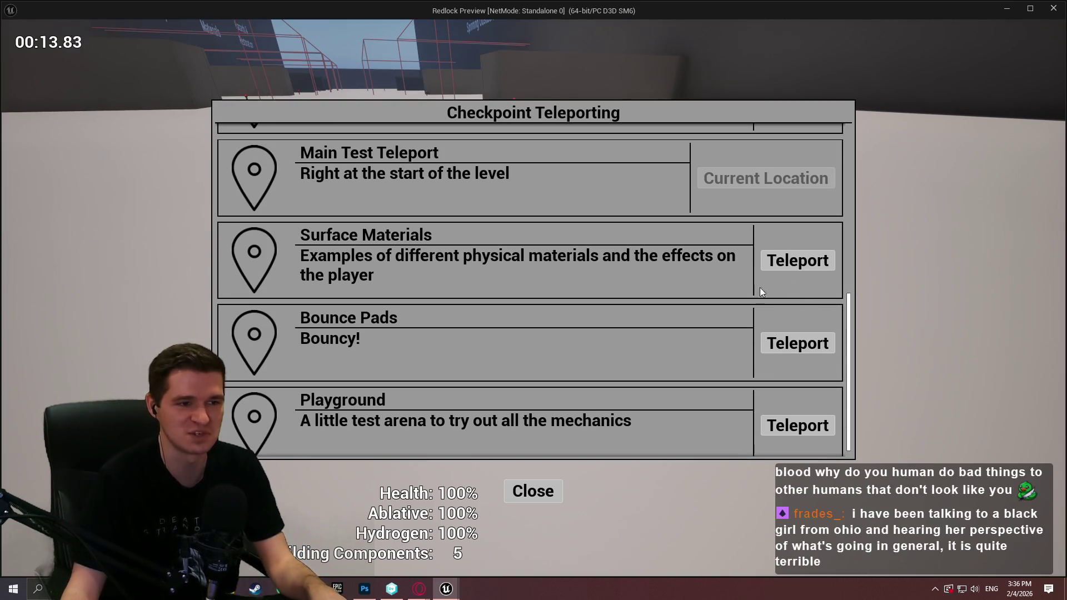
{"action": "scroll", "coordinate": [744, 361], "scroll_direction": "down", "scroll_amount": 1}
{"action": "scroll", "coordinate": [719, 354], "scroll_direction": "up", "scroll_amount": 2}
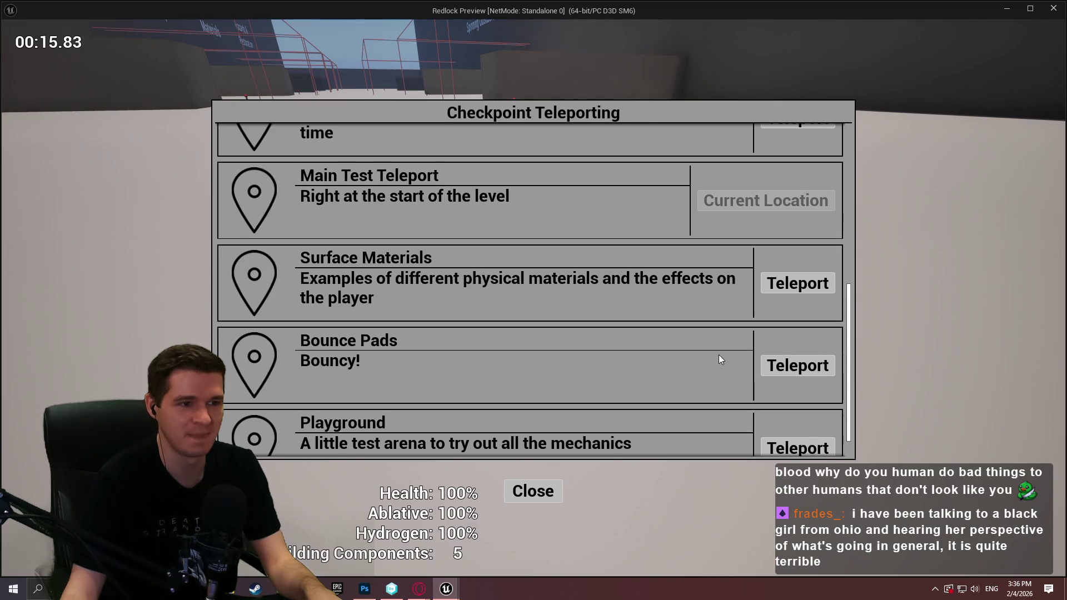
{"action": "scroll", "coordinate": [718, 355], "scroll_direction": "up", "scroll_amount": 1}
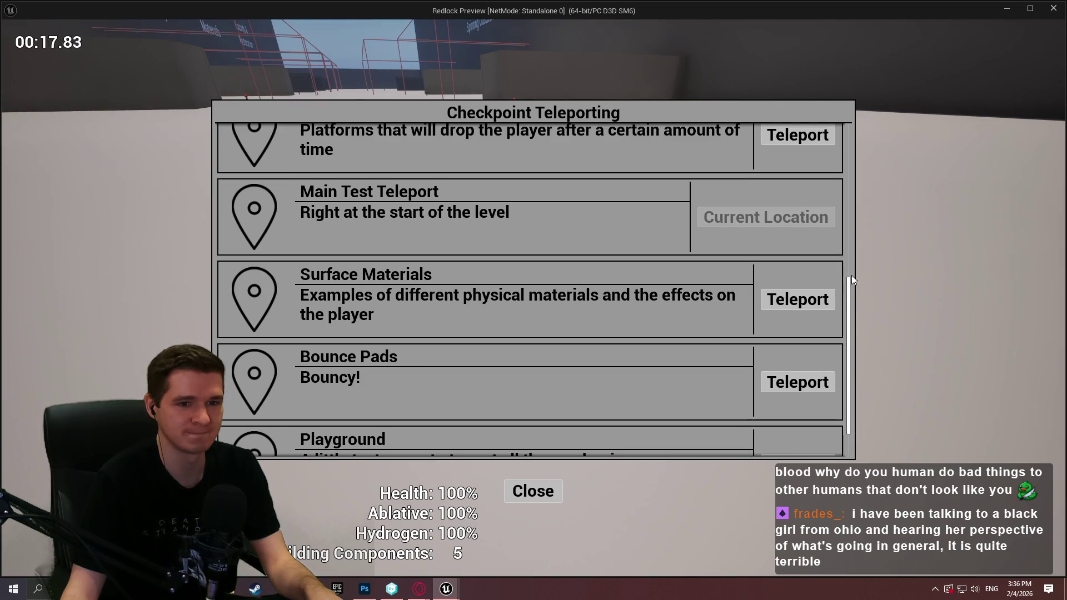
{"action": "left_click_drag", "start_coordinate": [849, 285], "coordinate": [854, 120]}
{"action": "left_click", "coordinate": [798, 165]}
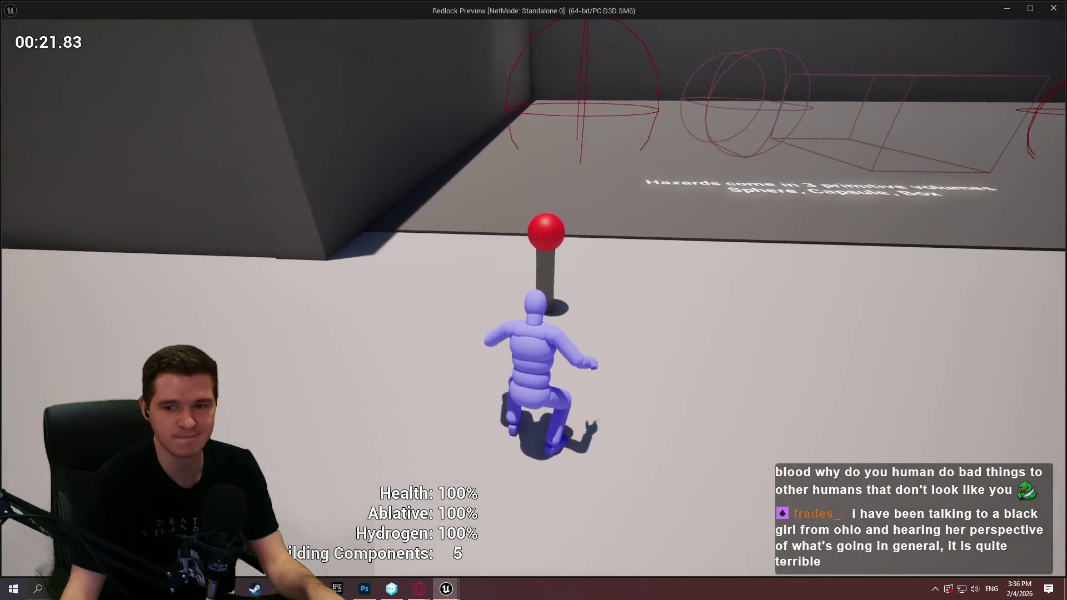
Run through the Health, Ablative and Hydrogen hazard volumes, then exit the play test
{"action": "key", "text": "w"}
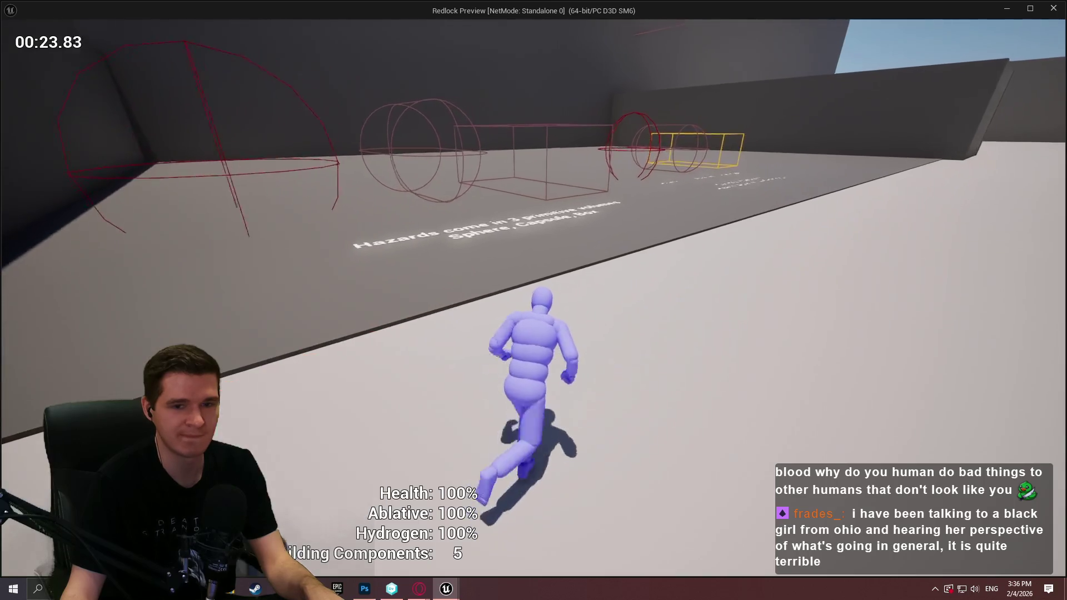
{"action": "key", "text": "w"}
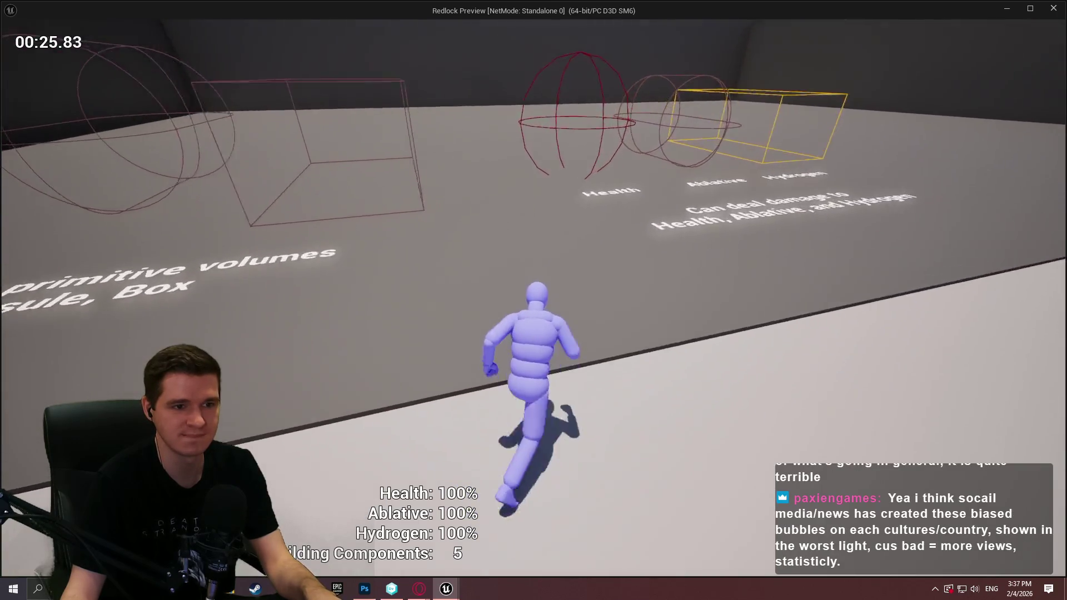
{"action": "key", "text": "w"}
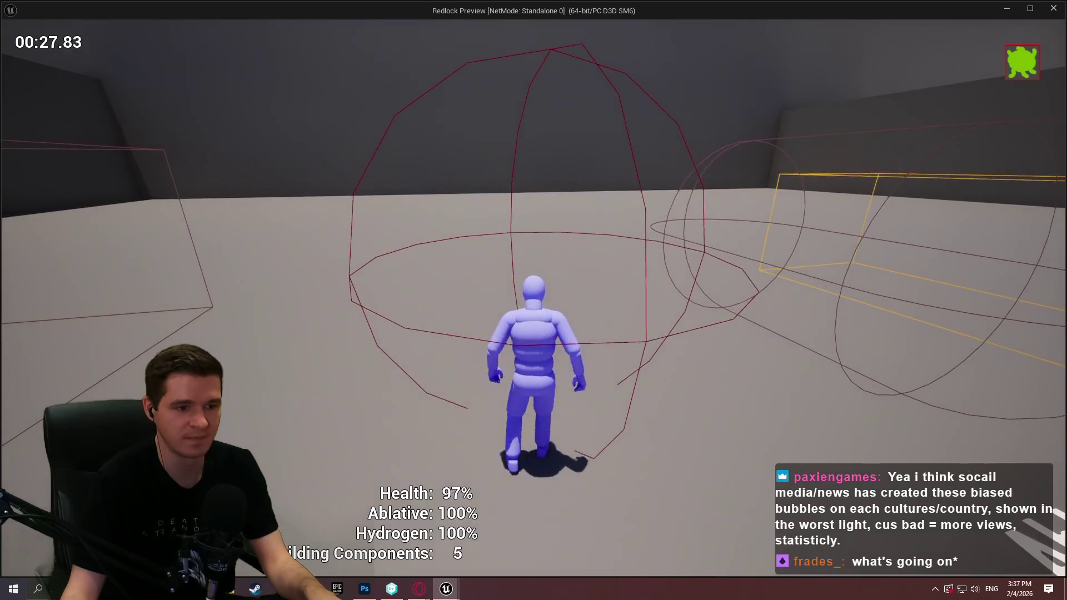
{"action": "key", "text": "w"}
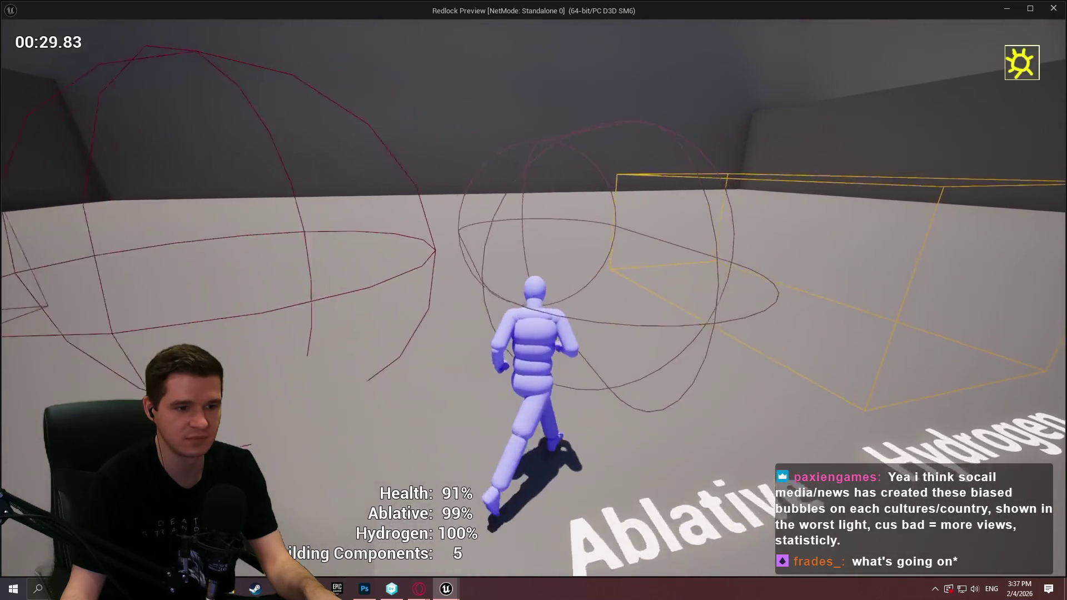
{"action": "key", "text": "w"}
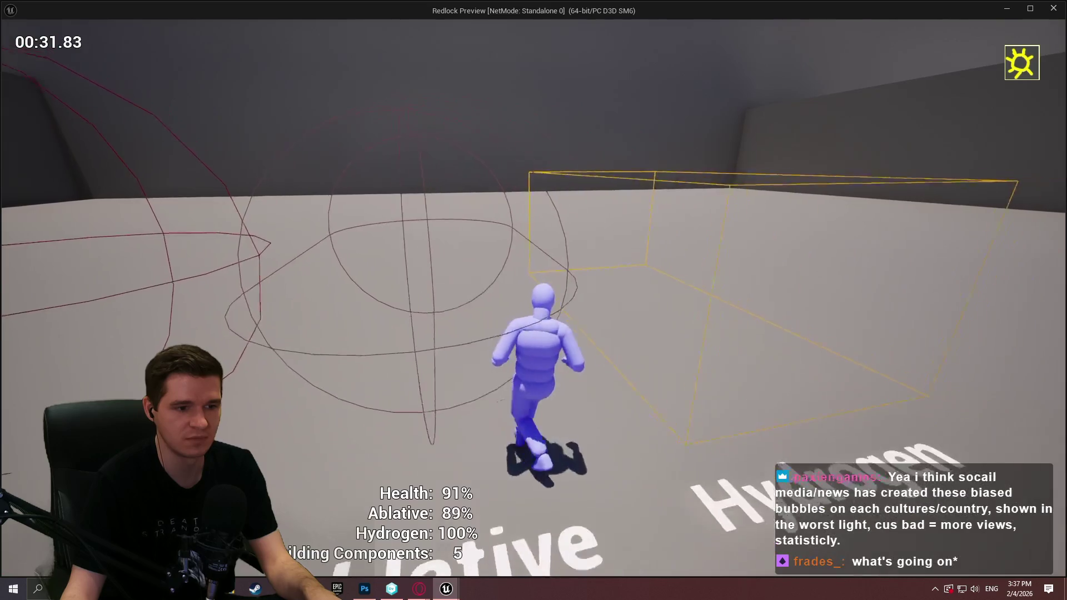
{"action": "key", "text": "w"}
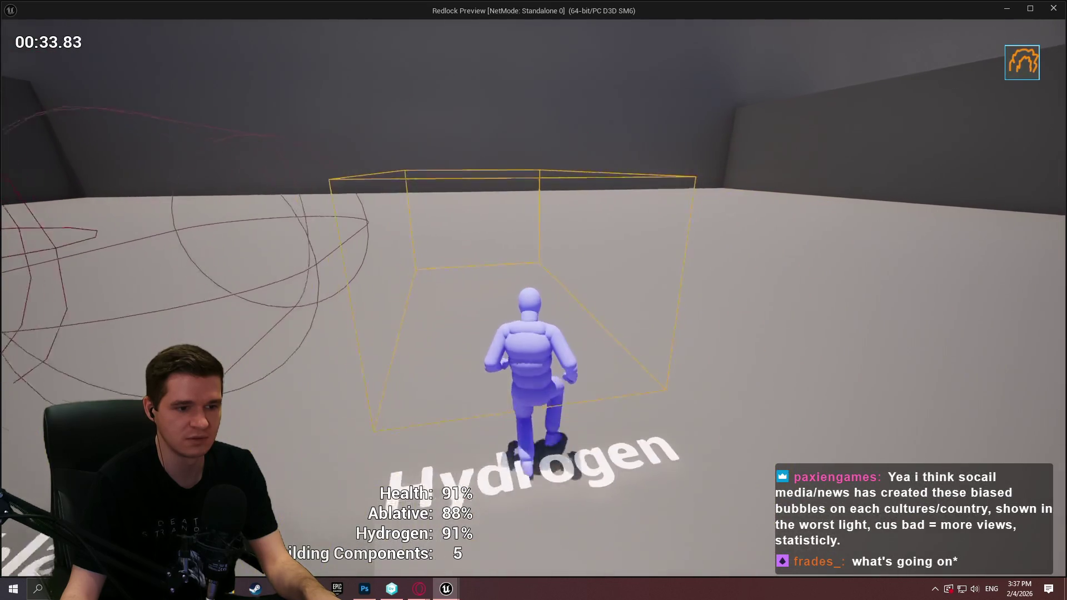
{"action": "key", "text": "w"}
{"action": "key", "text": "w"}
{"action": "key", "text": "w"}
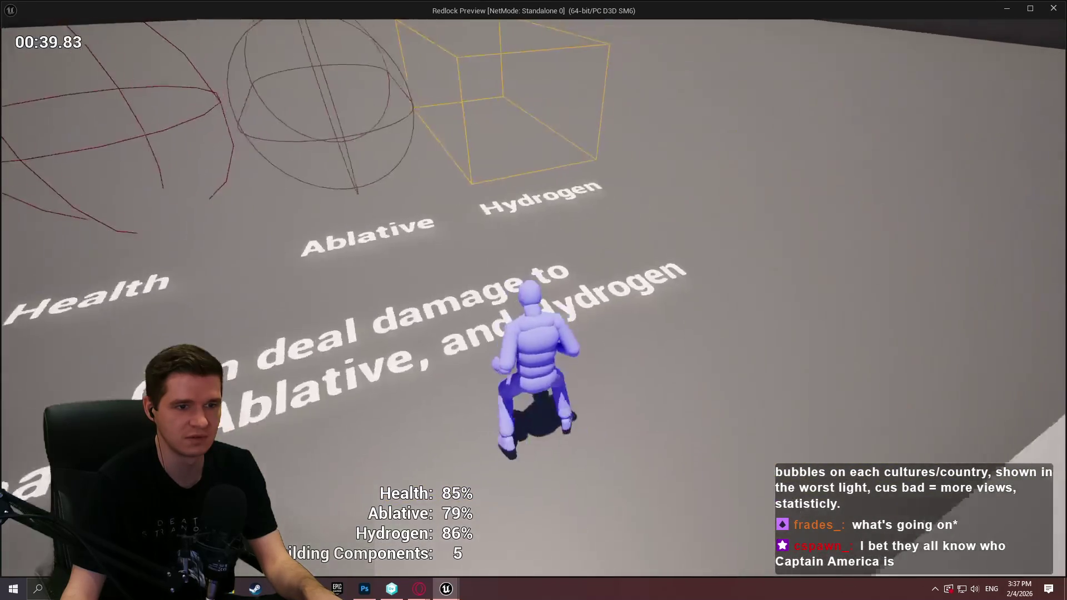
{"action": "key", "text": "Escape"}
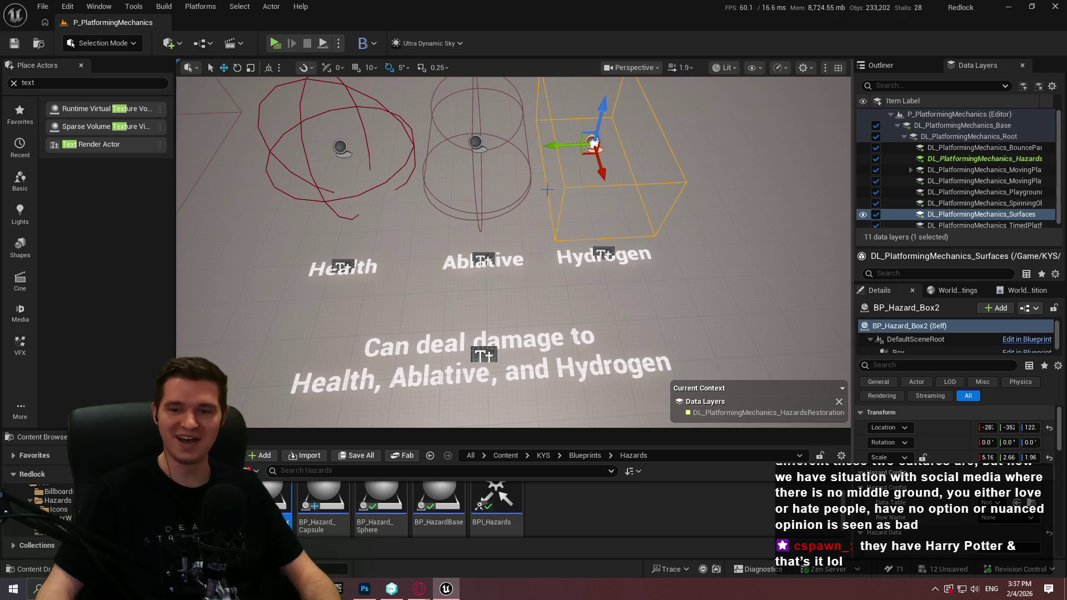
Enlarge the level viewport by narrowing the right and left side panels
{"action": "mouse_move", "coordinate": [610, 216]}
{"action": "left_mouse_down"}
{"action": "mouse_move", "coordinate": [628, 200]}
{"action": "mouse_move", "coordinate": [619, 183]}
{"action": "mouse_move", "coordinate": [611, 217]}
{"action": "mouse_move", "coordinate": [603, 189]}
{"action": "left_mouse_up"}
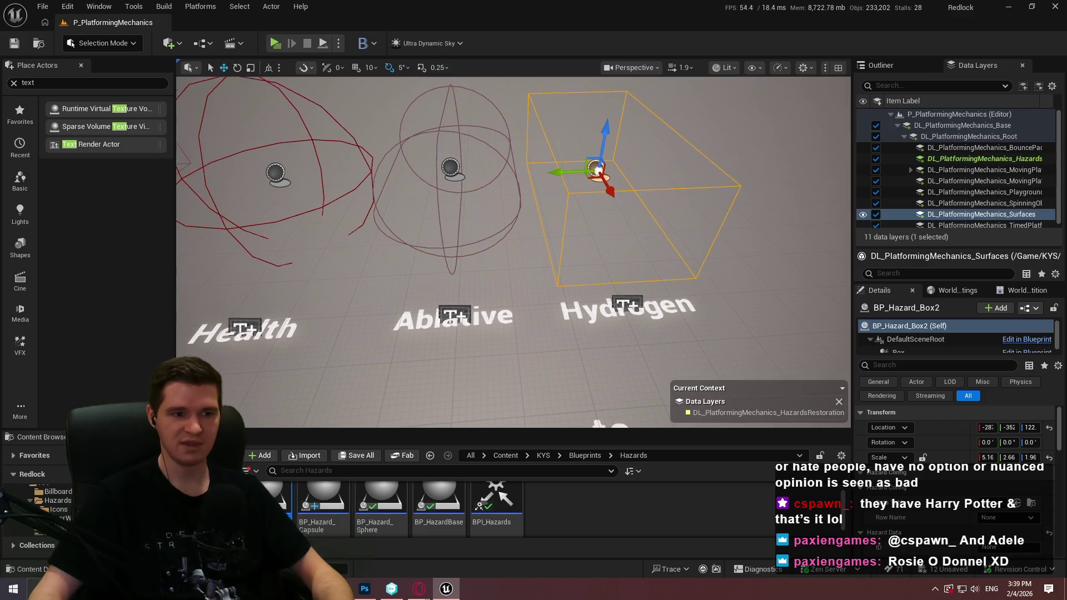
{"action": "scroll", "coordinate": [513, 253], "scroll_direction": "down", "scroll_amount": 5}
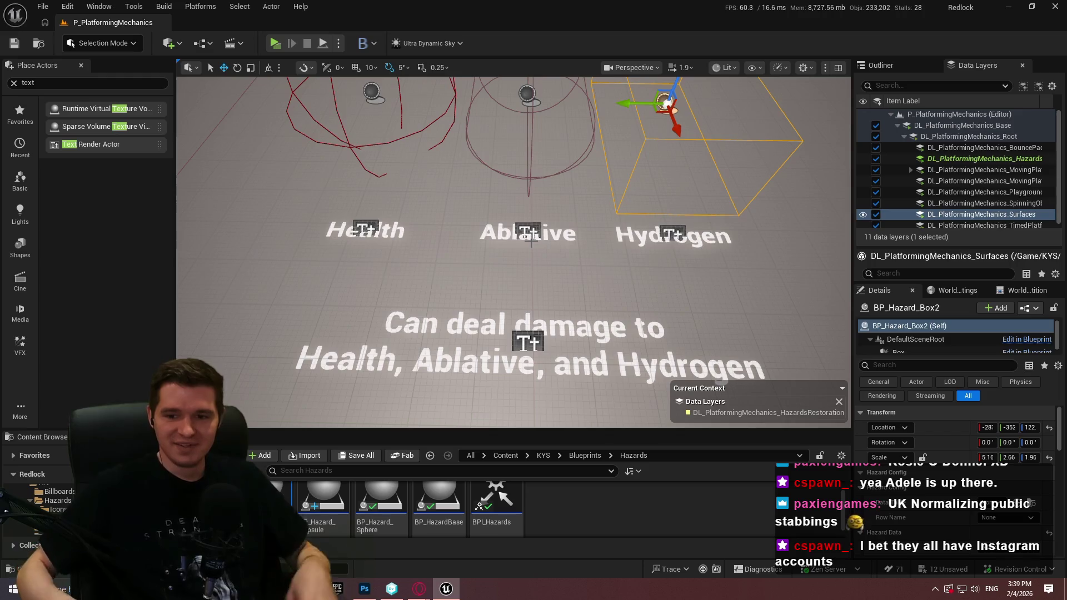
{"action": "left_click_drag", "start_coordinate": [531, 242], "coordinate": [676, 265]}
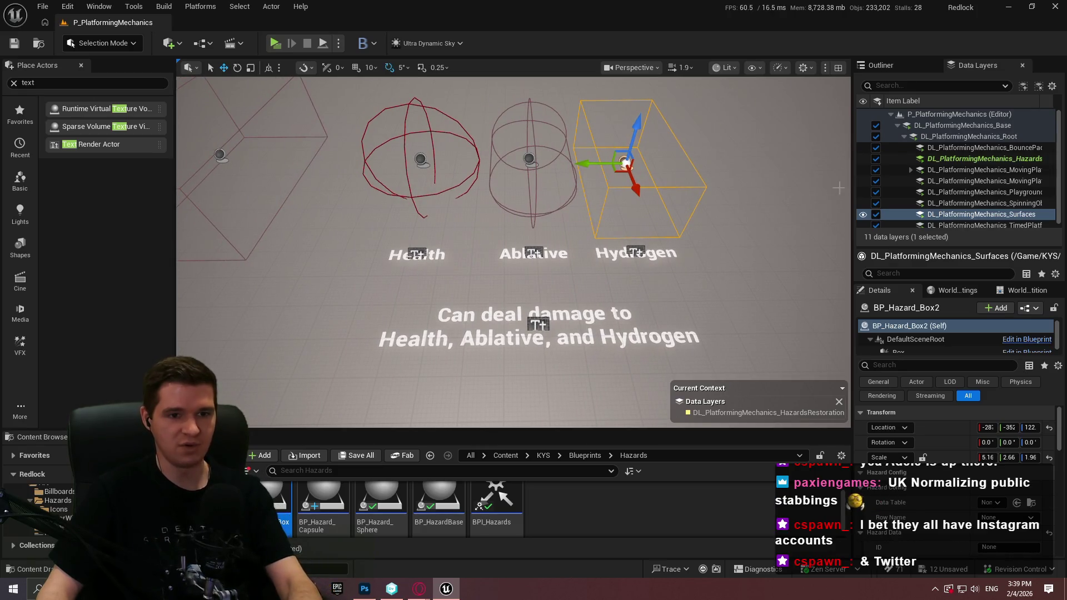
{"action": "left_click_drag", "start_coordinate": [852, 176], "coordinate": [866, 176]}
{"action": "left_click_drag", "start_coordinate": [178, 140], "coordinate": [150, 144]}
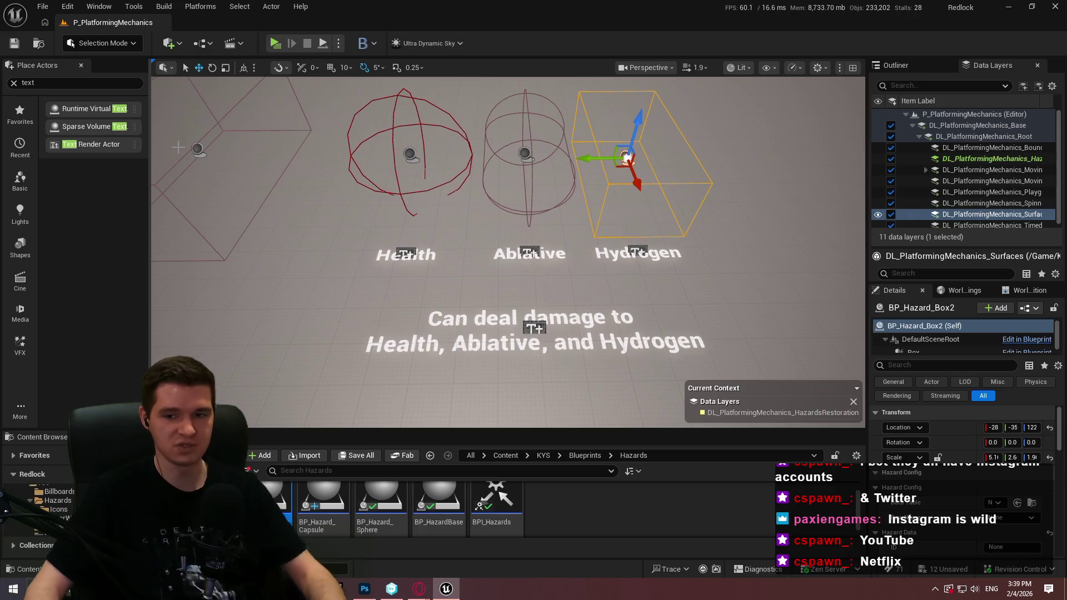
Move the view along the hazard row to bring the primitive-volumes label into view
{"action": "scroll", "coordinate": [181, 156], "scroll_direction": "down", "scroll_amount": 3}
{"action": "left_click_drag", "start_coordinate": [181, 156], "coordinate": [155, 137]}
{"action": "key", "text": "d"}
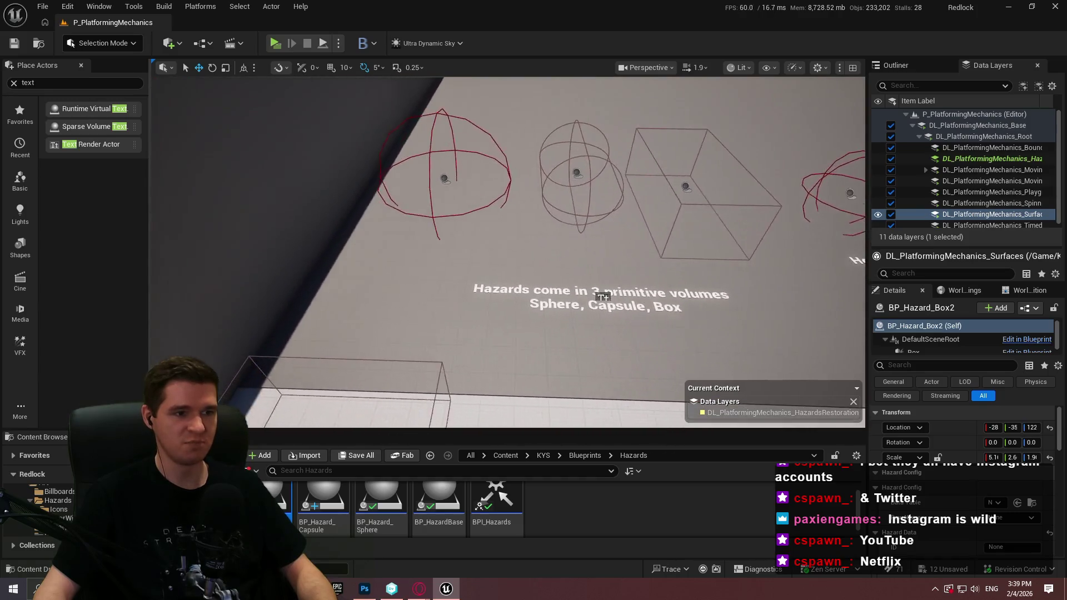
{"action": "key", "text": "w"}
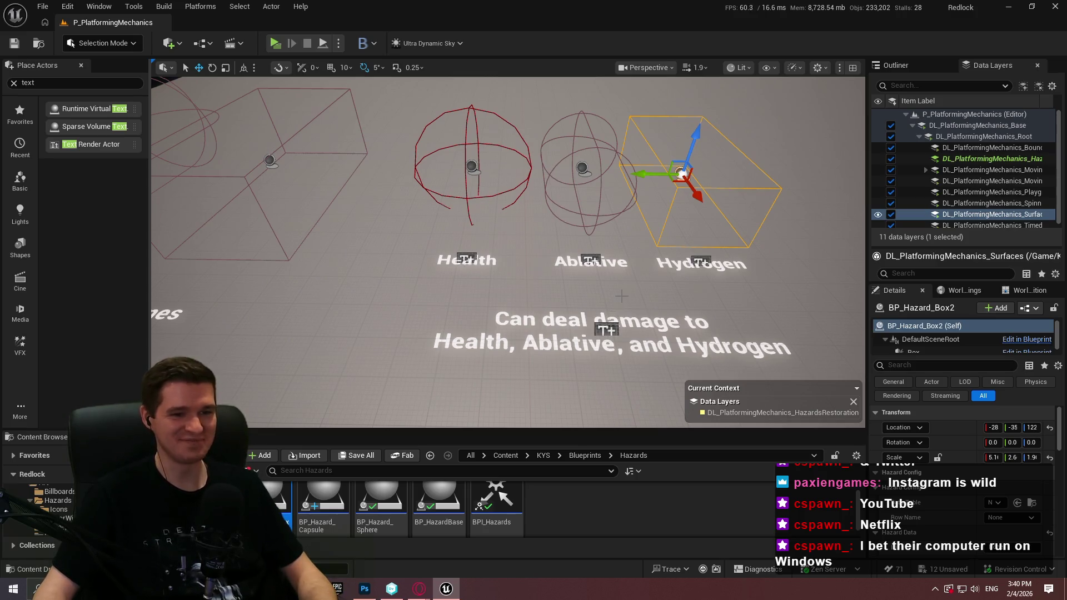
Select the damage description text and move the view toward the primitive-volumes caption
{"action": "key", "text": "d"}
{"action": "key", "text": "s"}
{"action": "left_click", "coordinate": [447, 299]}
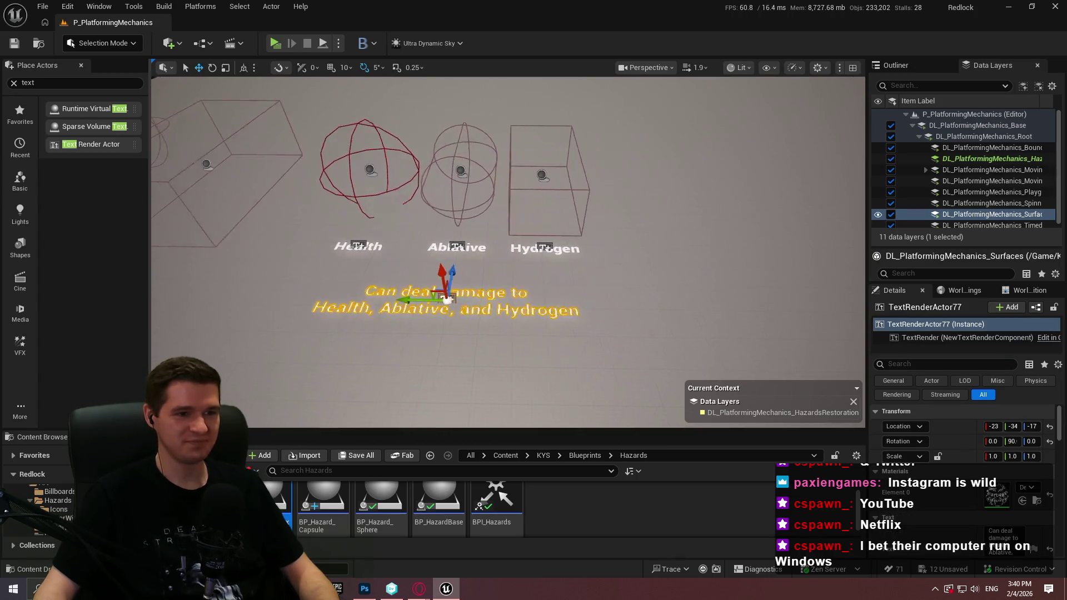
{"action": "key", "text": "s"}
{"action": "key", "text": "a"}
{"action": "key", "text": "w"}
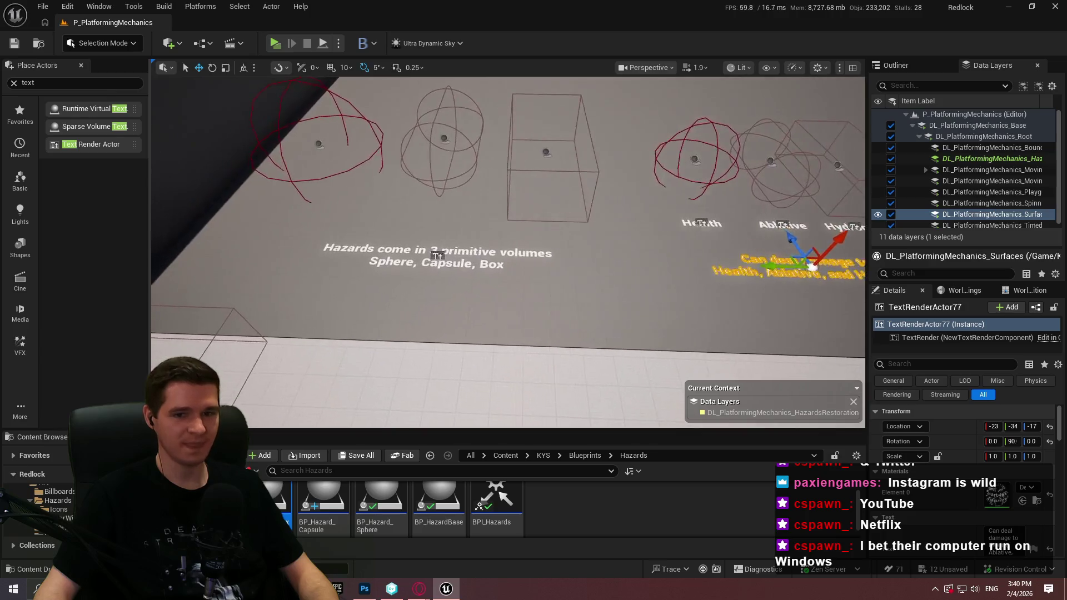
{"action": "key", "text": "a"}
{"action": "key", "text": "w"}
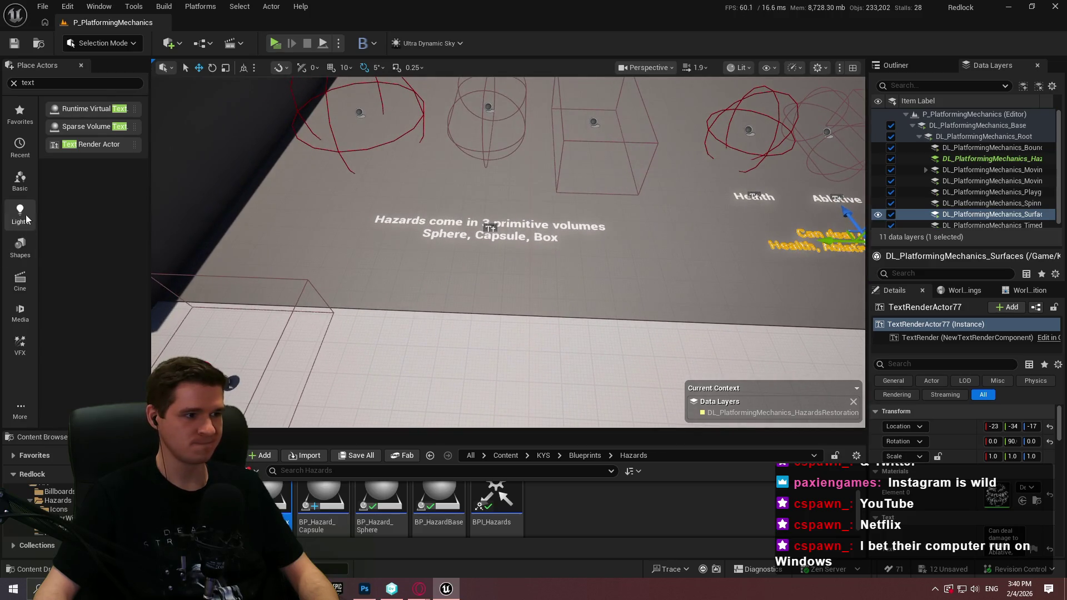
Drag a Cube from the Shapes category onto the floor below the primitive-volumes text
{"action": "left_click", "coordinate": [27, 246]}
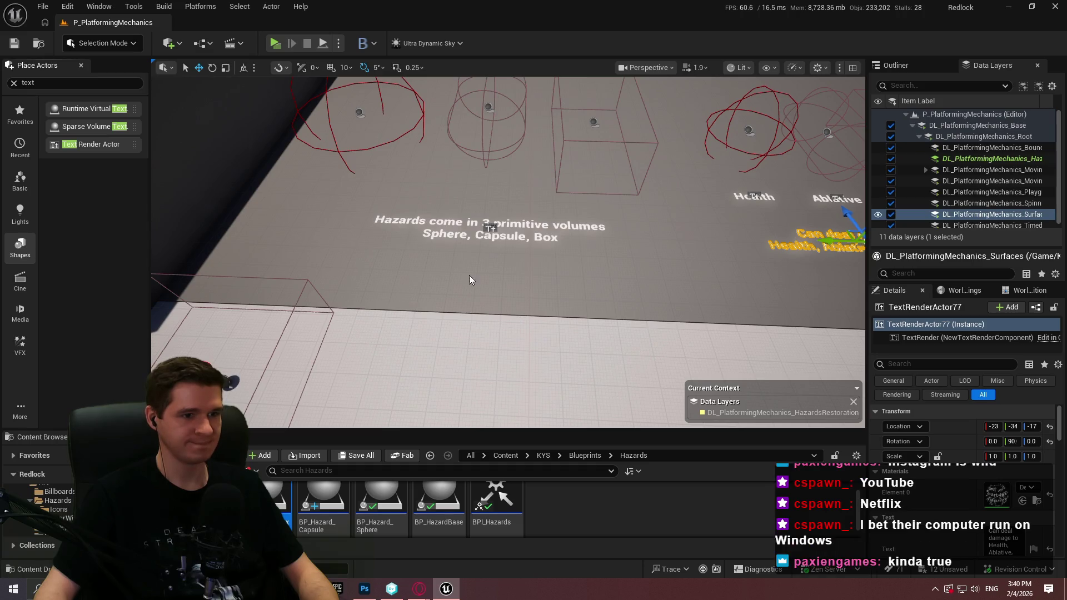
{"action": "left_click", "coordinate": [20, 246]}
{"action": "mouse_move", "coordinate": [70, 121]}
{"action": "left_mouse_down"}
{"action": "mouse_move", "coordinate": [466, 253]}
{"action": "mouse_move", "coordinate": [376, 242]}
{"action": "mouse_move", "coordinate": [427, 255]}
{"action": "left_mouse_up"}
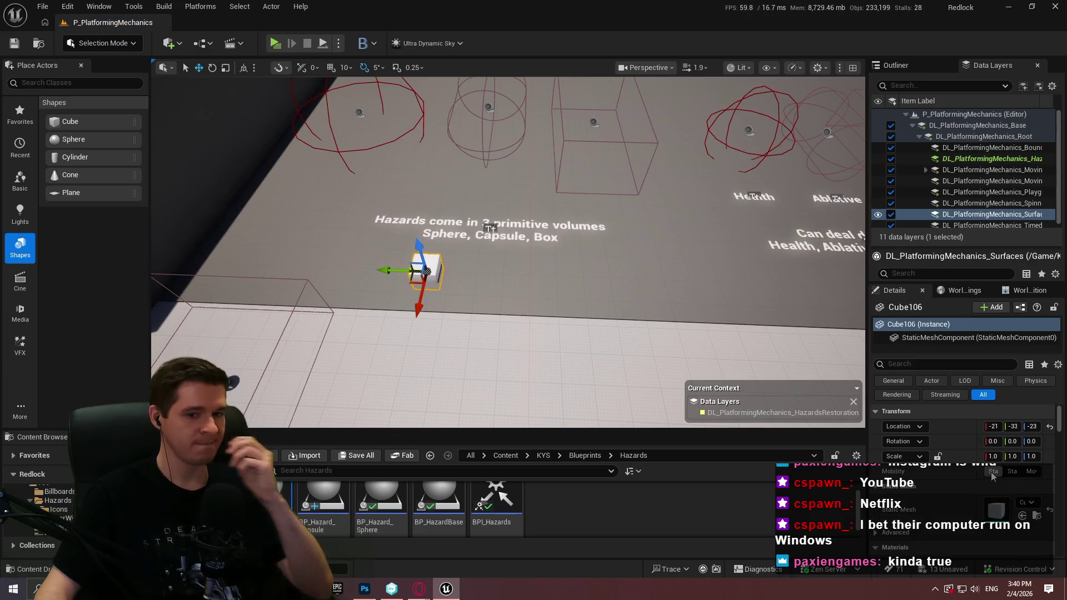
Apply the MI_ProtoOrange material to the new cube
{"action": "scroll", "coordinate": [945, 477], "scroll_direction": "down", "scroll_amount": 3}
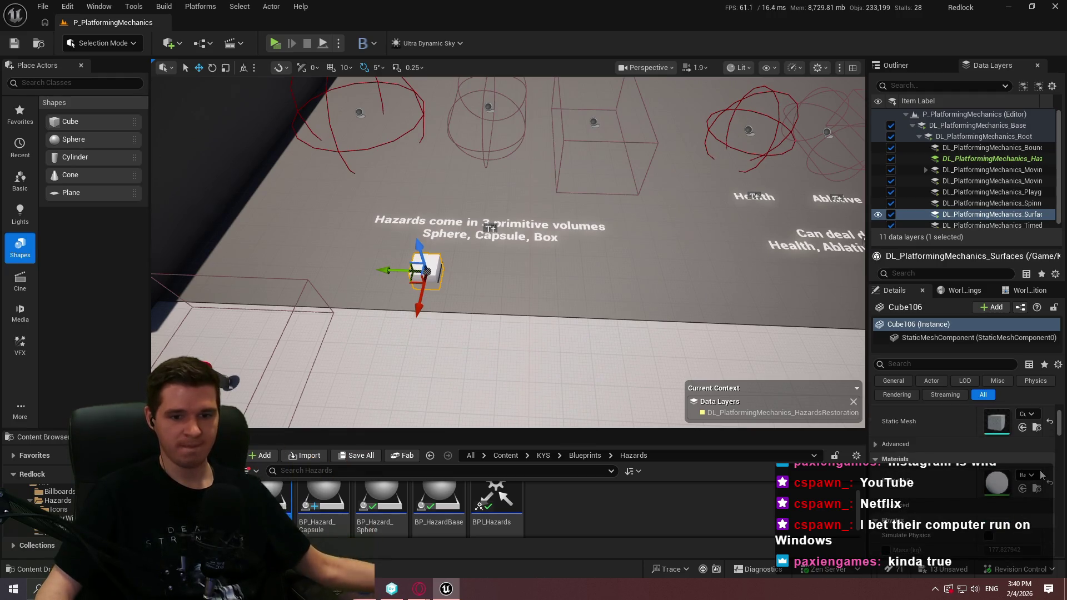
{"action": "left_click", "coordinate": [1021, 477]}
{"action": "type", "text": "orange"}
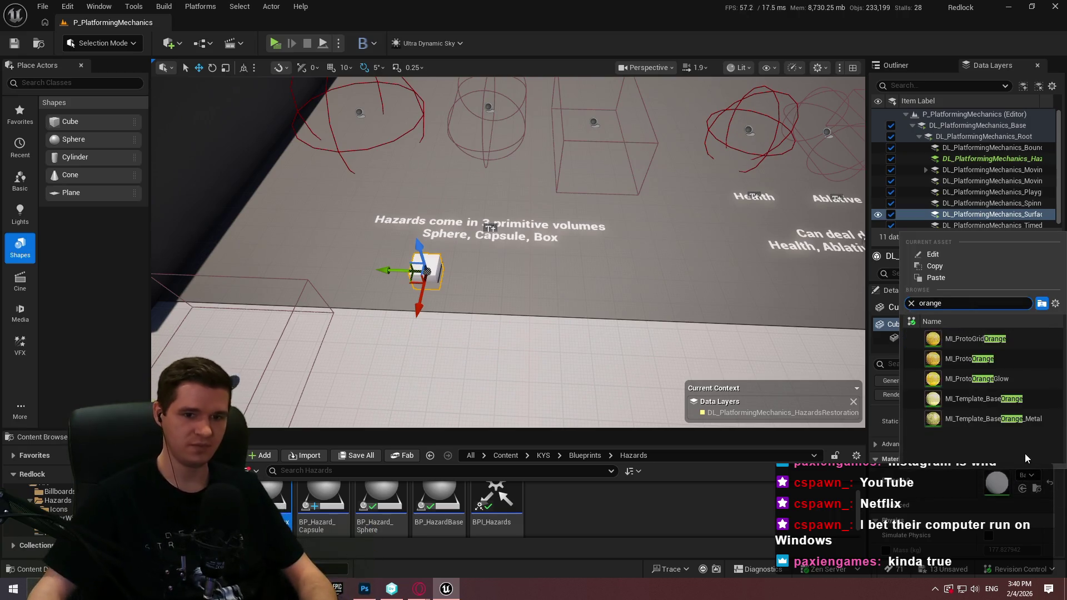
{"action": "left_click", "coordinate": [986, 359]}
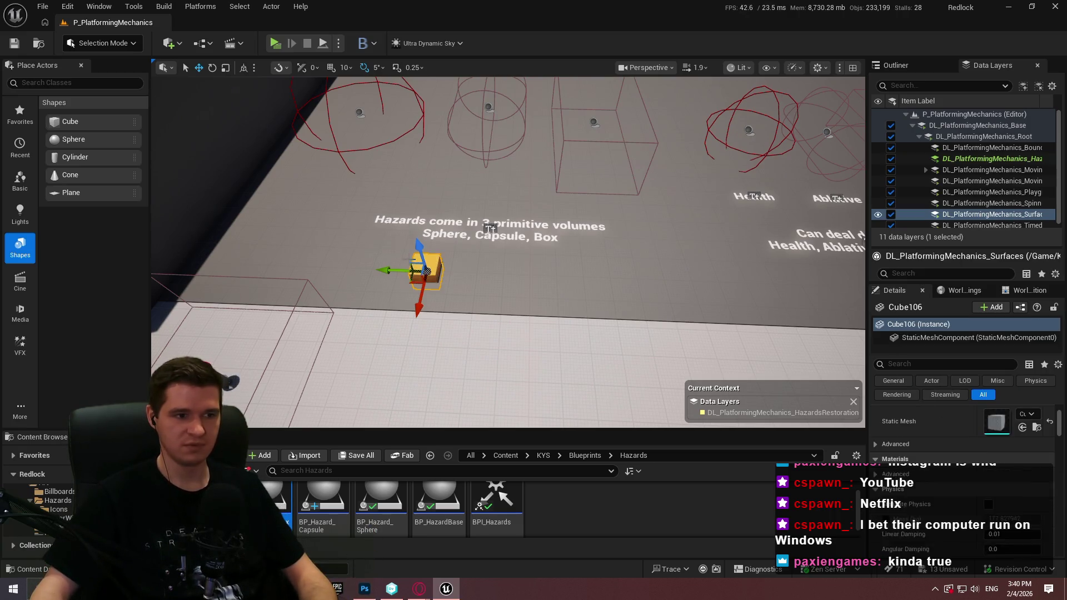
{"action": "left_click_drag", "start_coordinate": [367, 261], "coordinate": [386, 232]}
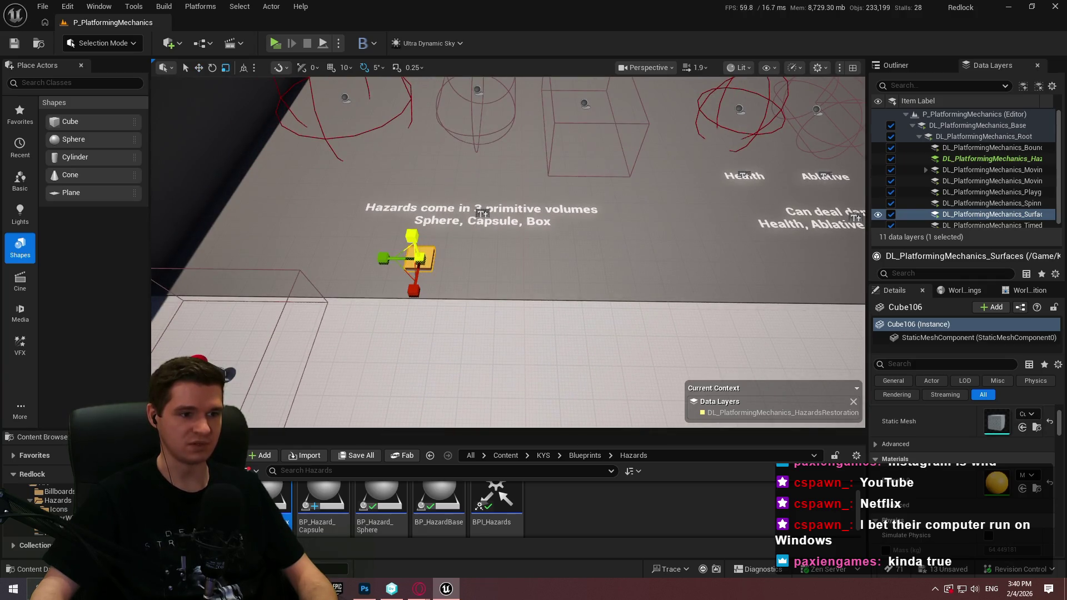
{"action": "mouse_move", "coordinate": [416, 258]}
{"action": "left_mouse_down"}
{"action": "mouse_move", "coordinate": [424, 195]}
{"action": "mouse_move", "coordinate": [425, 219]}
{"action": "left_mouse_up"}
{"action": "key", "text": "w"}
{"action": "left_click_drag", "start_coordinate": [509, 230], "coordinate": [502, 265]}
Stretch the cube into a long flat plank and shorten a rotated copy into an arrowhead piece
{"action": "key", "text": "r"}
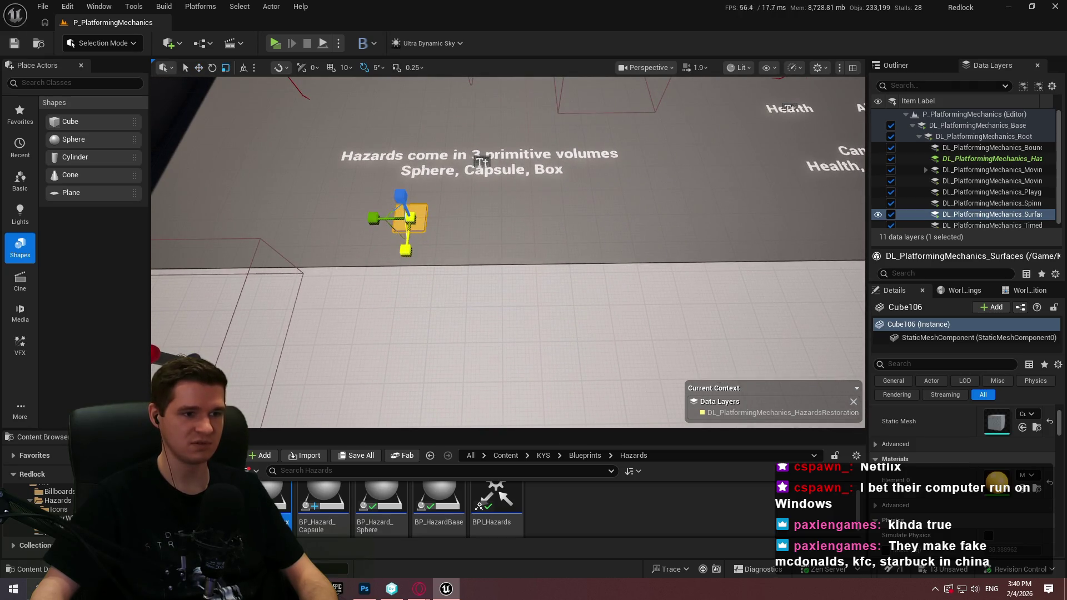
{"action": "mouse_move", "coordinate": [380, 217]}
{"action": "left_mouse_down"}
{"action": "mouse_move", "coordinate": [412, 236]}
{"action": "mouse_move", "coordinate": [547, 239]}
{"action": "mouse_move", "coordinate": [563, 250]}
{"action": "mouse_move", "coordinate": [538, 283]}
{"action": "left_mouse_up"}
{"action": "key", "text": "w"}
{"action": "key", "text": "e"}
{"action": "key", "text": "r"}
{"action": "mouse_move", "coordinate": [528, 209]}
{"action": "left_mouse_down"}
{"action": "mouse_move", "coordinate": [514, 214]}
{"action": "mouse_move", "coordinate": [578, 214]}
{"action": "left_mouse_up"}
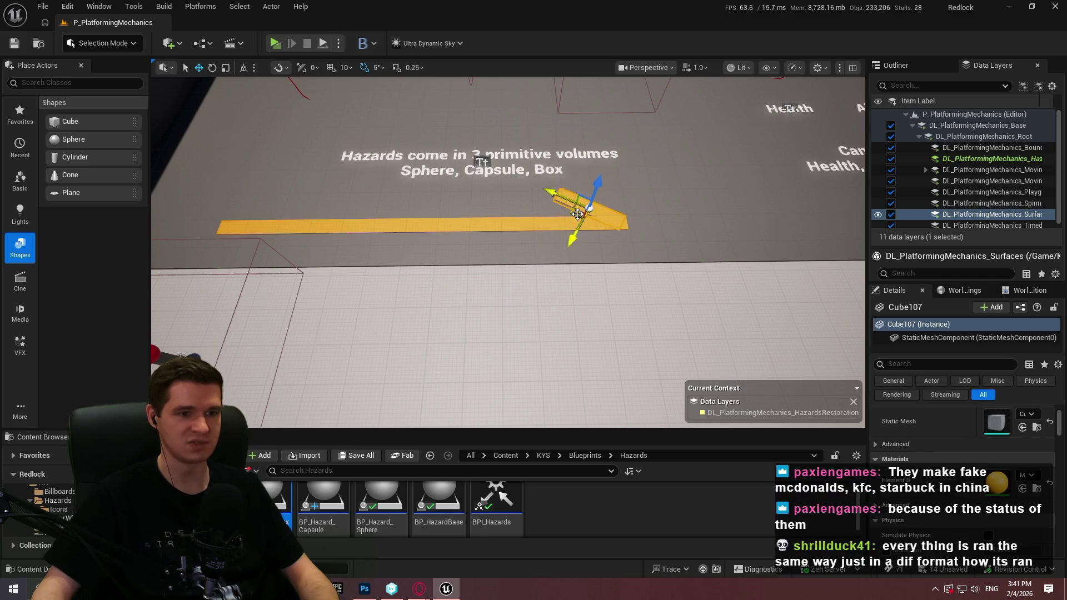
Duplicate the arrowhead piece at the opposite angle and delete the spare plank
{"action": "key", "text": "e"}
{"action": "mouse_move", "coordinate": [605, 267]}
{"action": "left_mouse_down"}
{"action": "mouse_move", "coordinate": [573, 274]}
{"action": "mouse_move", "coordinate": [647, 252]}
{"action": "mouse_move", "coordinate": [626, 266]}
{"action": "mouse_move", "coordinate": [593, 257]}
{"action": "left_mouse_up"}
{"action": "key", "text": "w"}
{"action": "key", "text": "Delete"}
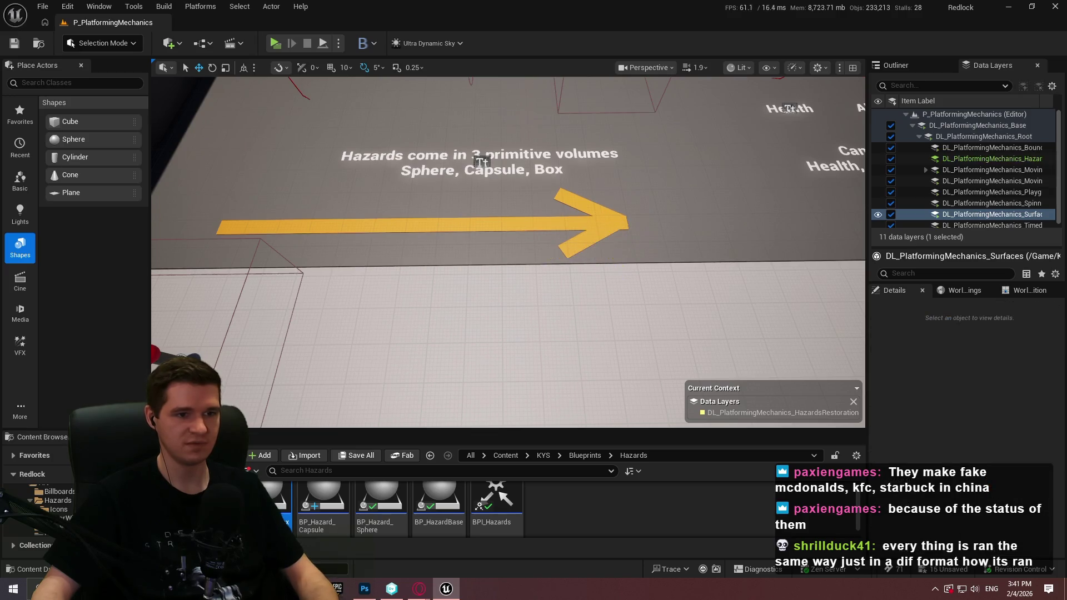
{"action": "scroll", "coordinate": [701, 217], "scroll_direction": "down", "scroll_amount": 3}
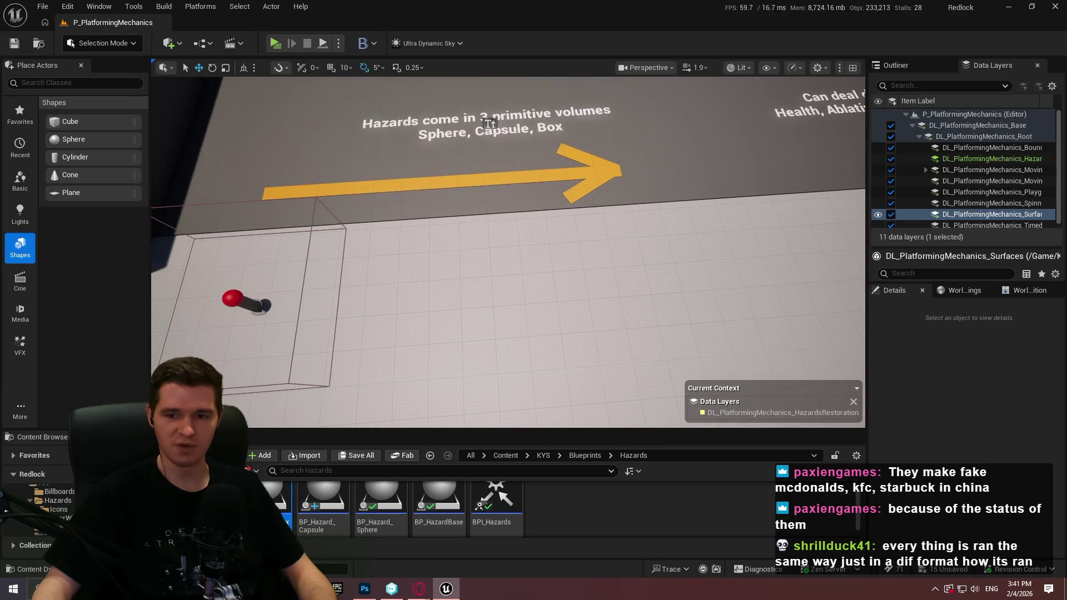
{"action": "left_click", "coordinate": [577, 154]}
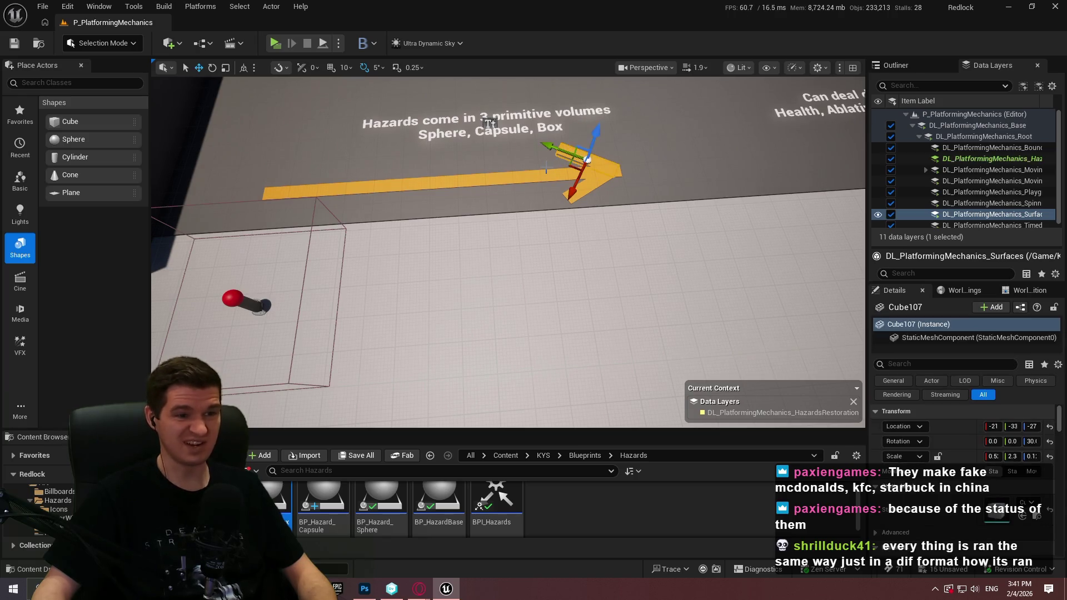
Select all three arrow pieces and frame them in the view
{"action": "left_click", "coordinate": [543, 177], "text": "ctrl"}
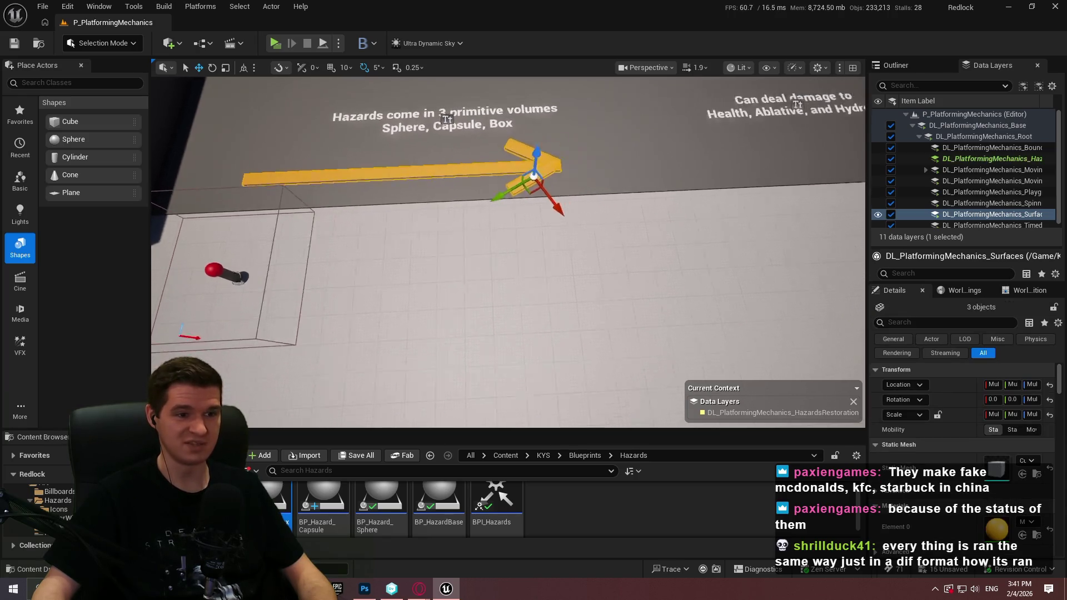
{"action": "scroll", "coordinate": [508, 250], "scroll_direction": "down", "scroll_amount": 3}
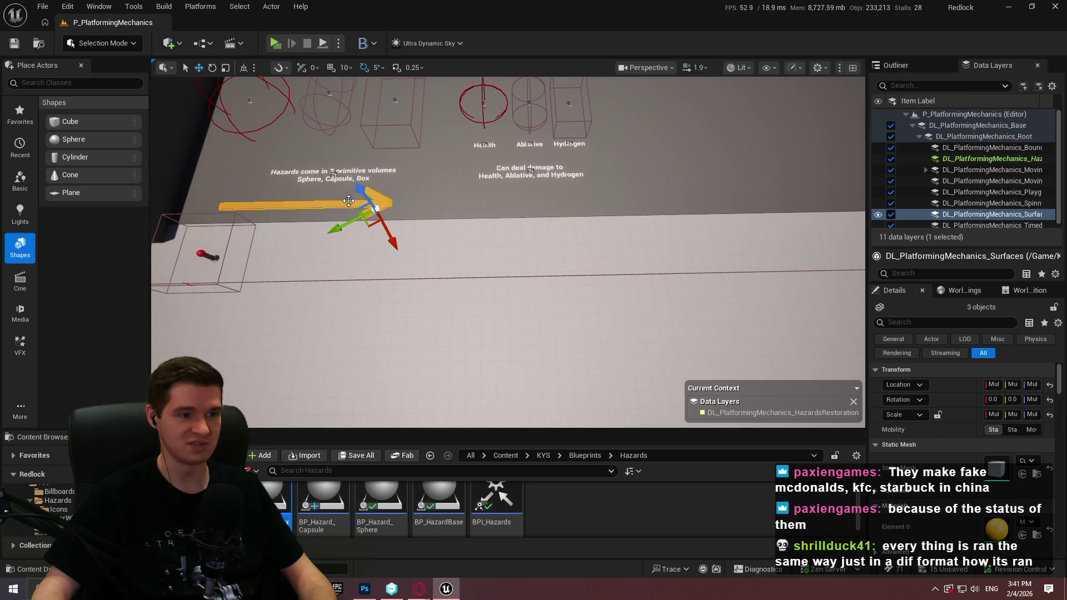
{"action": "key", "text": "f"}
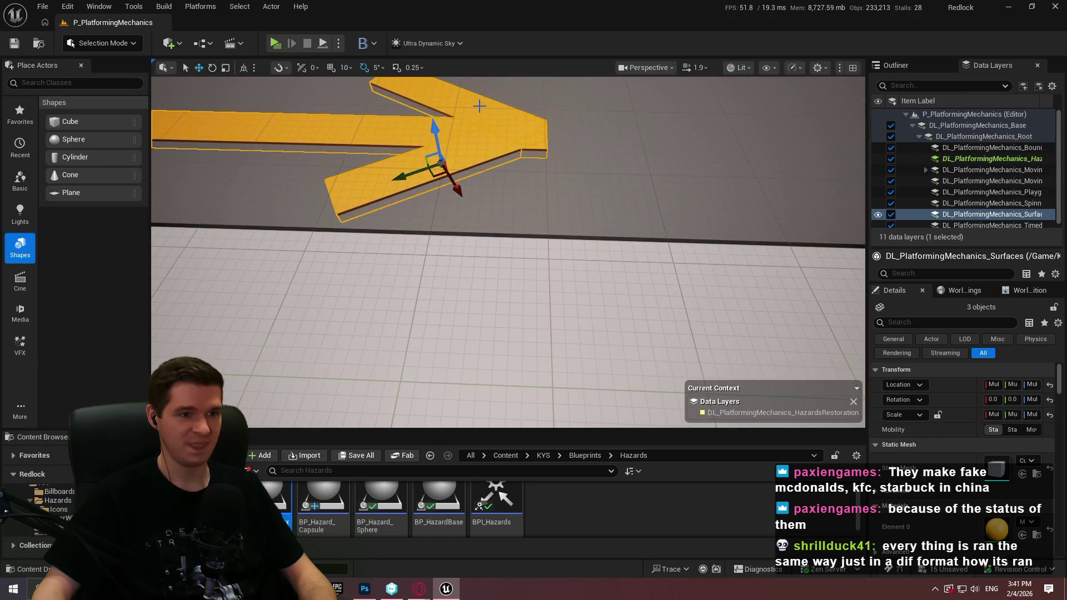
{"action": "left_click", "coordinate": [486, 115]}
{"action": "left_click_drag", "start_coordinate": [458, 158], "coordinate": [583, 180]}
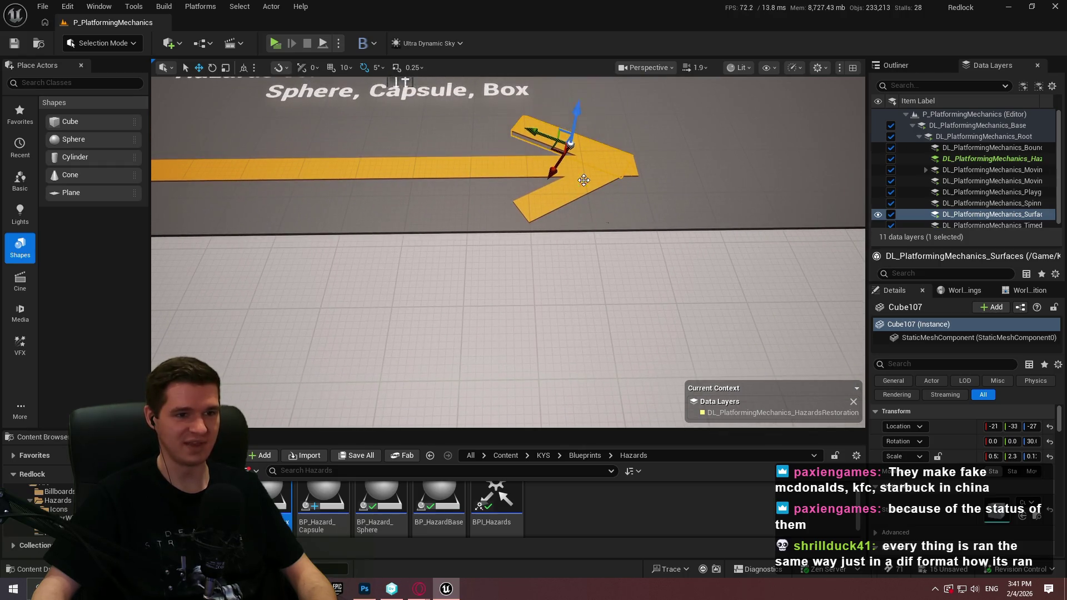
{"action": "left_click", "coordinate": [584, 180]}
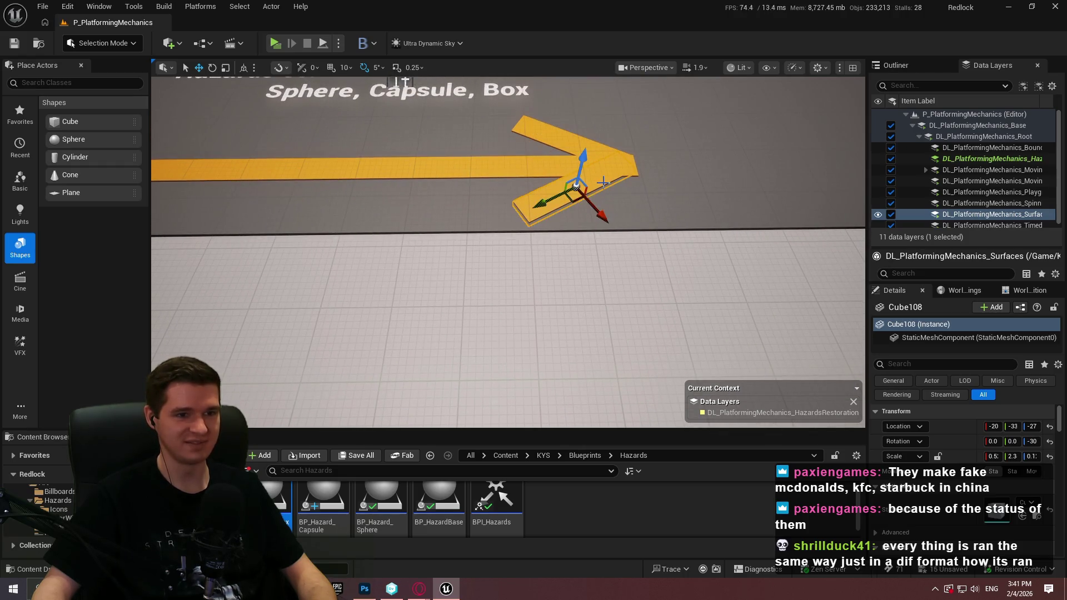
{"action": "left_click", "coordinate": [562, 141]}
{"action": "left_click_drag", "start_coordinate": [513, 162], "coordinate": [530, 212]}
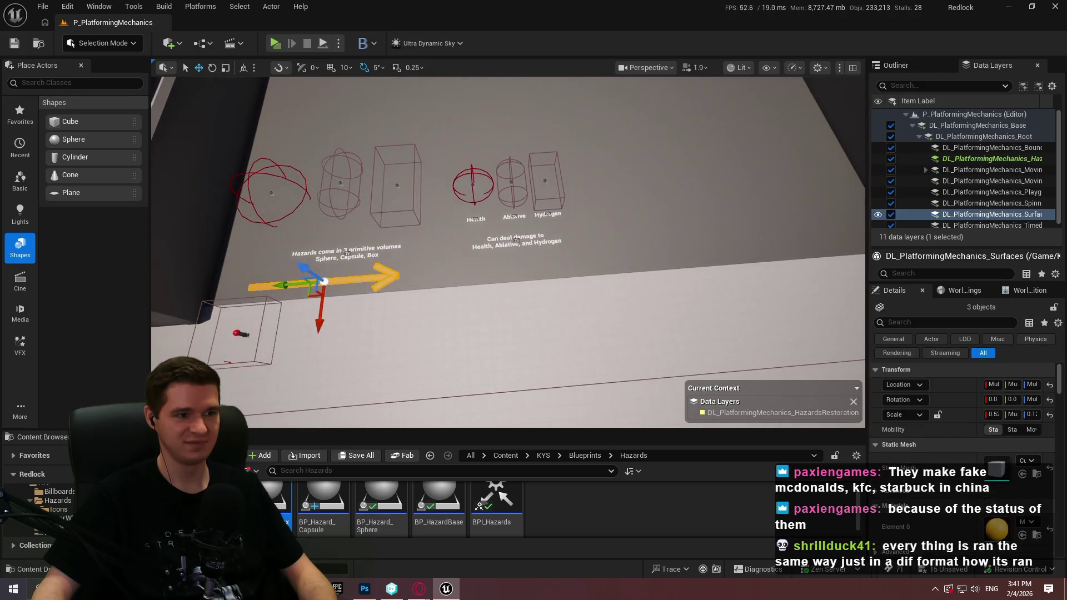
Alt-drag a copy of the arrow to the right, rotate it near vertical and slide it along
{"action": "mouse_move", "coordinate": [289, 286]}
{"action": "left_mouse_down"}
{"action": "mouse_move", "coordinate": [845, 183]}
{"action": "mouse_move", "coordinate": [768, 195]}
{"action": "left_mouse_up"}
{"action": "key", "text": "f"}
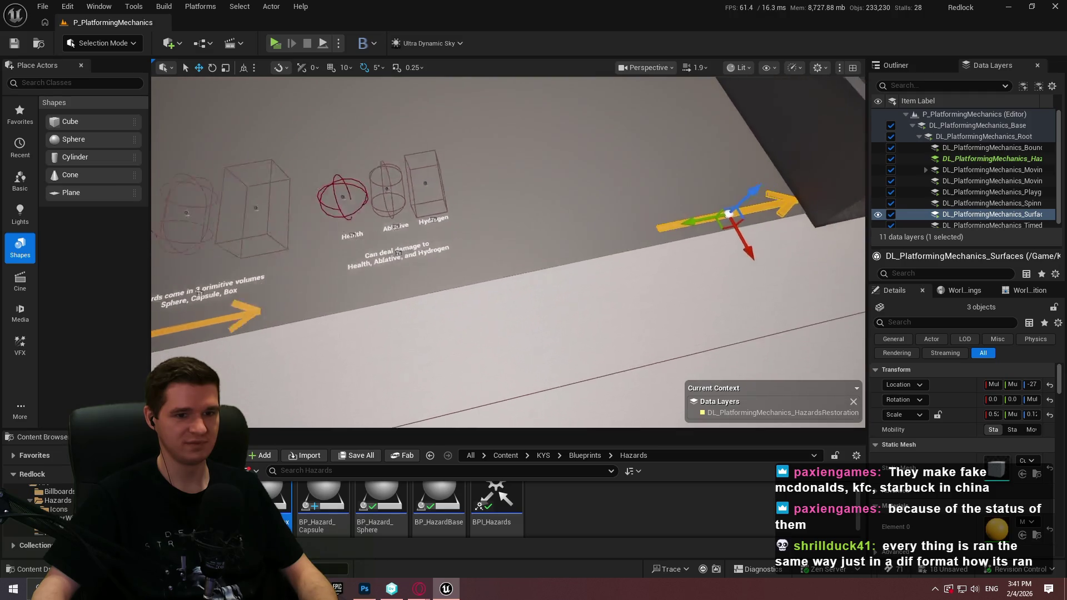
{"action": "key", "text": "e"}
{"action": "left_click_drag", "start_coordinate": [670, 261], "coordinate": [712, 233]}
{"action": "key", "text": "w"}
{"action": "mouse_move", "coordinate": [651, 254]}
{"action": "left_mouse_down"}
{"action": "mouse_move", "coordinate": [640, 124]}
{"action": "mouse_move", "coordinate": [634, 139]}
{"action": "left_mouse_up"}
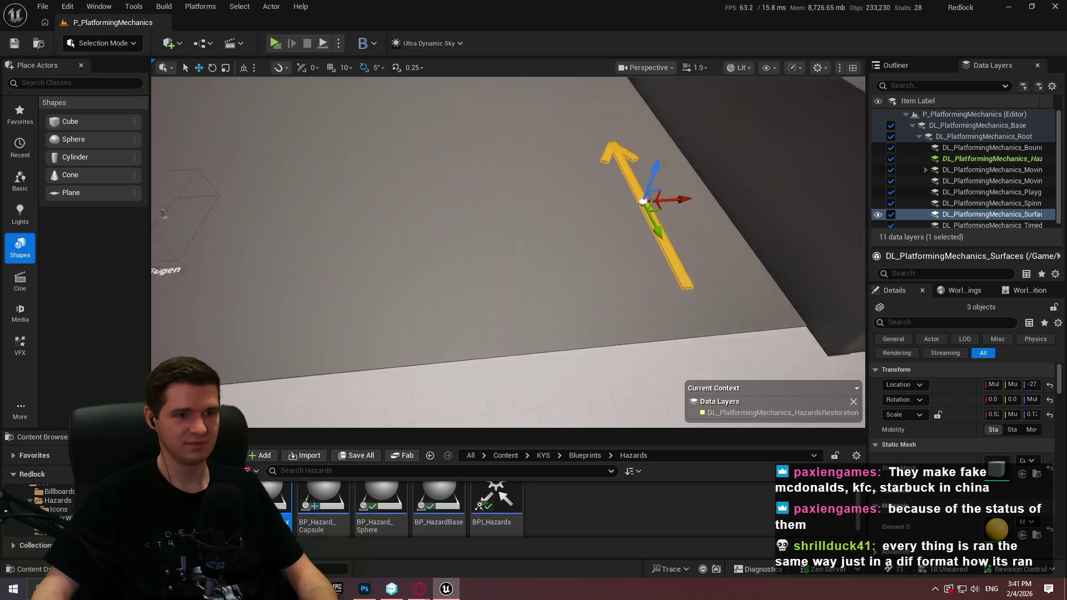
{"action": "key", "text": "Escape"}
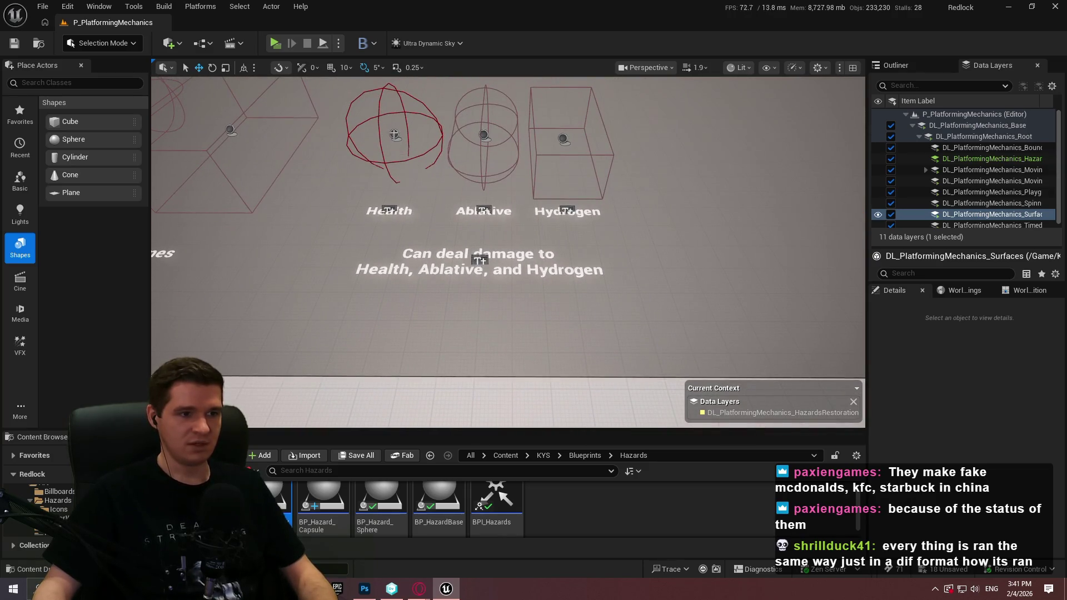
Duplicate the Health hazard sphere to the right
{"action": "left_click", "coordinate": [394, 135]}
{"action": "scroll", "coordinate": [948, 452], "scroll_direction": "down", "scroll_amount": 5}
{"action": "scroll", "coordinate": [948, 452], "scroll_direction": "down", "scroll_amount": 1}
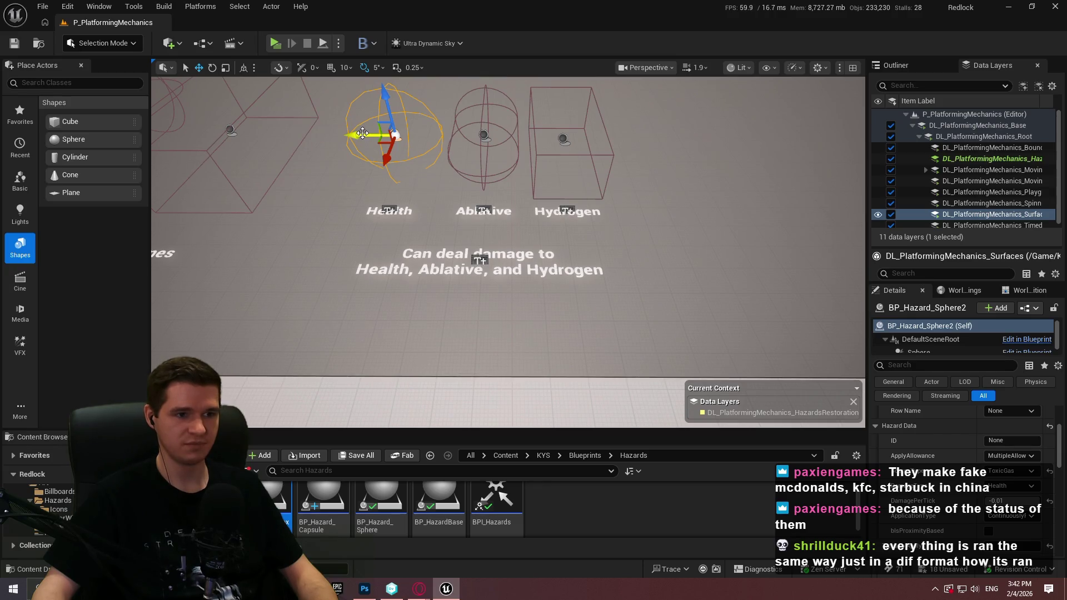
{"action": "left_click_drag", "start_coordinate": [363, 133], "coordinate": [733, 162], "text": "alt"}
Duplicate the damage description text and place the copy under the new sphere
{"action": "left_click", "coordinate": [468, 256]}
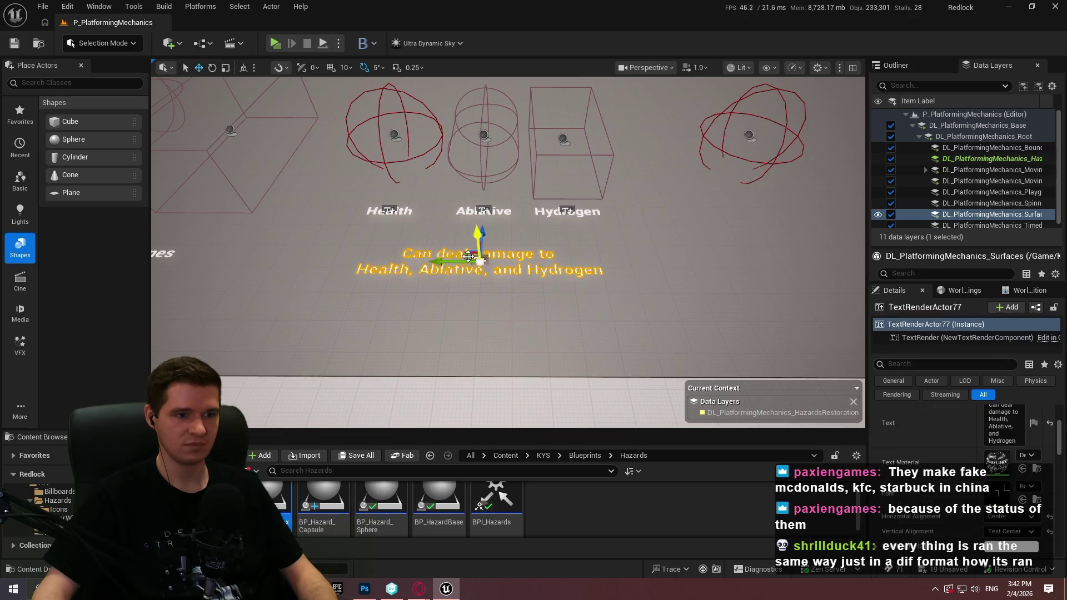
{"action": "left_click_drag", "start_coordinate": [437, 259], "coordinate": [701, 253], "text": "alt"}
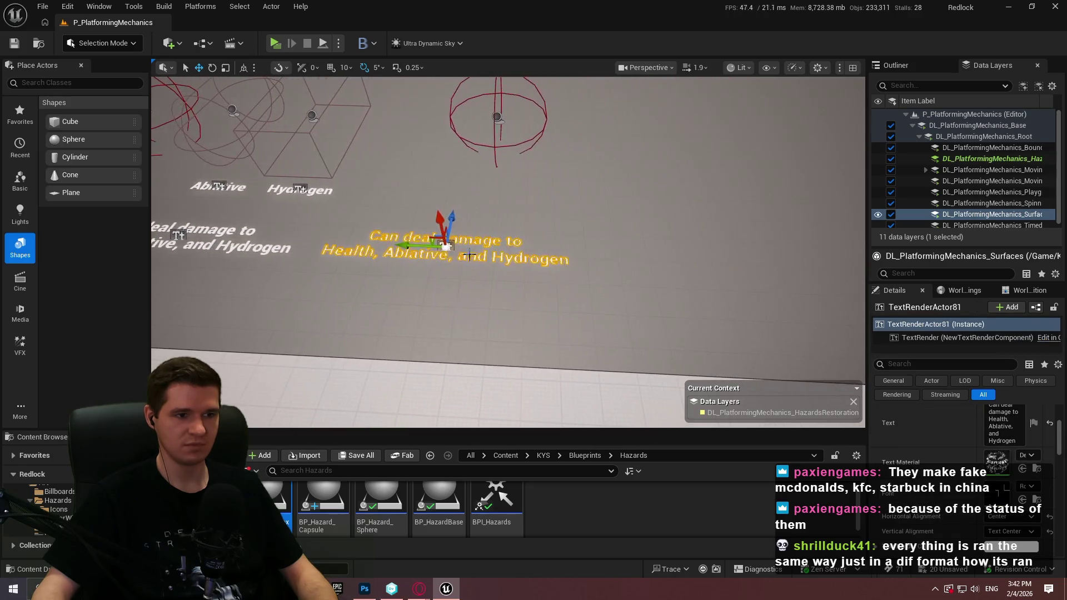
{"action": "left_click_drag", "start_coordinate": [456, 246], "coordinate": [495, 247]}
{"action": "left_click", "coordinate": [495, 116]}
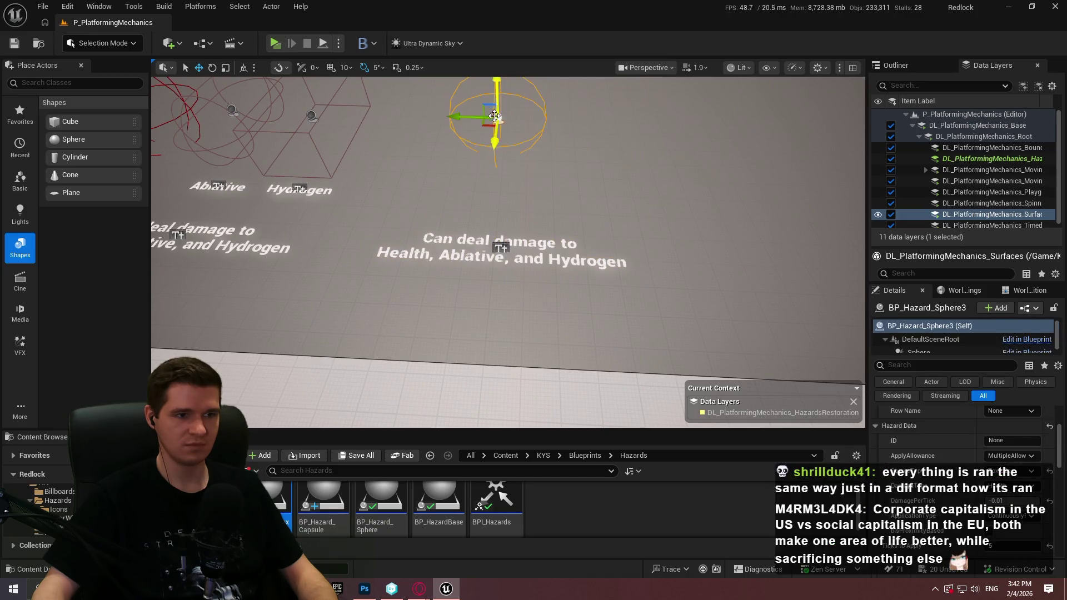
{"action": "left_click", "coordinate": [501, 247]}
Change the copied label's Text property to 'Controllable Damage Per Tick'
{"action": "left_click", "coordinate": [1008, 433]}
{"action": "type", "text": "Uncontrollable"}
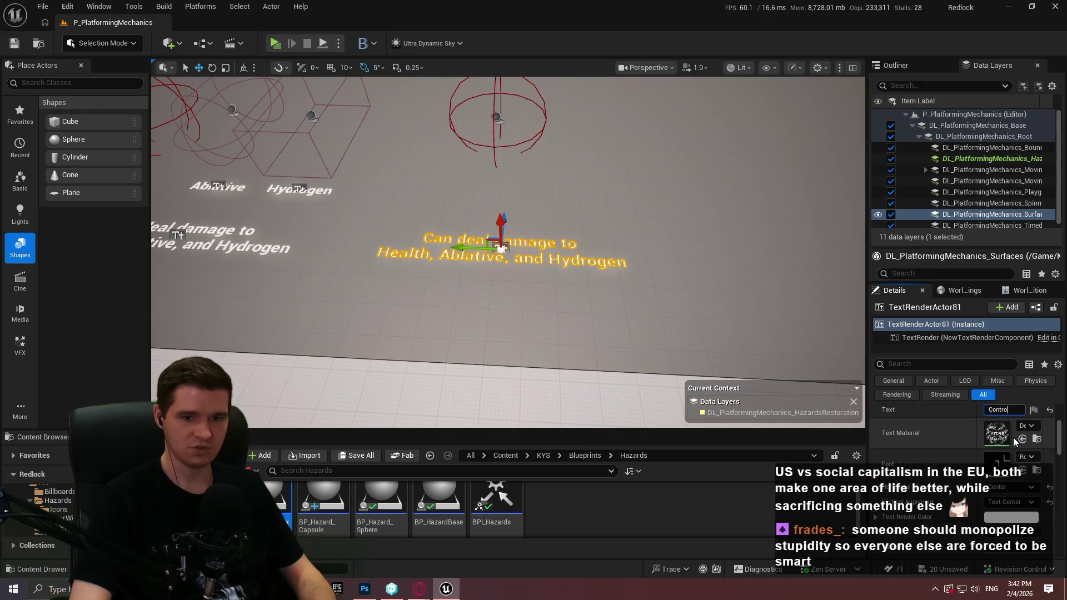
{"action": "type", "text": " amag"}
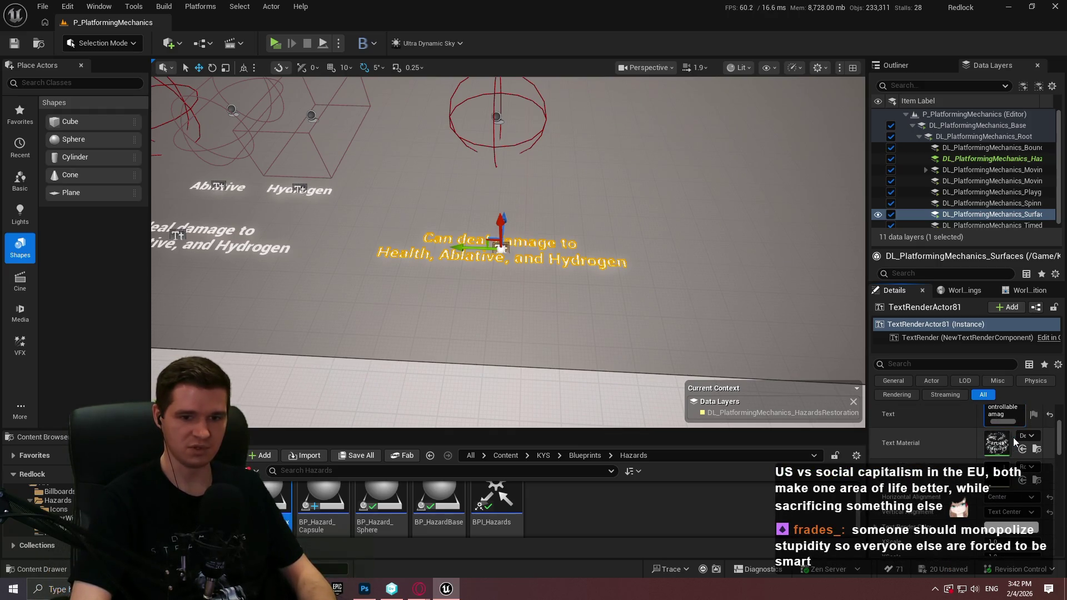
{"action": "type", "text": "e Per Tick"}
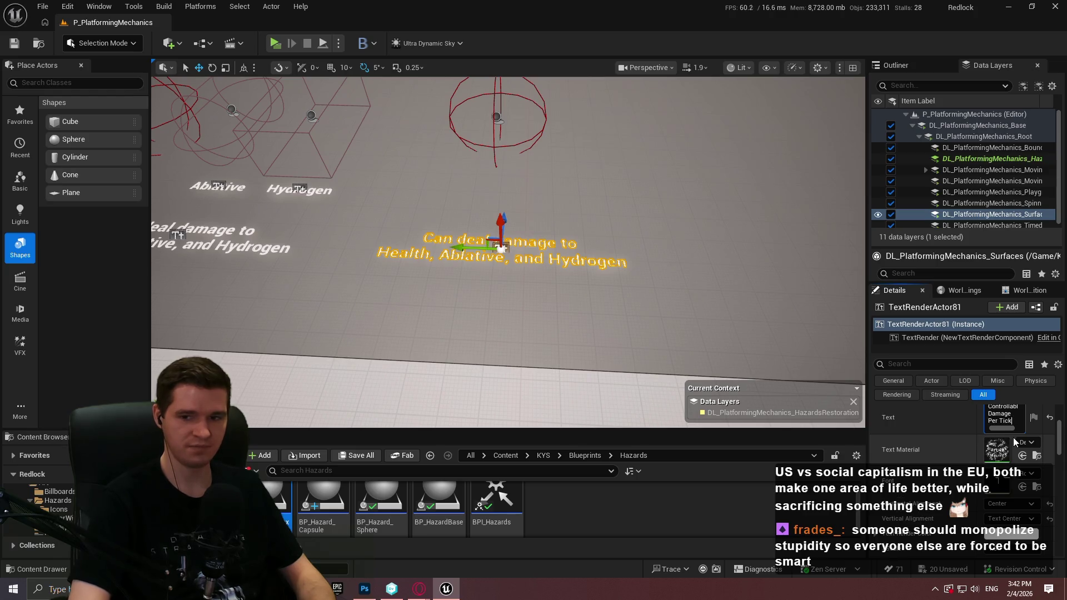
{"action": "key", "text": "Return"}
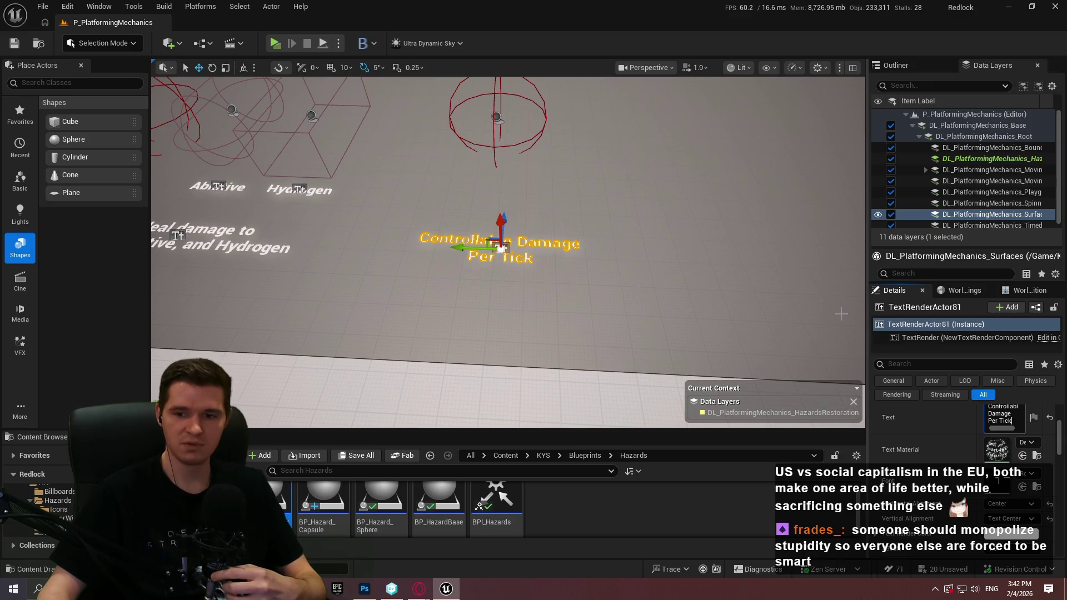
{"action": "left_click", "coordinate": [501, 118]}
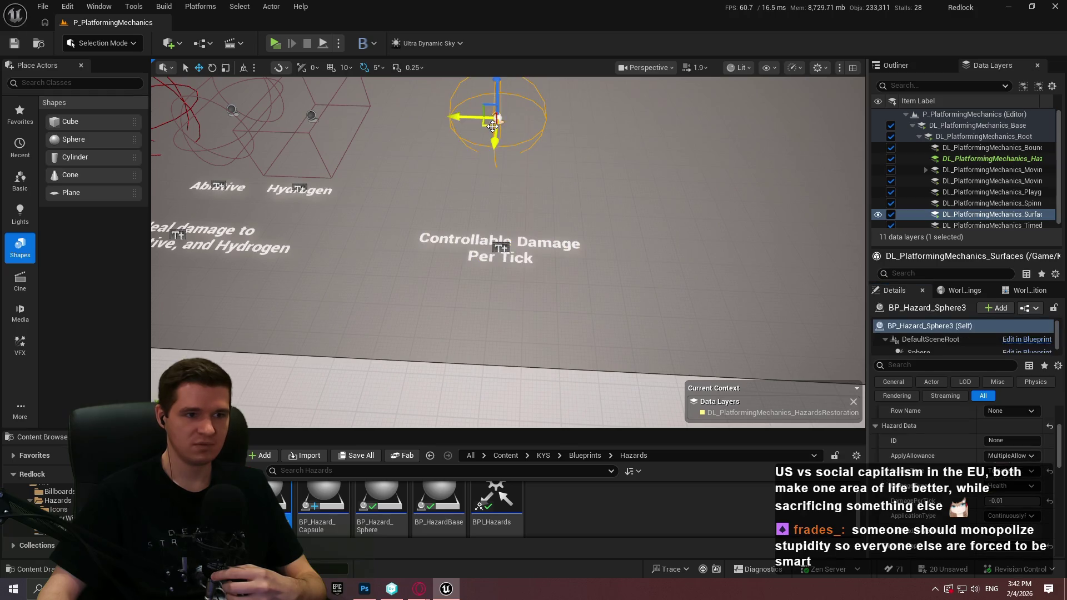
Line up the new sphere and the Controllable Damage Per Tick label with each other
{"action": "left_click", "coordinate": [501, 248]}
{"action": "left_click_drag", "start_coordinate": [500, 248], "coordinate": [494, 247]}
{"action": "left_click", "coordinate": [499, 118]}
{"action": "mouse_move", "coordinate": [499, 118]}
{"action": "left_mouse_down"}
{"action": "mouse_move", "coordinate": [467, 136]}
{"action": "mouse_move", "coordinate": [440, 132]}
{"action": "mouse_move", "coordinate": [528, 152]}
{"action": "left_mouse_up"}
{"action": "left_click", "coordinate": [493, 240]}
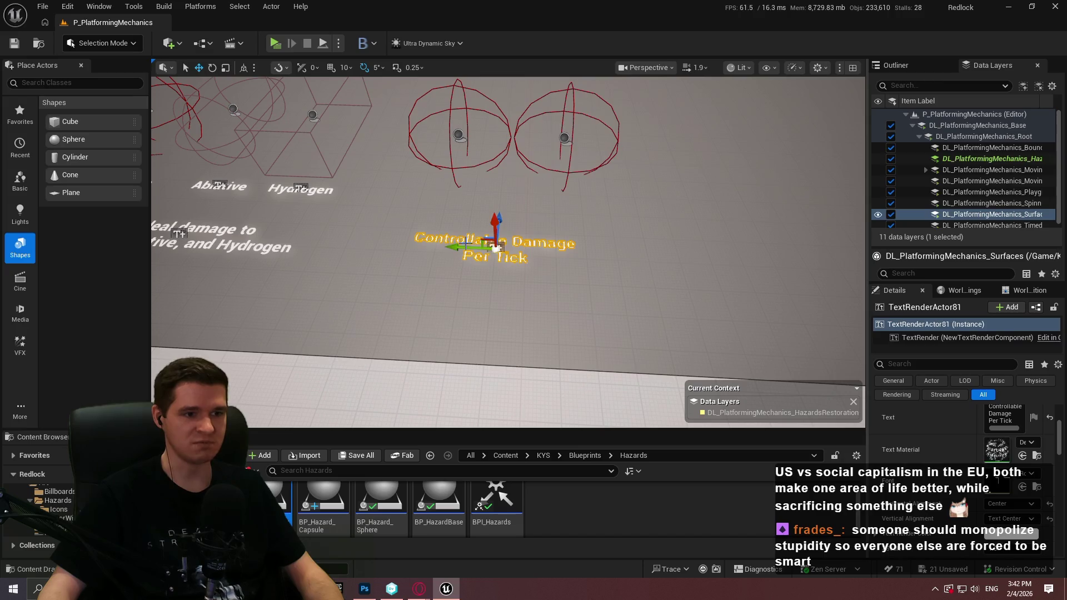
{"action": "left_click_drag", "start_coordinate": [473, 245], "coordinate": [481, 245]}
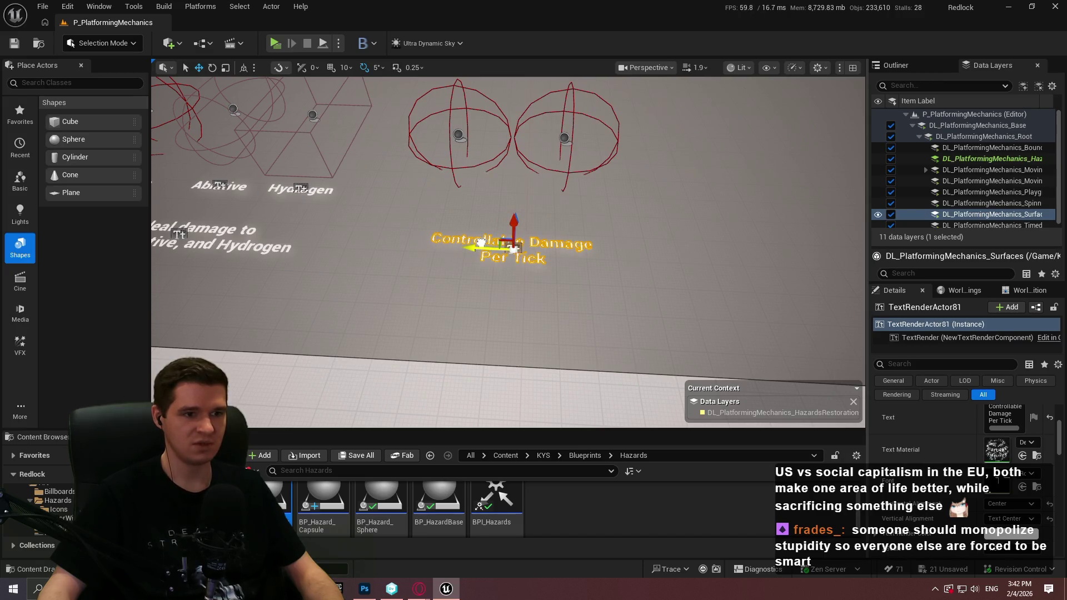
{"action": "scroll", "coordinate": [481, 243], "scroll_direction": "up", "scroll_amount": 5}
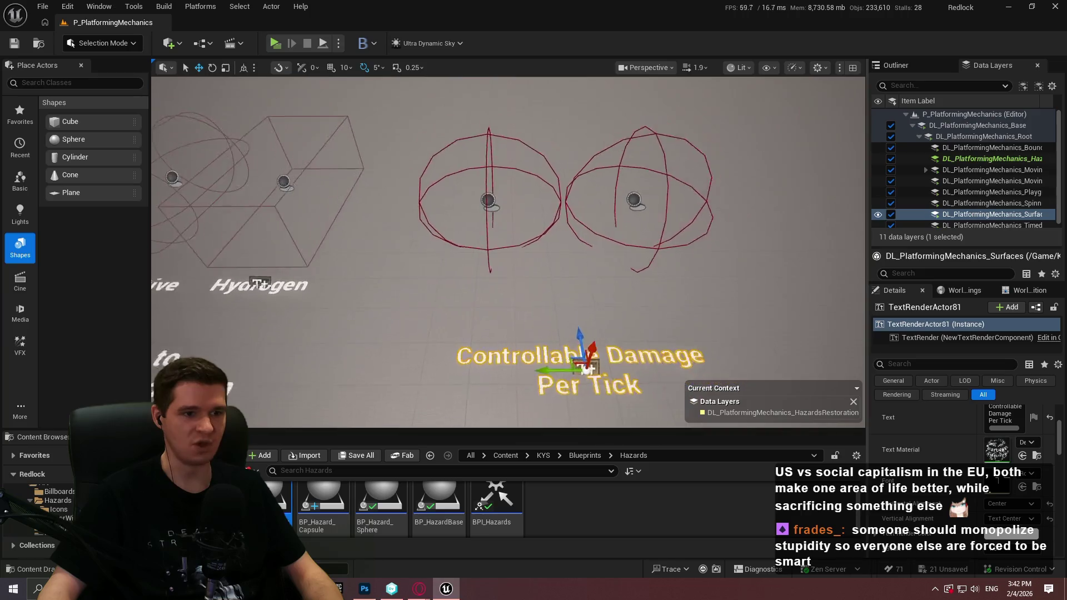
{"action": "scroll", "coordinate": [588, 369], "scroll_direction": "down", "scroll_amount": 3}
Select the left new sphere and set its DamagePerTick to -0.002
{"action": "left_click", "coordinate": [494, 208]}
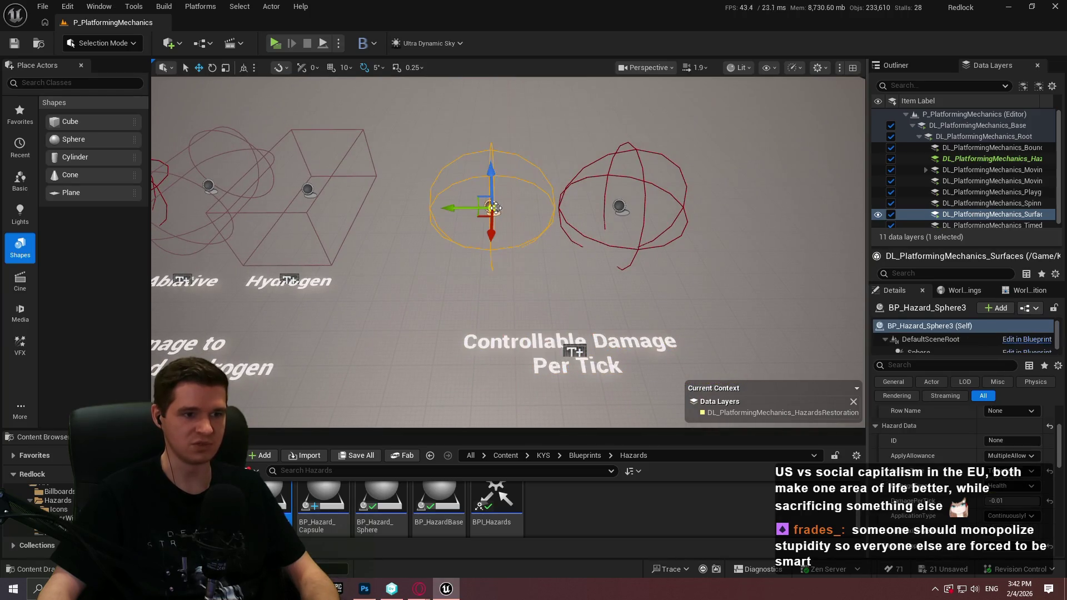
{"action": "left_click", "coordinate": [623, 208], "text": "ctrl"}
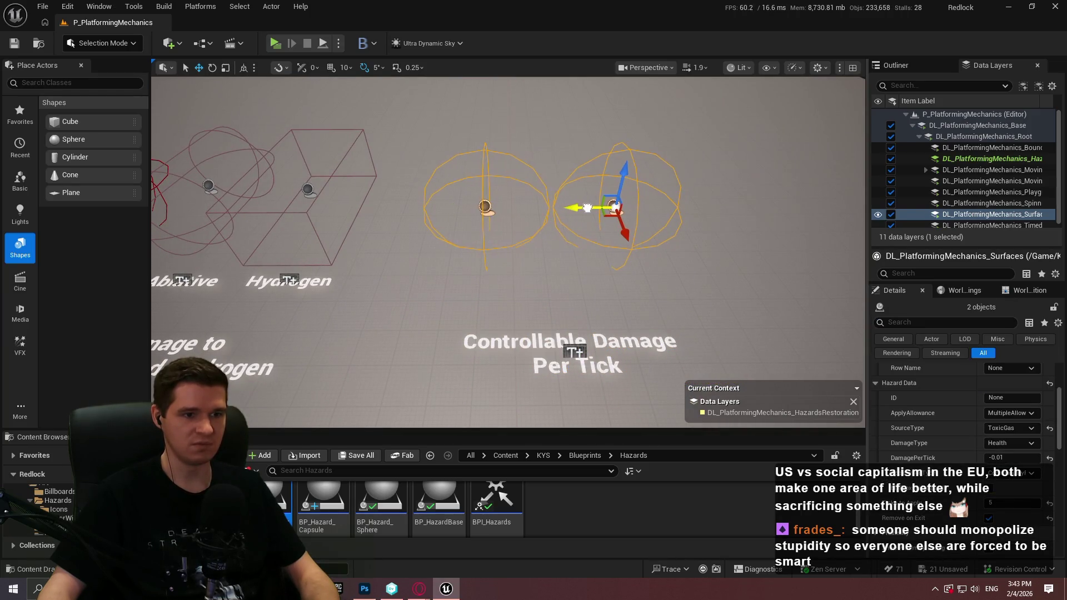
{"action": "left_click", "coordinate": [539, 279]}
{"action": "left_click", "coordinate": [487, 206]}
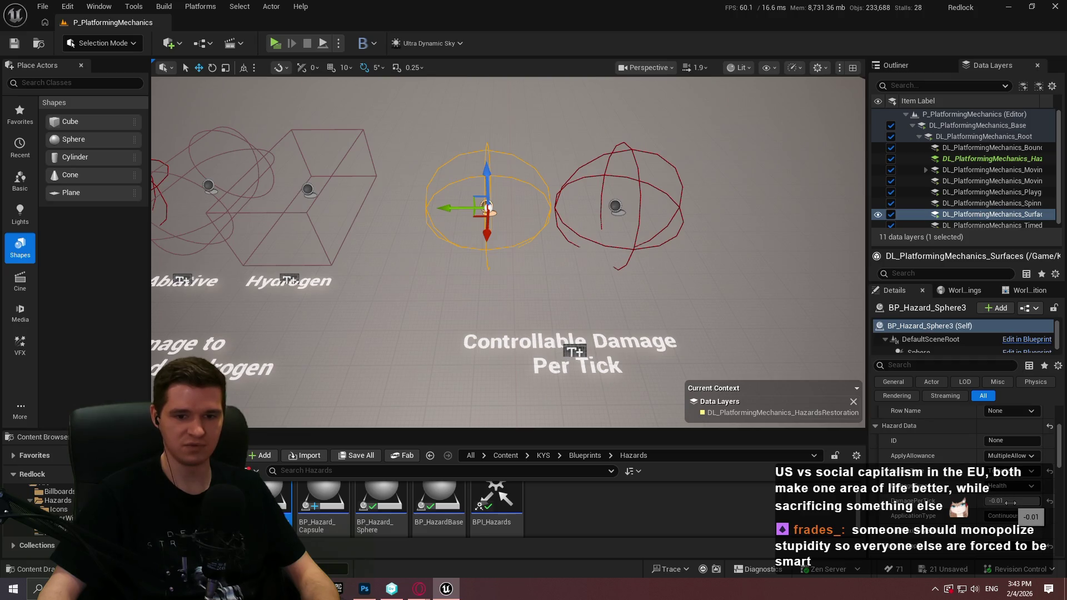
{"action": "left_click_drag", "start_coordinate": [590, 309], "coordinate": [413, 280]}
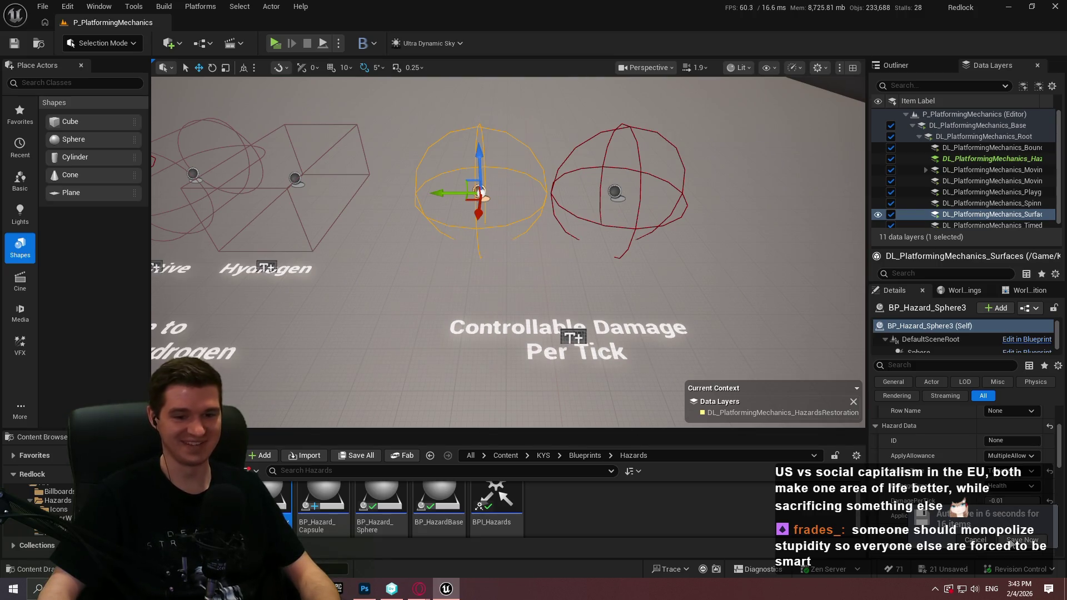
{"action": "left_click", "coordinate": [1012, 503]}
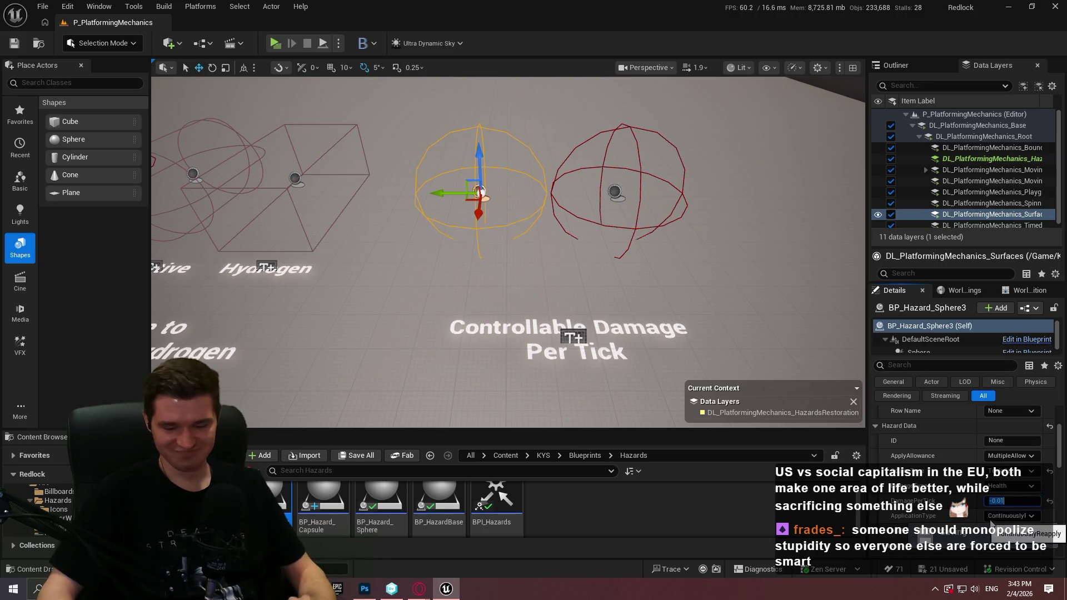
{"action": "right_click", "coordinate": [578, 182]}
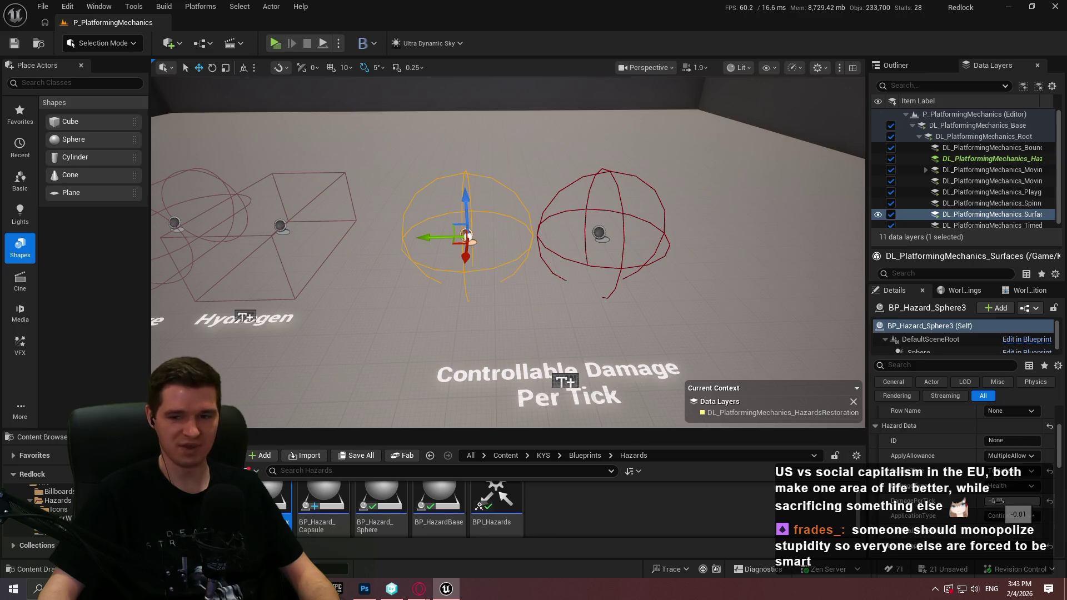
{"action": "left_click", "coordinate": [1005, 502]}
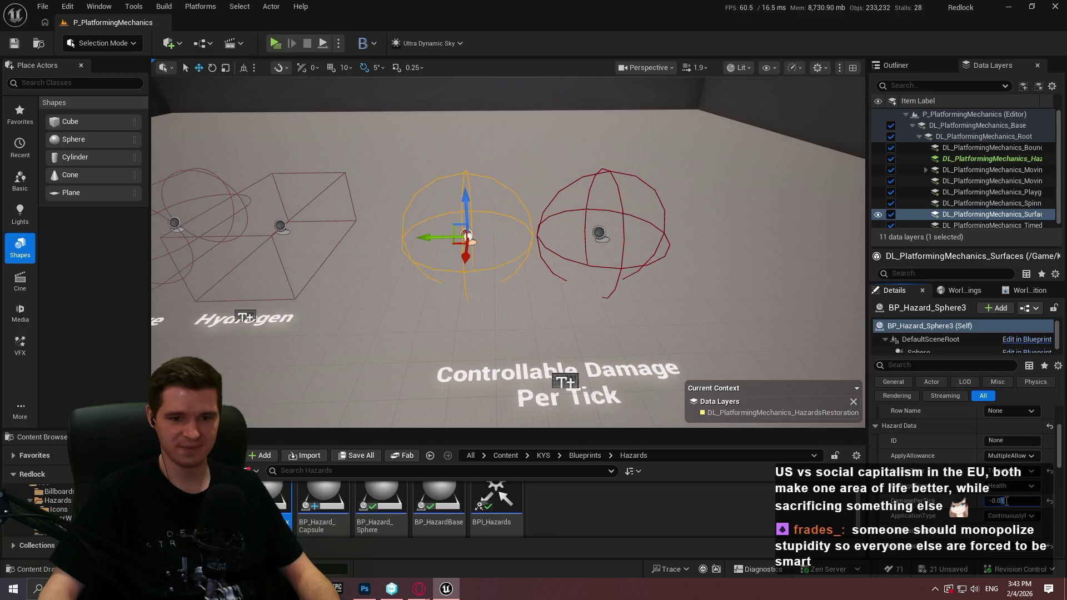
{"action": "type", "text": "-0.002"}
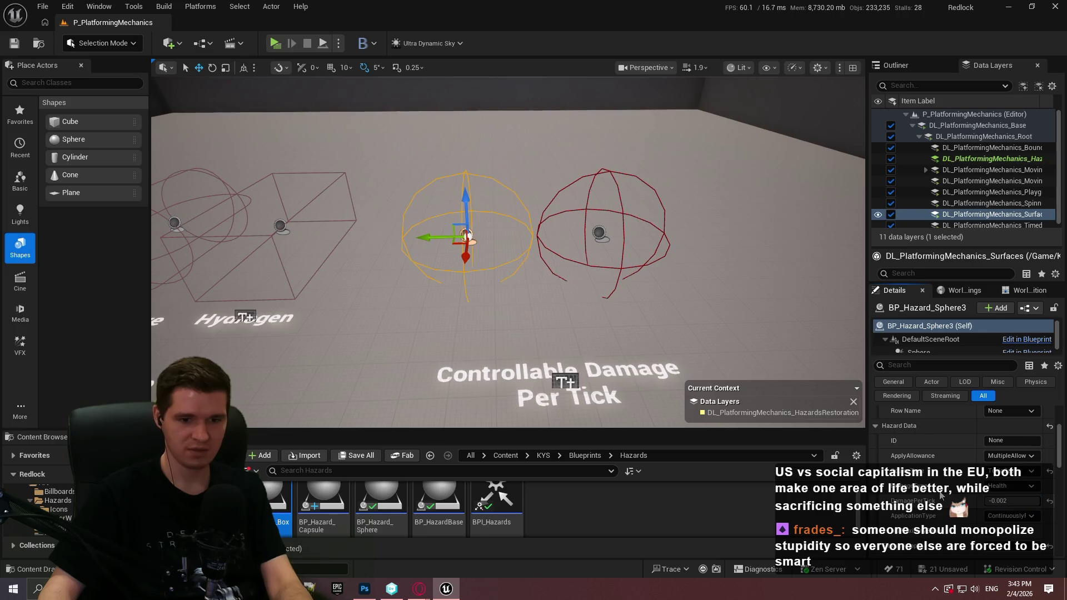
{"action": "left_click", "coordinate": [565, 382]}
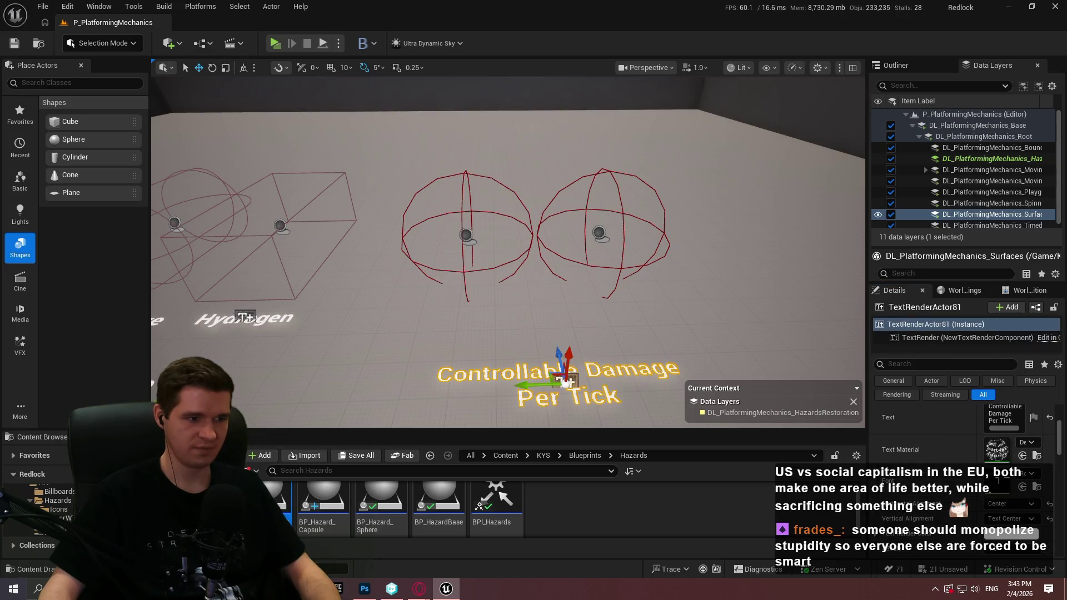
Copy the Hydrogen label under the middle sphere and change it to '-0.2%/t -1%/s'
{"action": "left_click", "coordinate": [244, 317]}
{"action": "left_click_drag", "start_coordinate": [244, 317], "coordinate": [589, 315]}
{"action": "left_click", "coordinate": [468, 312]}
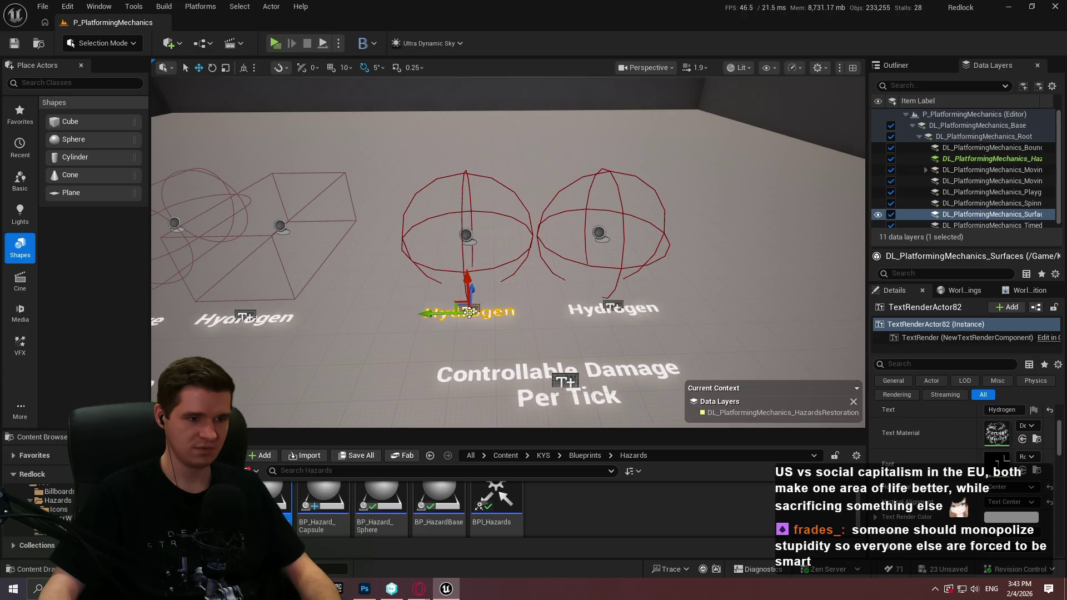
{"action": "scroll", "coordinate": [948, 487], "scroll_direction": "up", "scroll_amount": 1}
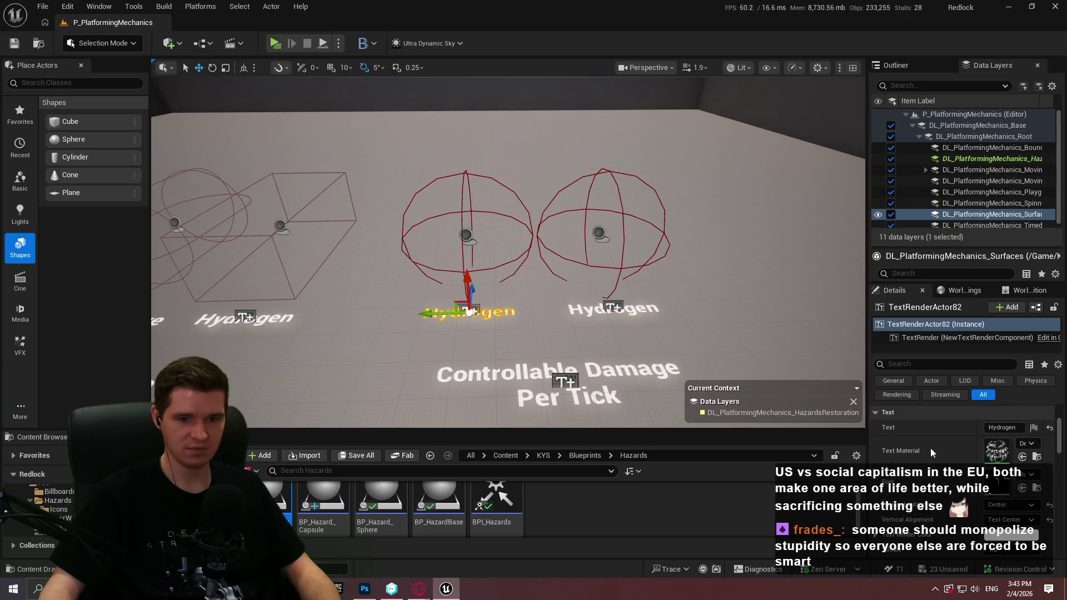
{"action": "left_click", "coordinate": [1016, 428]}
{"action": "type", "text": "-2%/"}
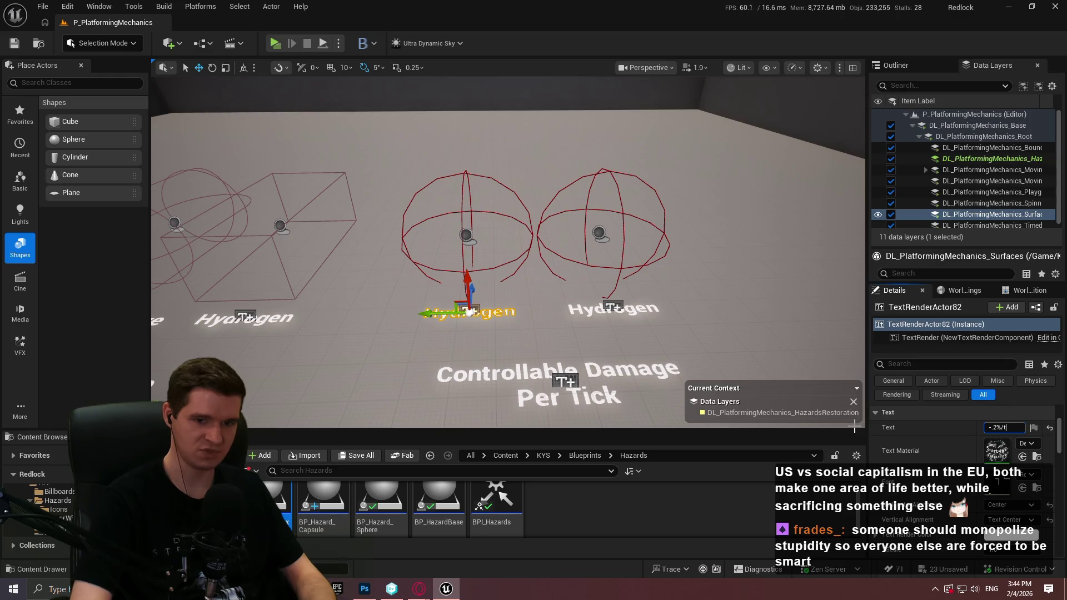
{"action": "key", "text": "shift+Return"}
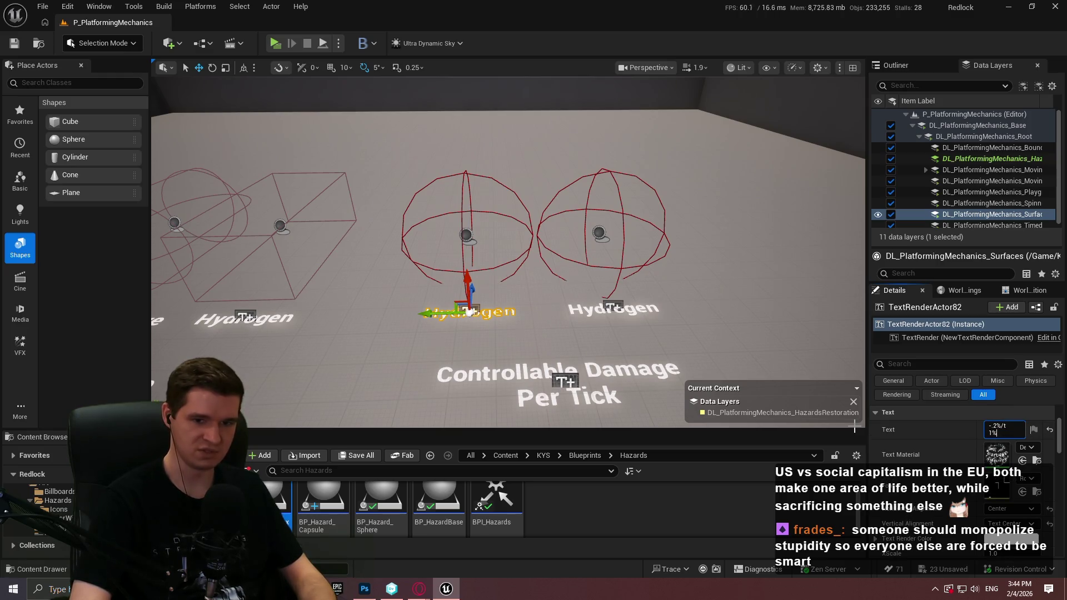
{"action": "key", "text": "Up"}
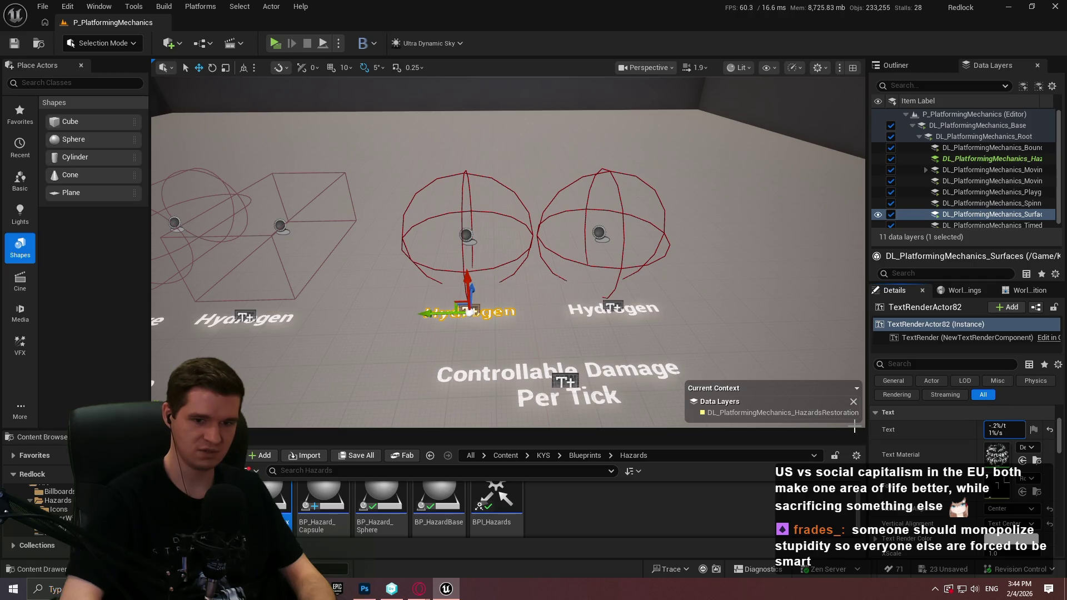
{"action": "key", "text": "Home"}
{"action": "key", "text": "Right"}
{"action": "type", "text": "0"}
{"action": "key", "text": "Return"}
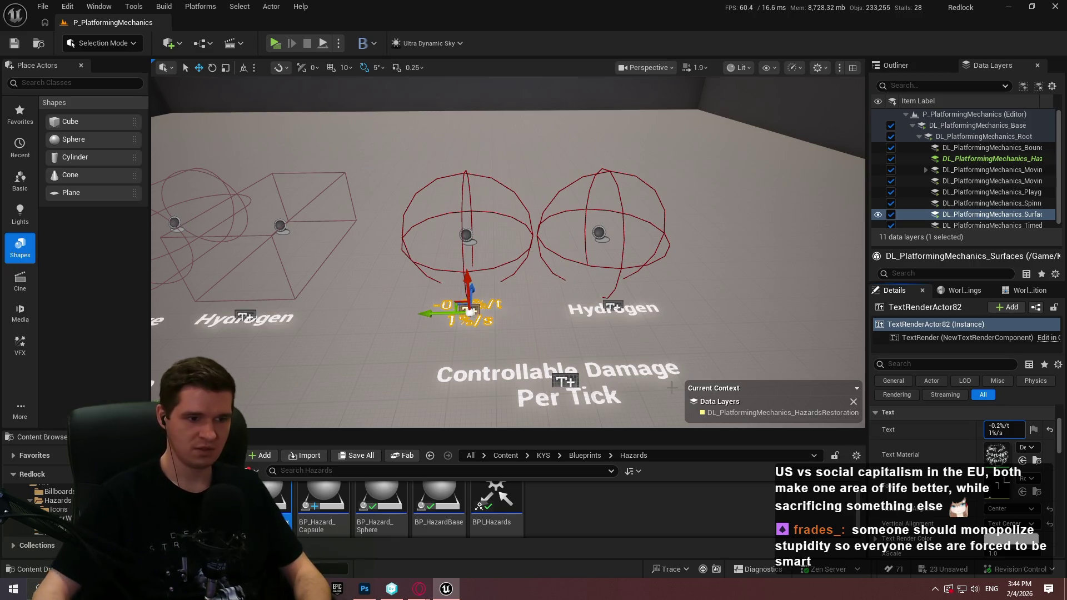
Change the right label's text to '-1%/t -5%/s'
{"action": "left_click", "coordinate": [612, 308]}
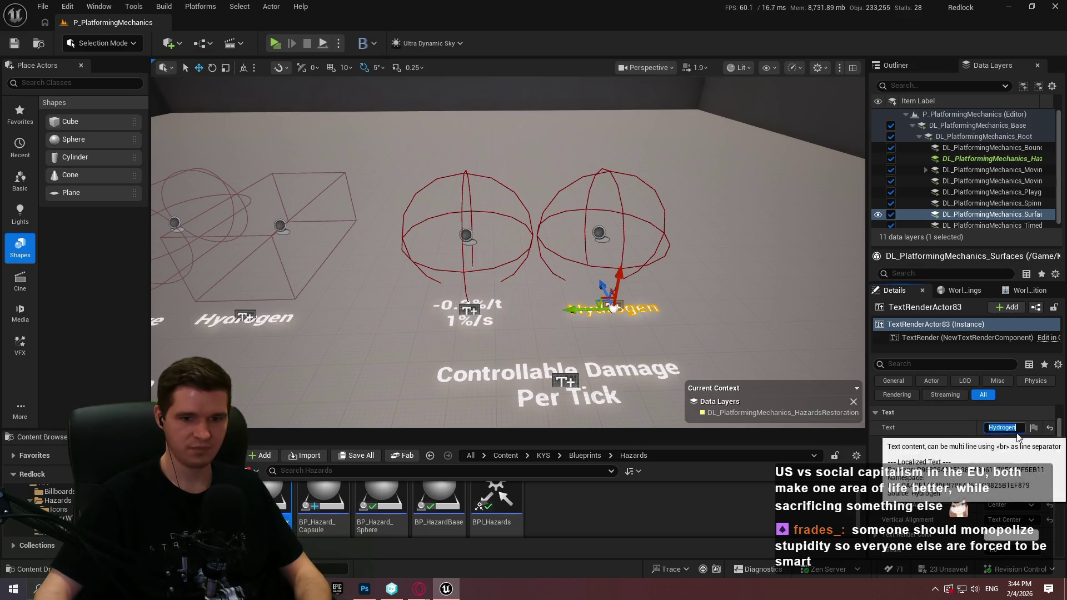
{"action": "left_click", "coordinate": [993, 426]}
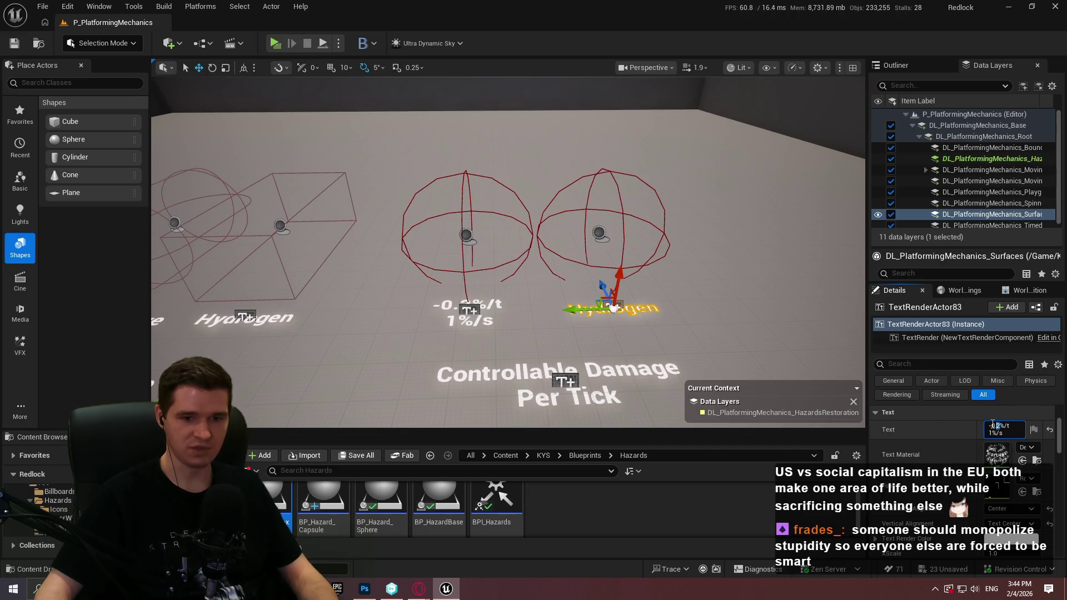
{"action": "type", "text": "1"}
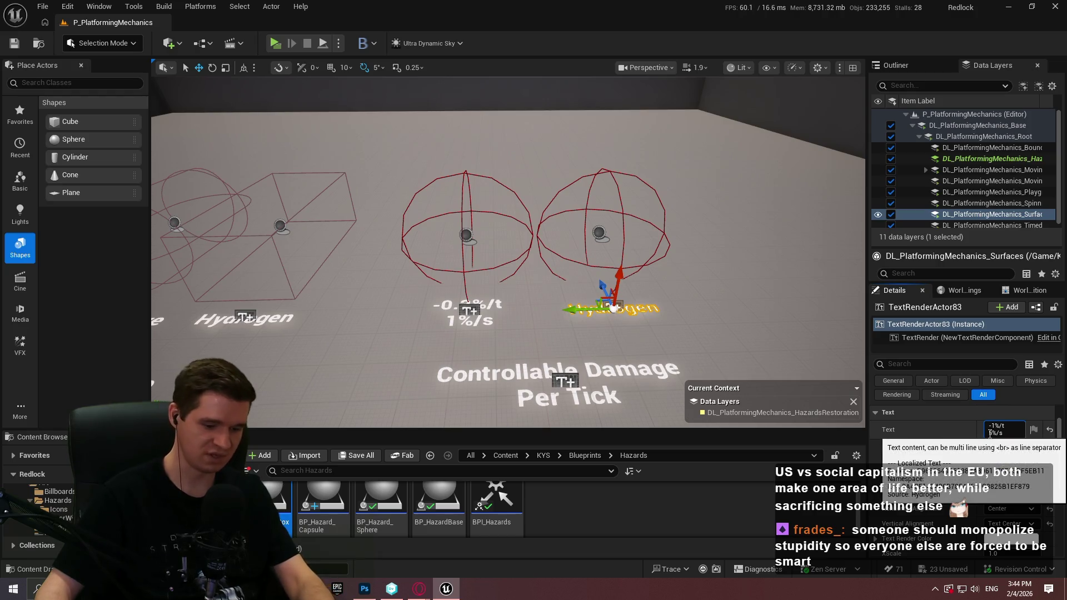
{"action": "key", "text": "Return"}
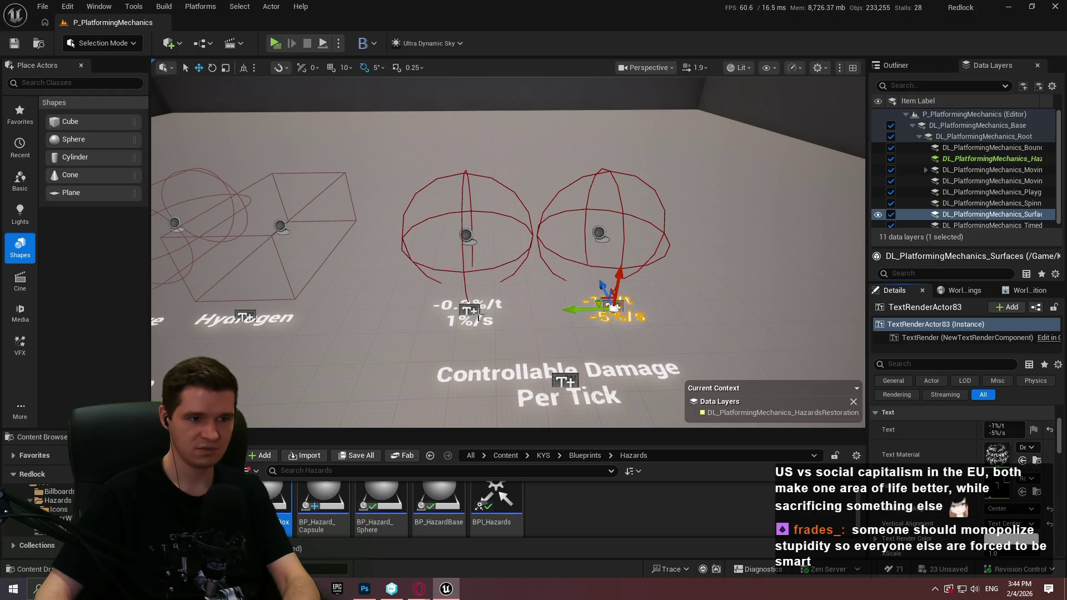
{"action": "left_click", "coordinate": [479, 317]}
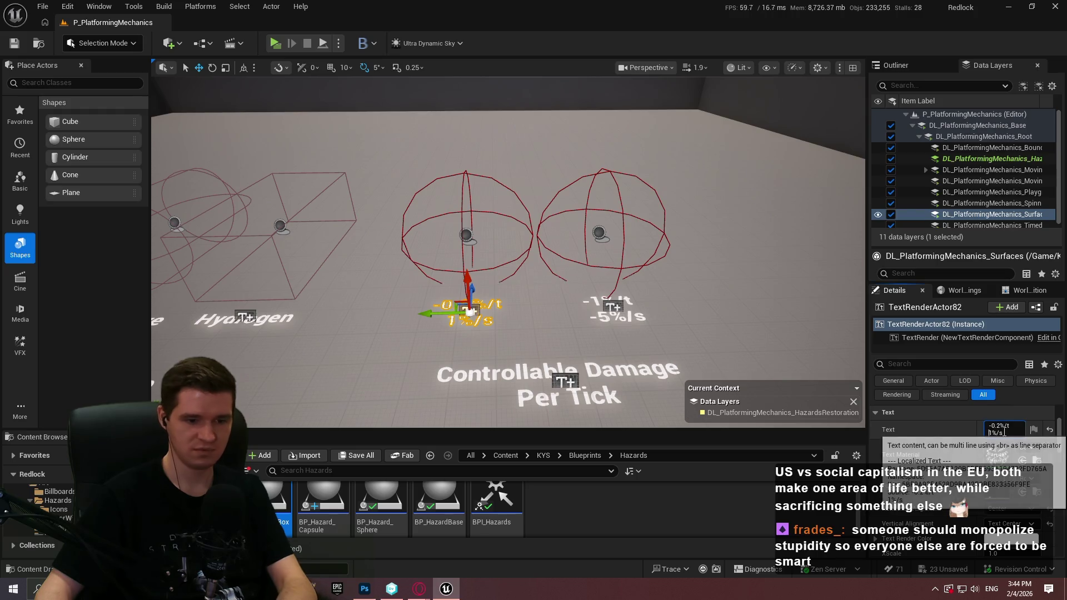
{"action": "type", "text": "-"}
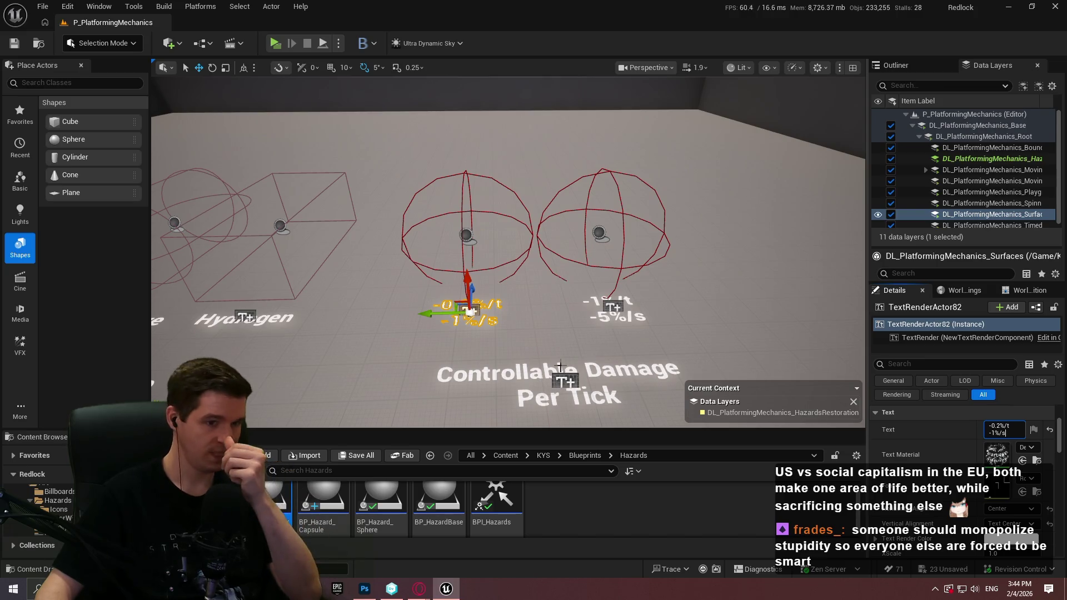
Start a play test from the labelled spheres with Play From Here
{"action": "left_click", "coordinate": [593, 223]}
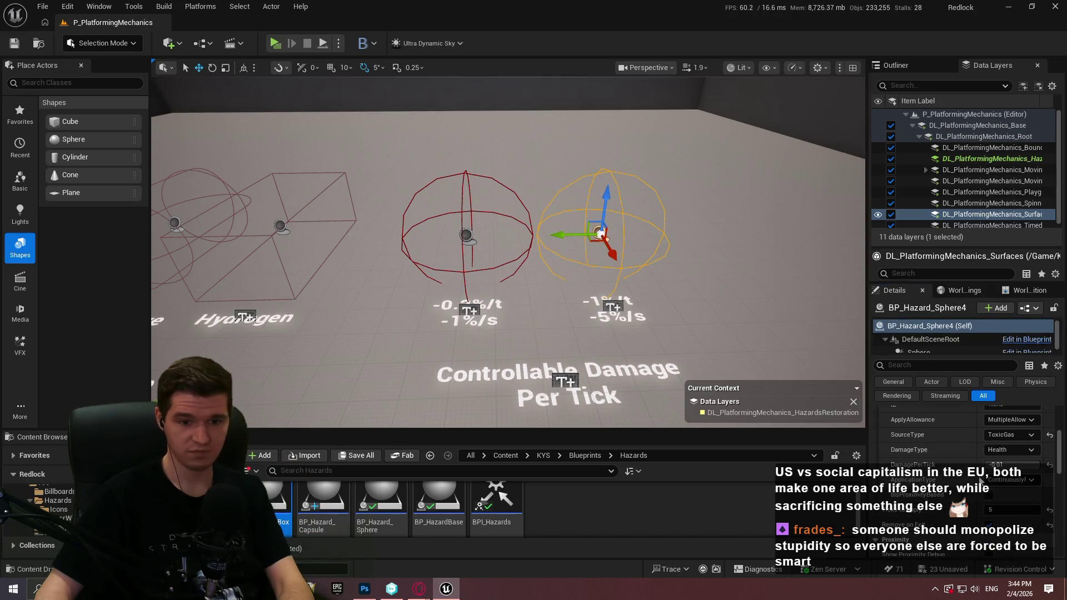
{"action": "left_click_drag", "start_coordinate": [403, 219], "coordinate": [403, 264]}
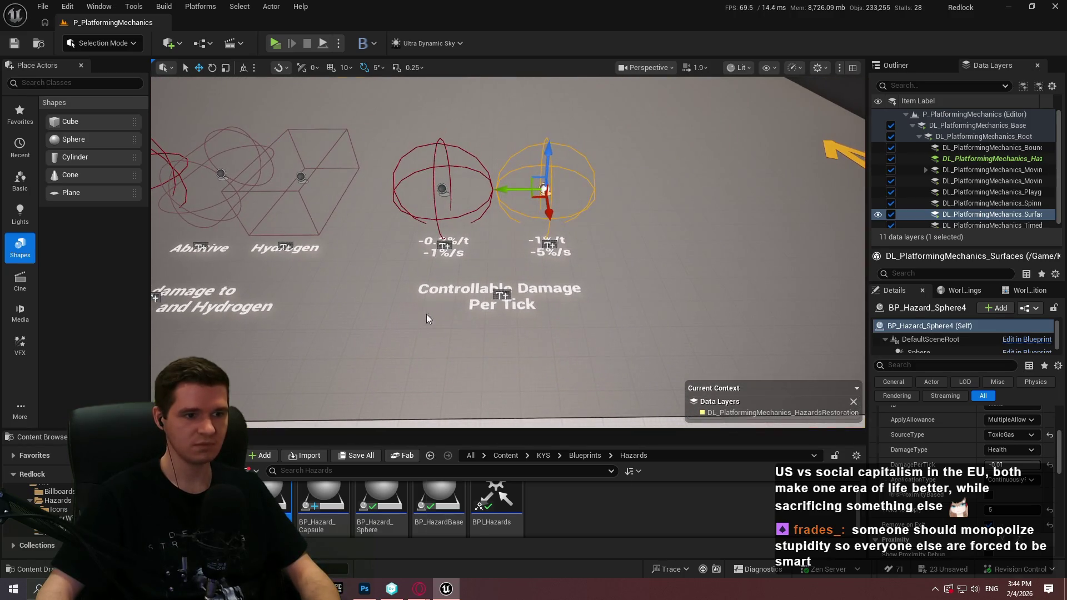
{"action": "right_click", "coordinate": [425, 314]}
{"action": "left_click", "coordinate": [528, 565]}
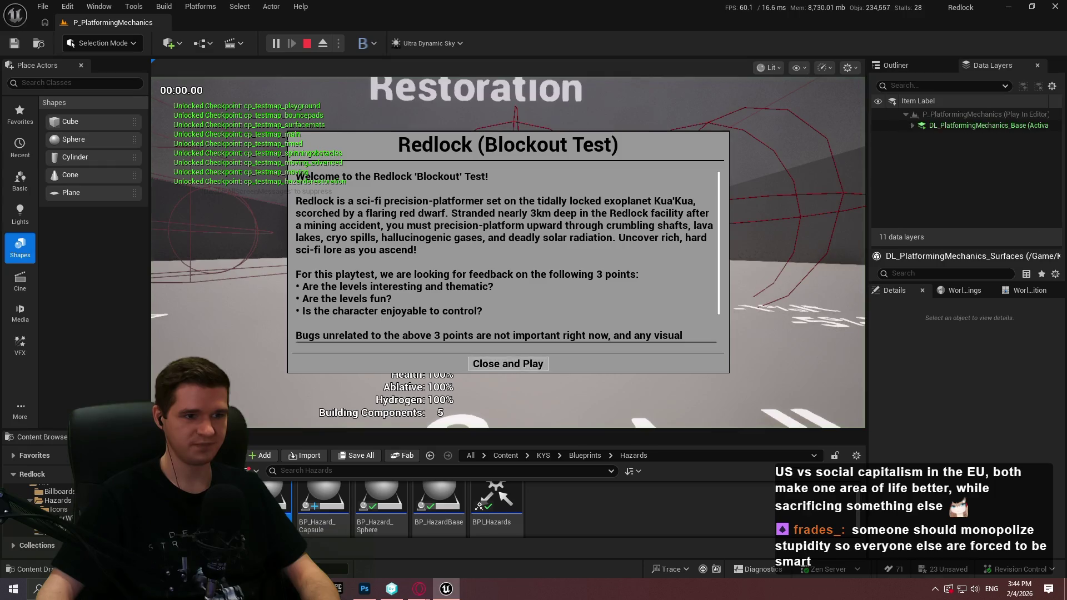
Walk the character into the new damage spheres and back out, then stop the play test
{"action": "left_click", "coordinate": [508, 364]}
{"action": "key", "text": "w"}
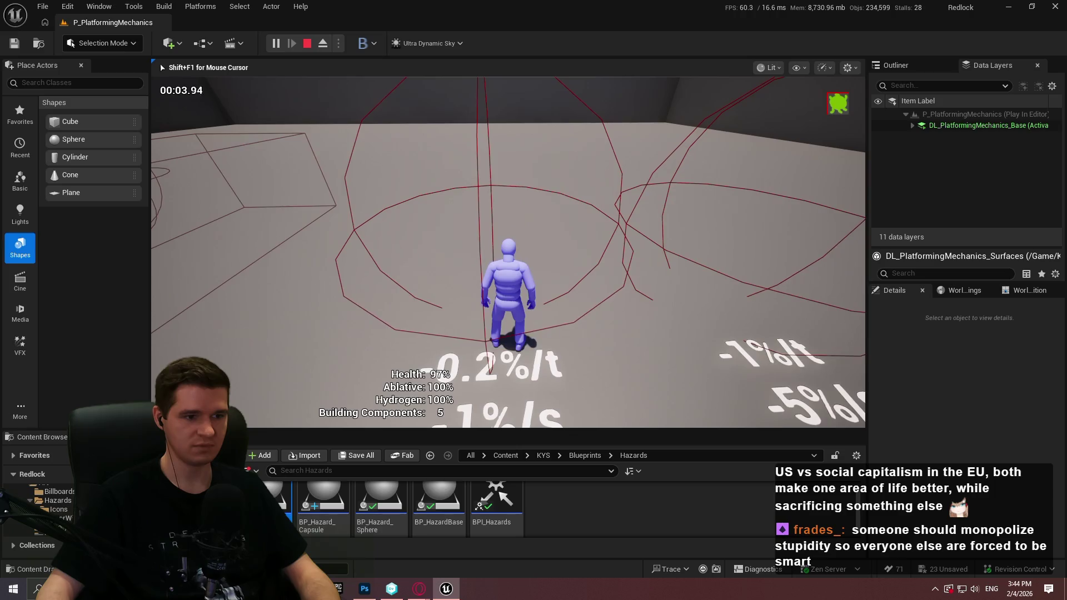
{"action": "key", "text": "w"}
{"action": "key", "text": "w"}
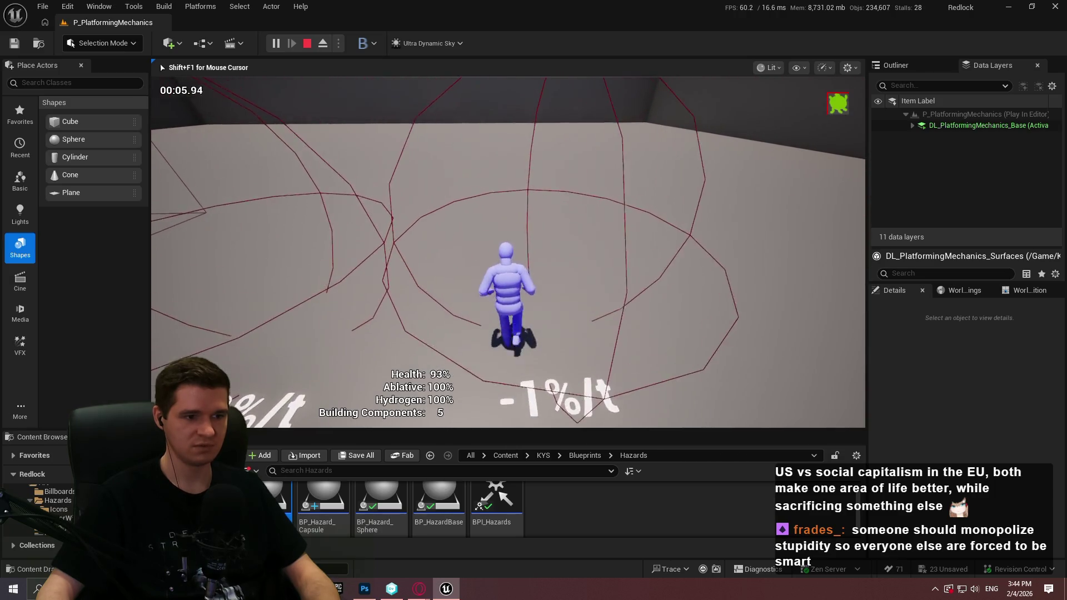
{"action": "key", "text": "s"}
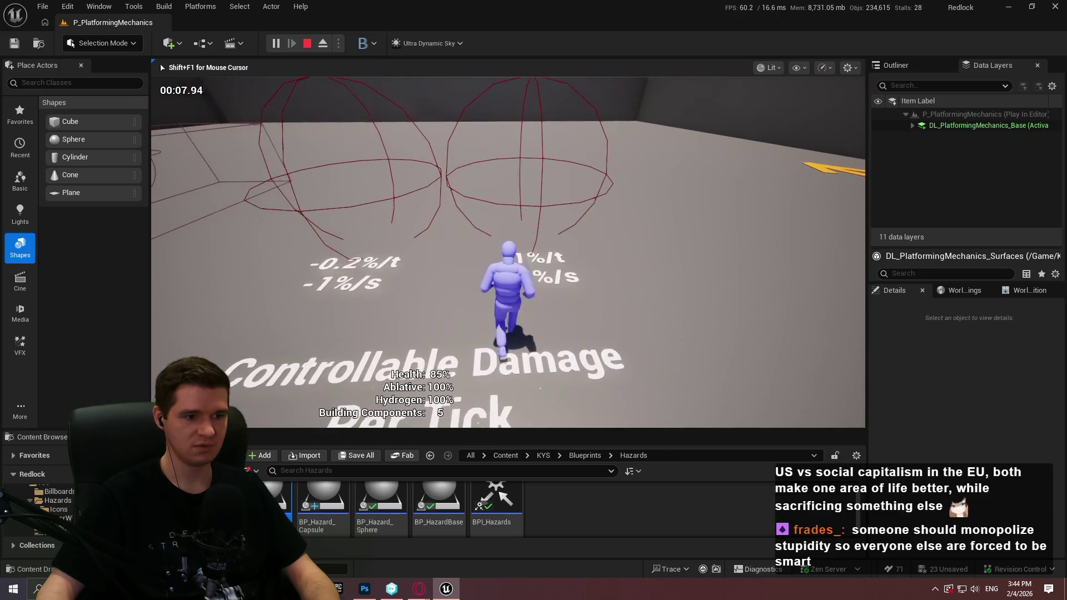
{"action": "key", "text": "Escape"}
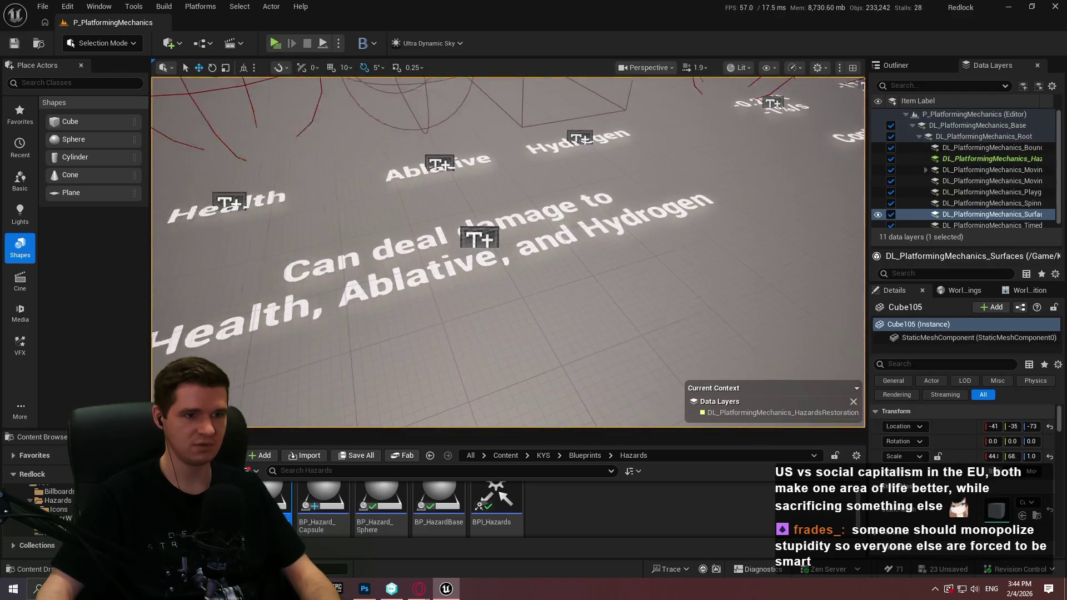
Save all changed files, checking out TestCapsule so the save can complete
{"action": "left_click", "coordinate": [43, 7]}
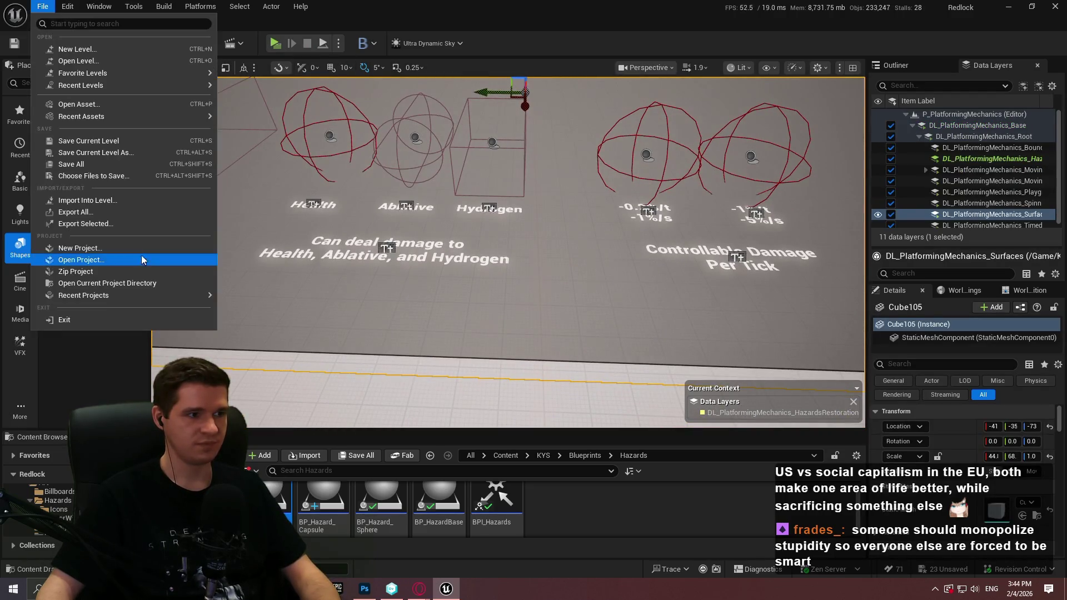
{"action": "left_click", "coordinate": [84, 162]}
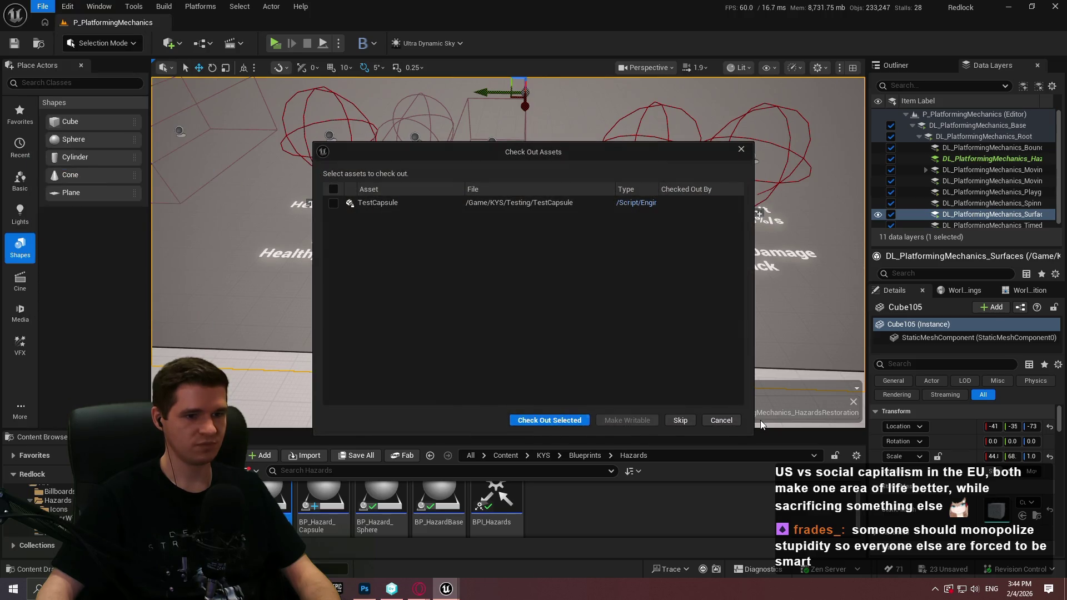
{"action": "left_click", "coordinate": [722, 420]}
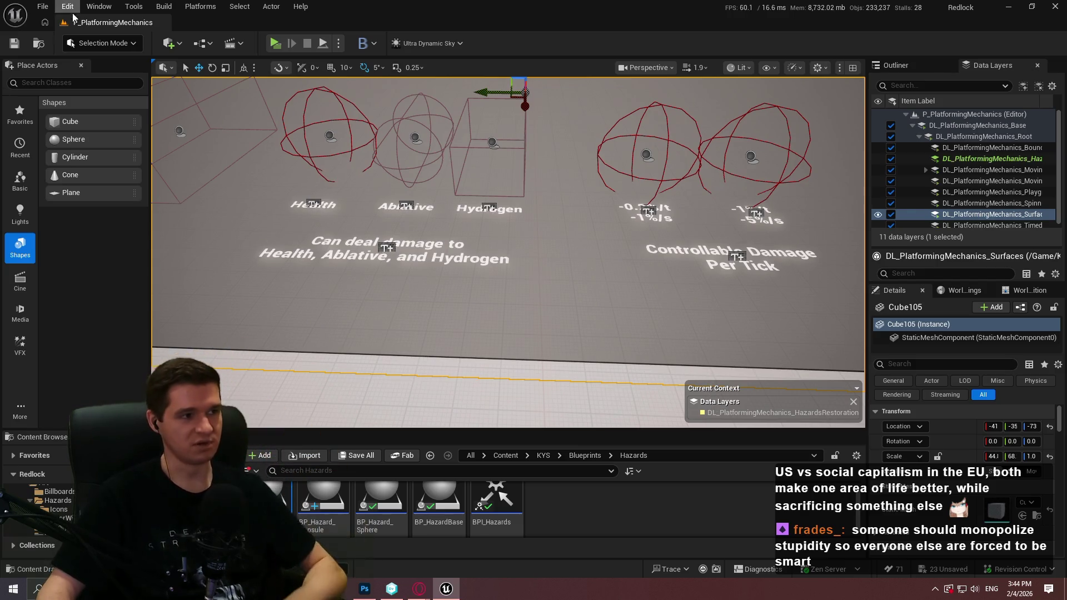
{"action": "left_click", "coordinate": [43, 6]}
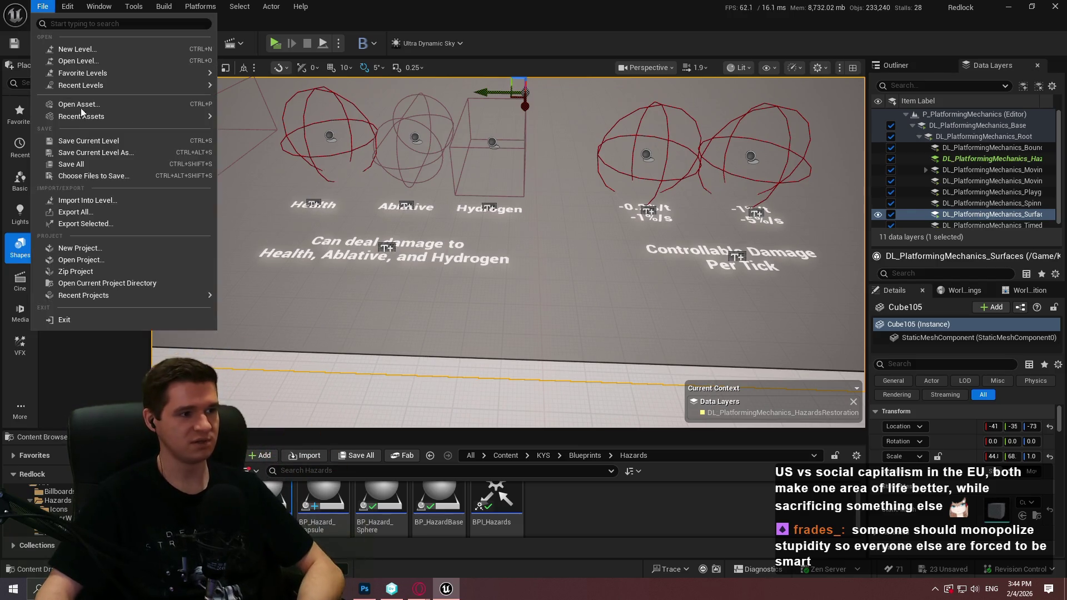
{"action": "left_click", "coordinate": [99, 164]}
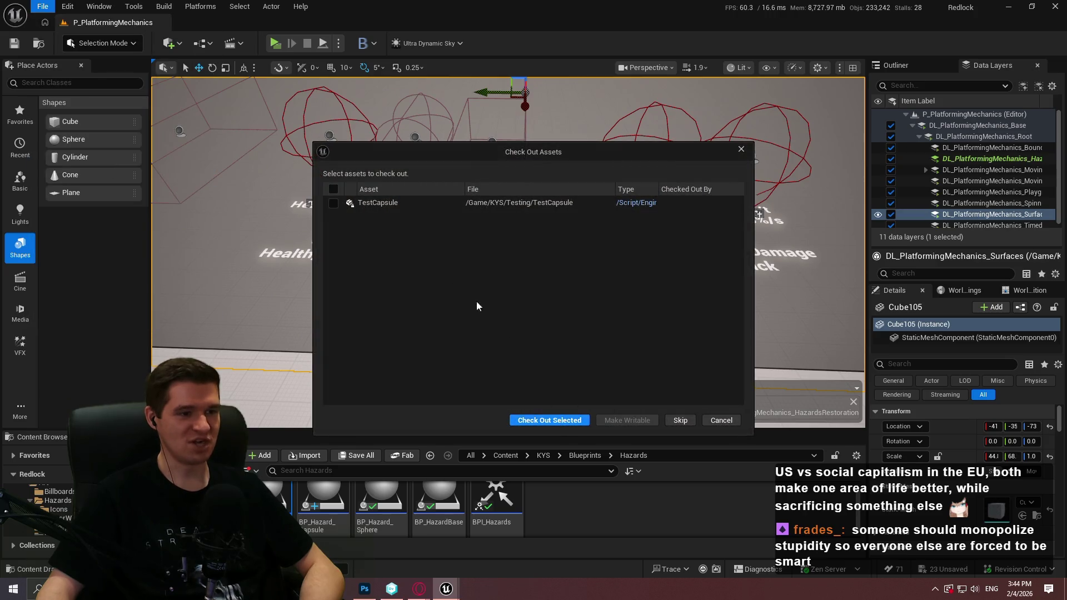
{"action": "left_click", "coordinate": [334, 203]}
{"action": "left_click", "coordinate": [564, 421]}
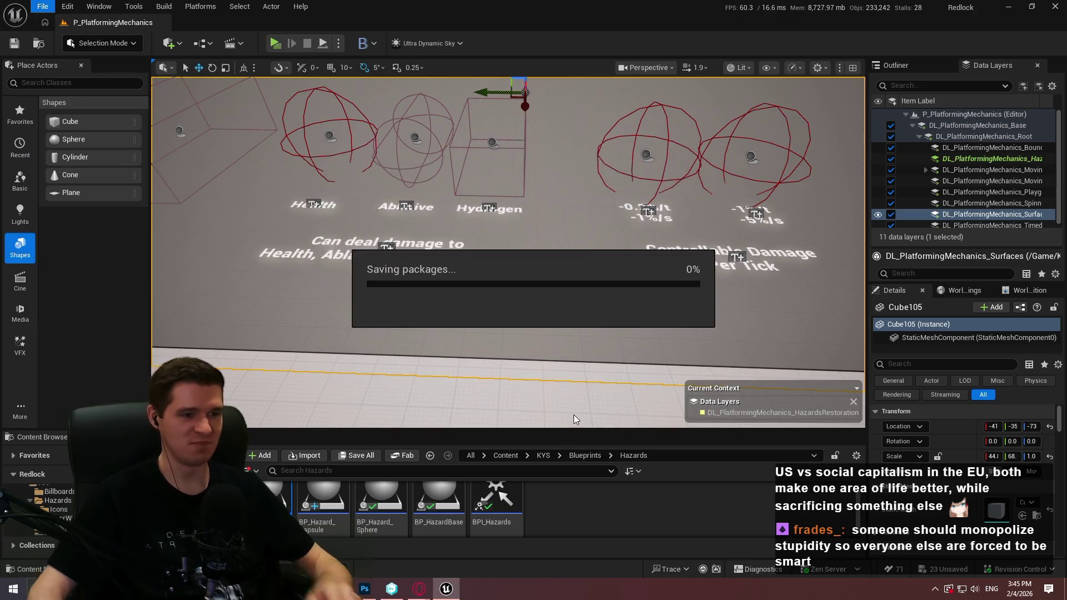
Fly over to the damage spheres, put the knowledge base browser away, and enlarge the asset browser
{"action": "key", "text": "d"}
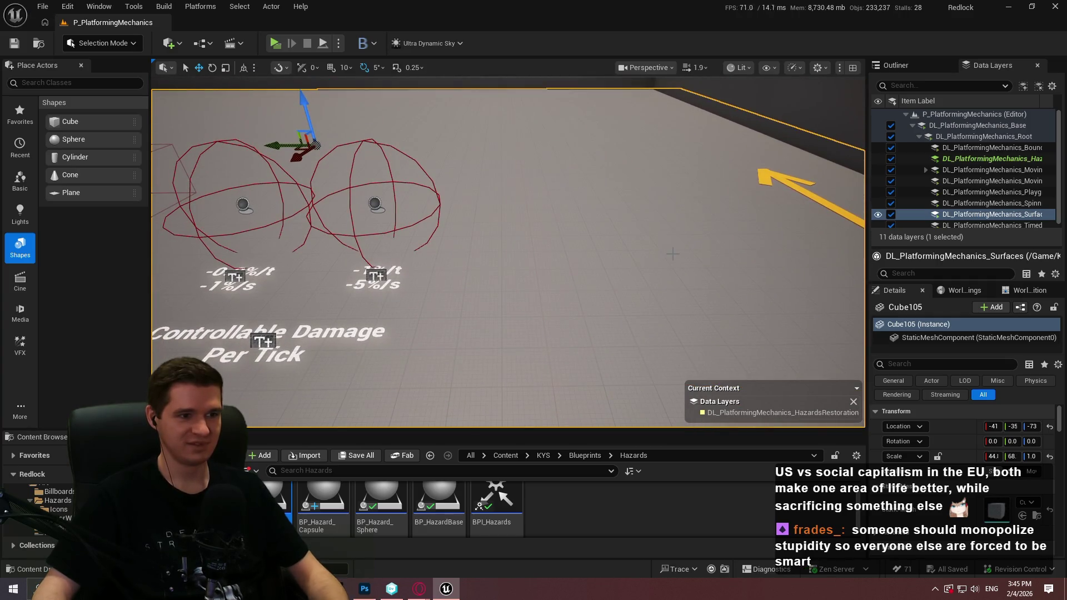
{"action": "key", "text": "Escape"}
{"action": "mouse_move", "coordinate": [427, 597]}
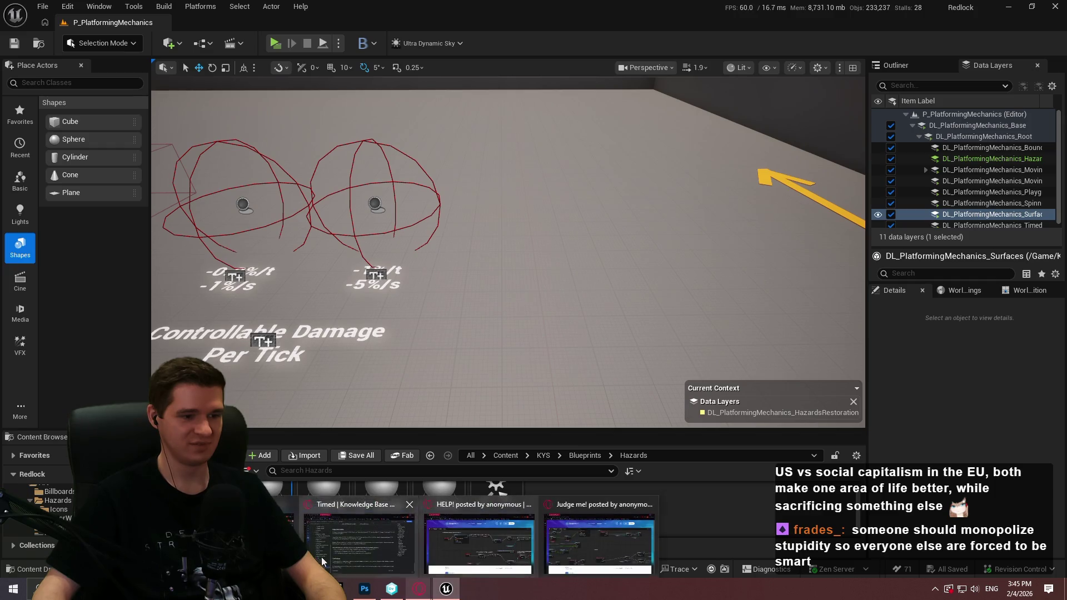
{"action": "left_click", "coordinate": [367, 545]}
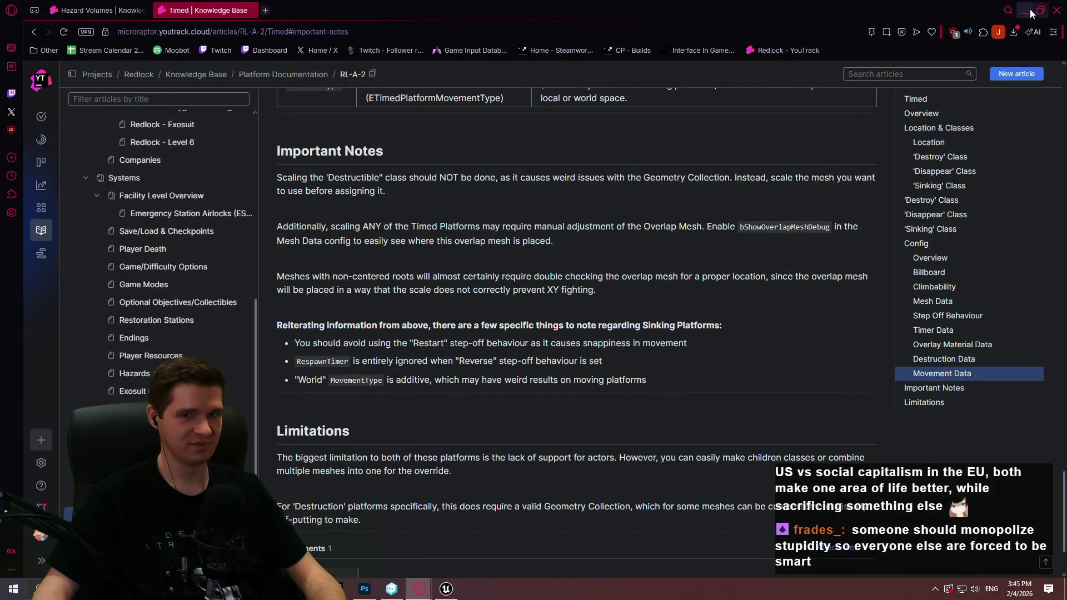
{"action": "left_click", "coordinate": [1029, 9]}
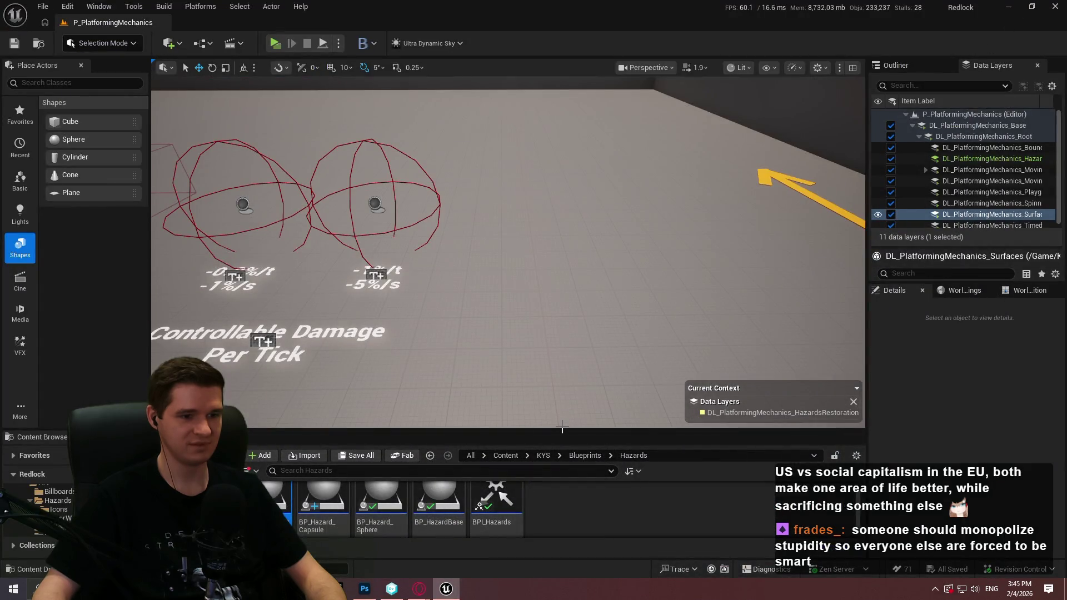
{"action": "left_click_drag", "start_coordinate": [562, 428], "coordinate": [564, 392]}
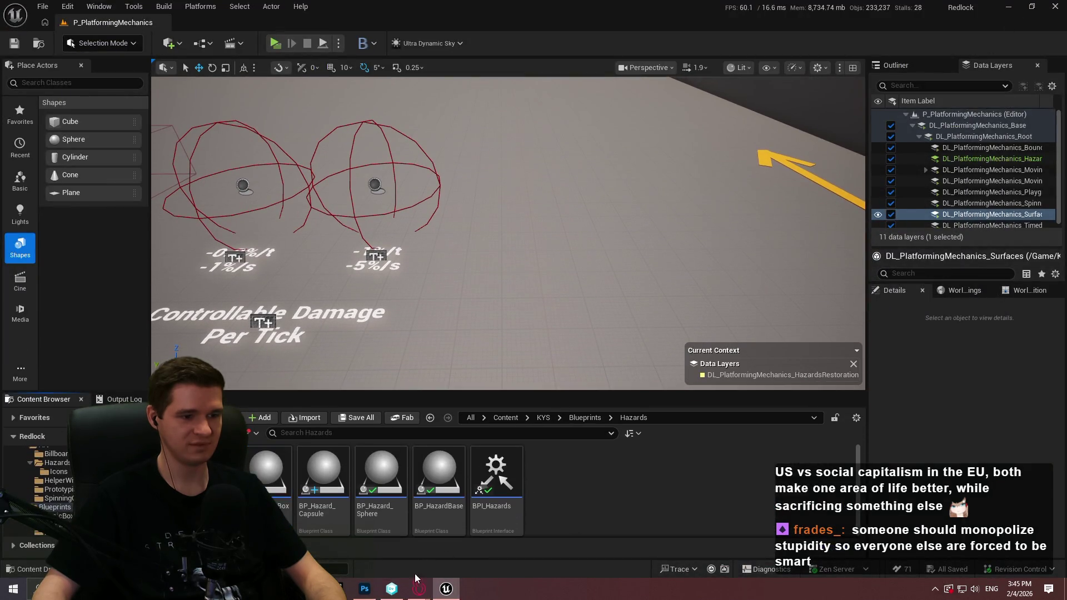
{"action": "mouse_move", "coordinate": [419, 589]}
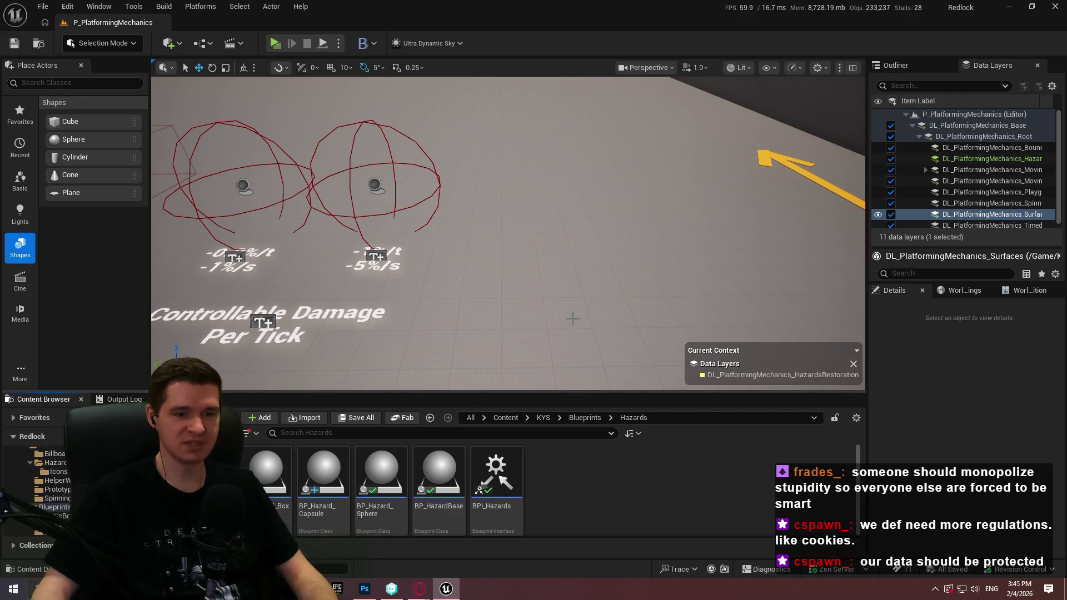
Make the asset browser a bit taller and inspect the right sphere's hazard data
{"action": "mouse_move", "coordinate": [586, 399]}
{"action": "left_mouse_down"}
{"action": "mouse_move", "coordinate": [586, 362]}
{"action": "mouse_move", "coordinate": [584, 393]}
{"action": "left_mouse_up"}
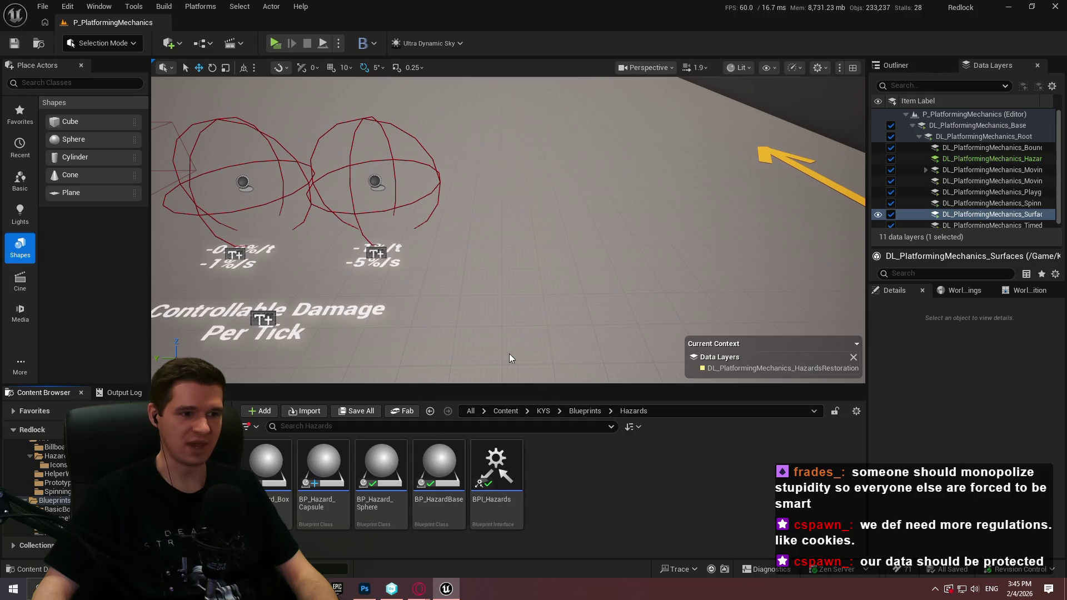
{"action": "left_click", "coordinate": [260, 316]}
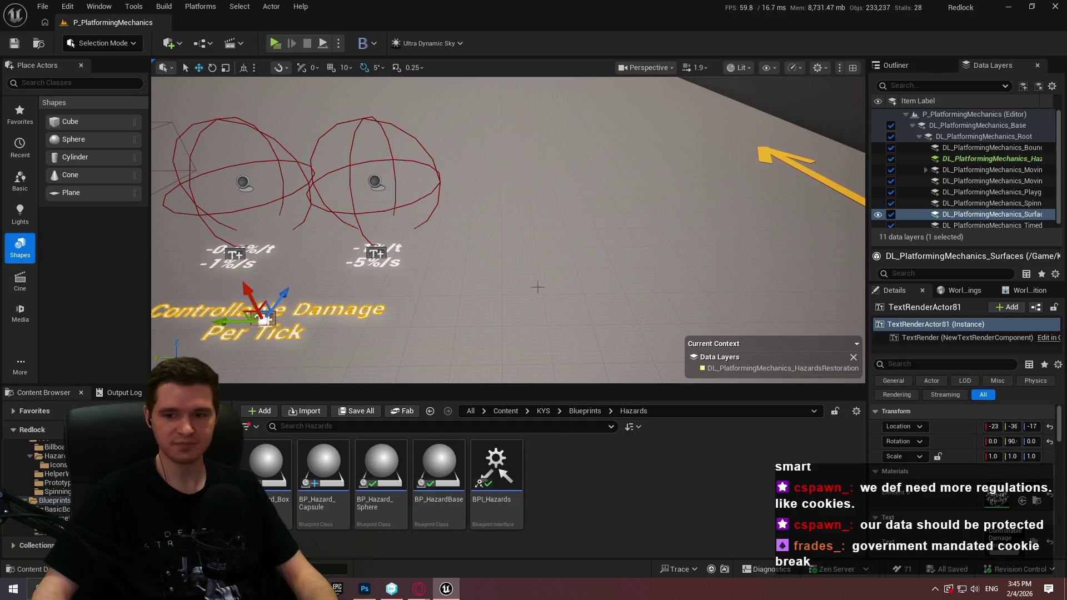
{"action": "left_click_drag", "start_coordinate": [537, 288], "coordinate": [522, 311]}
{"action": "left_click_drag", "start_coordinate": [451, 374], "coordinate": [472, 355]}
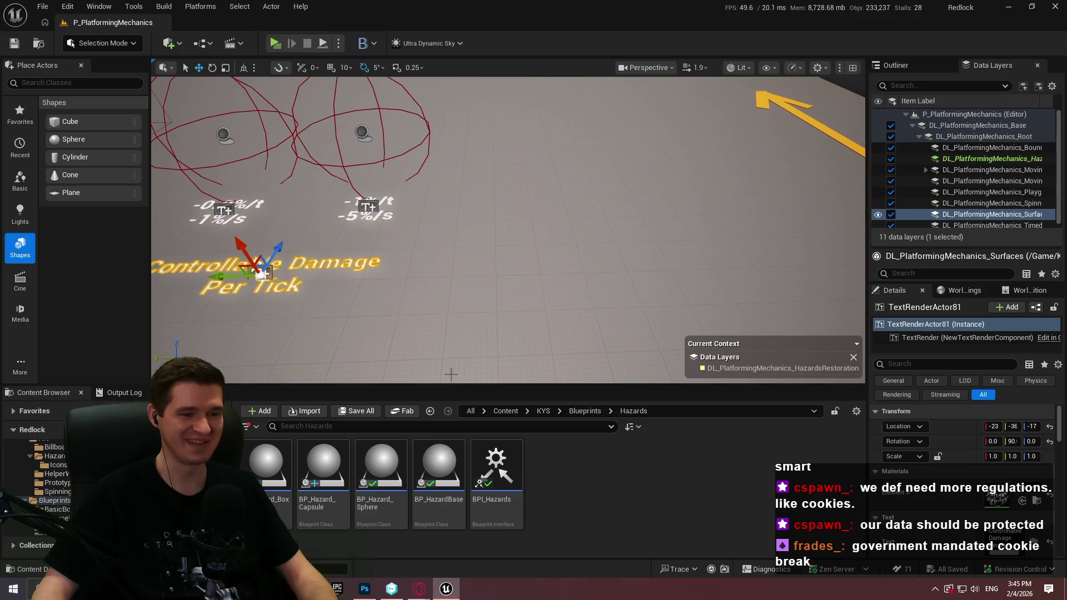
{"action": "left_click", "coordinate": [333, 115]}
{"action": "scroll", "coordinate": [943, 509], "scroll_direction": "down", "scroll_amount": 5}
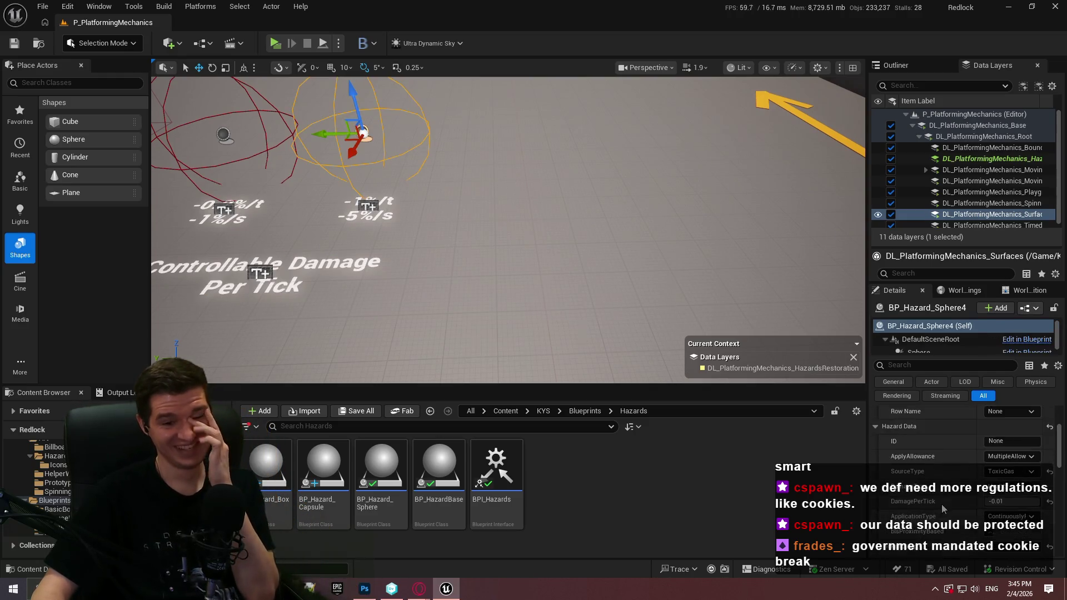
{"action": "scroll", "coordinate": [944, 510], "scroll_direction": "down", "scroll_amount": 2}
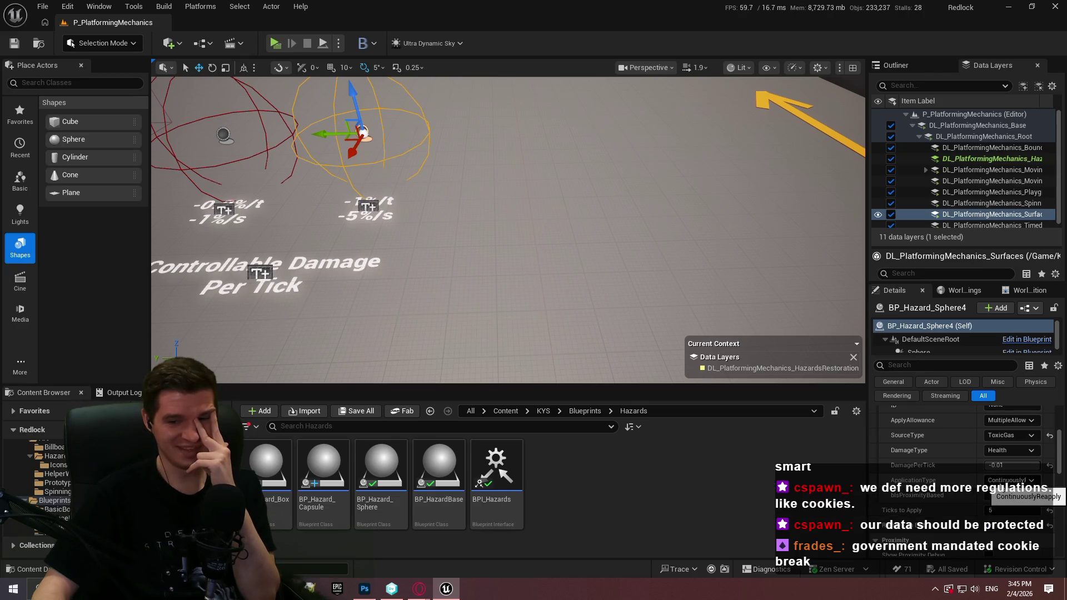
Alt-drag copies of the Controllable Damage Per Tick label and both spheres further right
{"action": "left_click", "coordinate": [224, 274]}
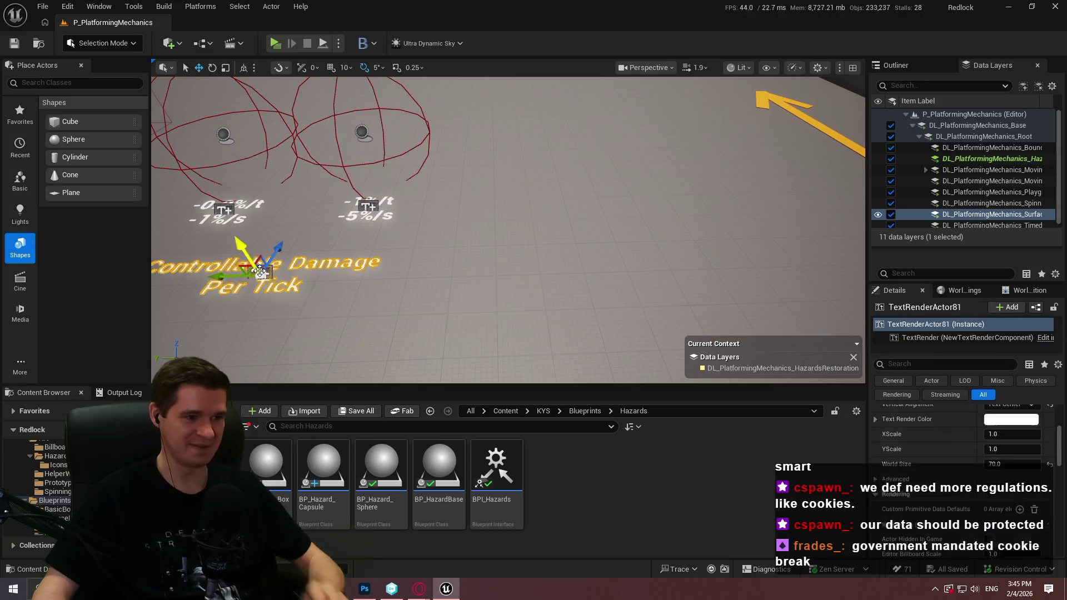
{"action": "mouse_move", "coordinate": [224, 275]}
{"action": "left_mouse_down"}
{"action": "mouse_move", "coordinate": [671, 255]}
{"action": "mouse_move", "coordinate": [637, 241]}
{"action": "mouse_move", "coordinate": [653, 264]}
{"action": "left_mouse_up"}
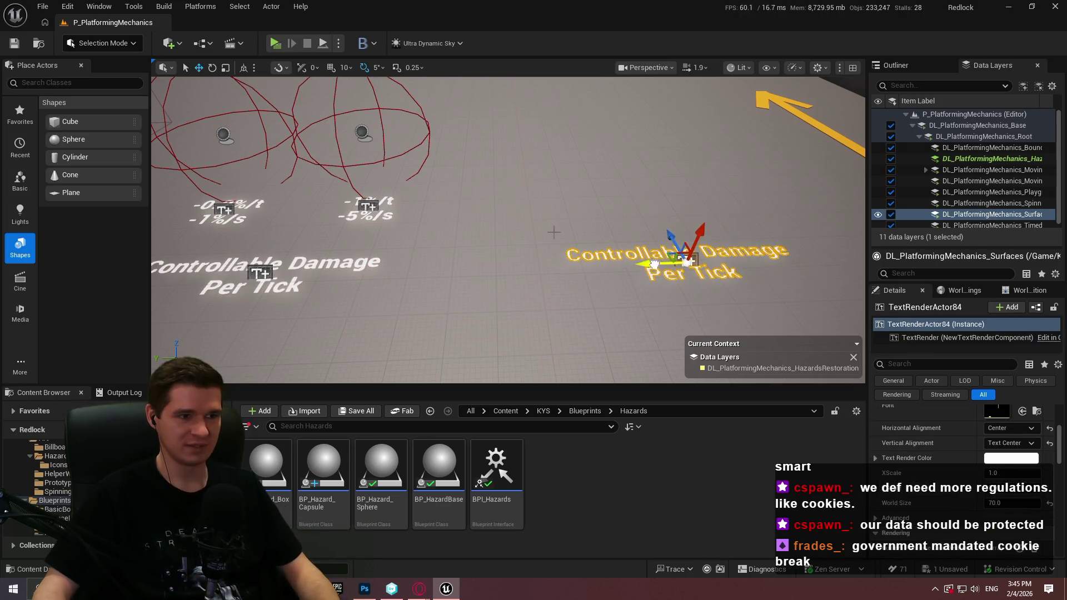
{"action": "left_click", "coordinate": [223, 135], "text": "ctrl"}
{"action": "left_click", "coordinate": [362, 132], "text": "ctrl"}
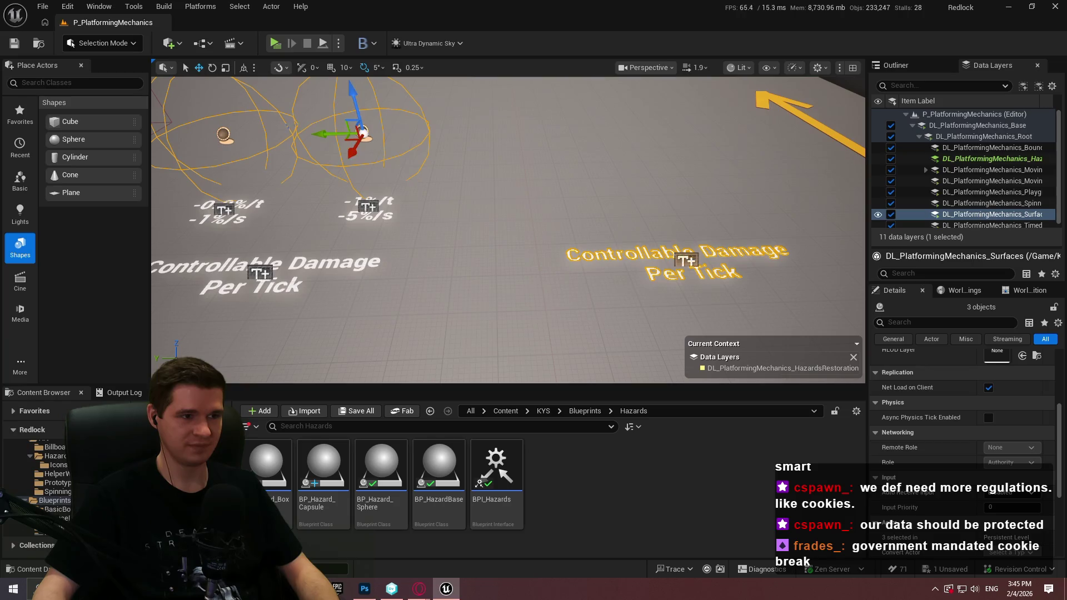
{"action": "left_click_drag", "start_coordinate": [319, 133], "coordinate": [648, 151], "text": "alt"}
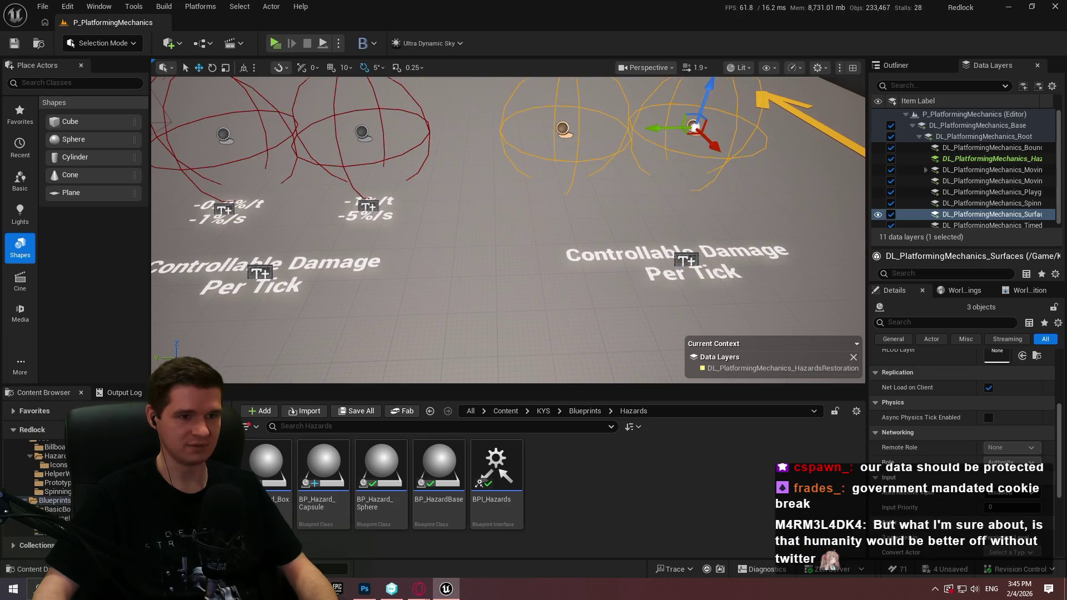
{"action": "left_click", "coordinate": [384, 336]}
Delete the selected item, then select the copied label and clear its old Text
{"action": "left_click", "coordinate": [717, 228]}
{"action": "key", "text": "Delete"}
{"action": "left_click_drag", "start_coordinate": [450, 205], "coordinate": [423, 204]}
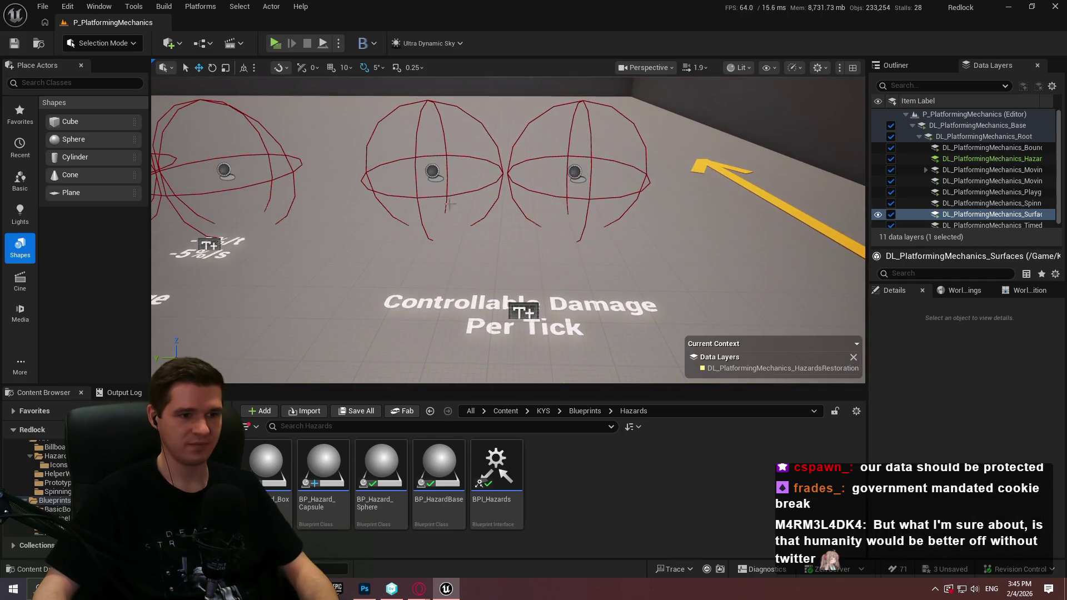
{"action": "left_click", "coordinate": [523, 311]}
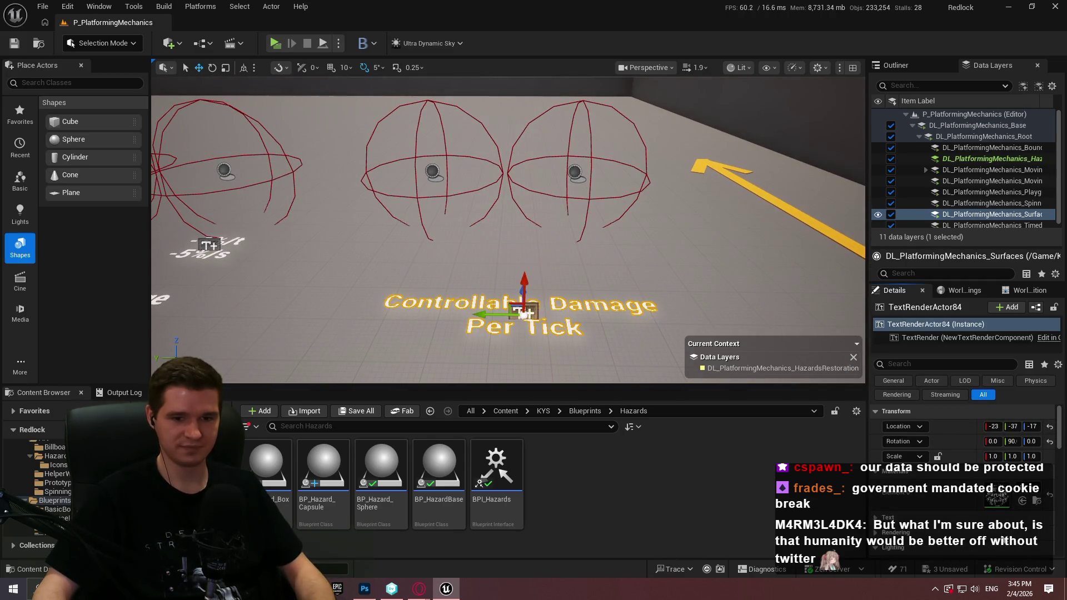
{"action": "scroll", "coordinate": [923, 489], "scroll_direction": "down", "scroll_amount": 2}
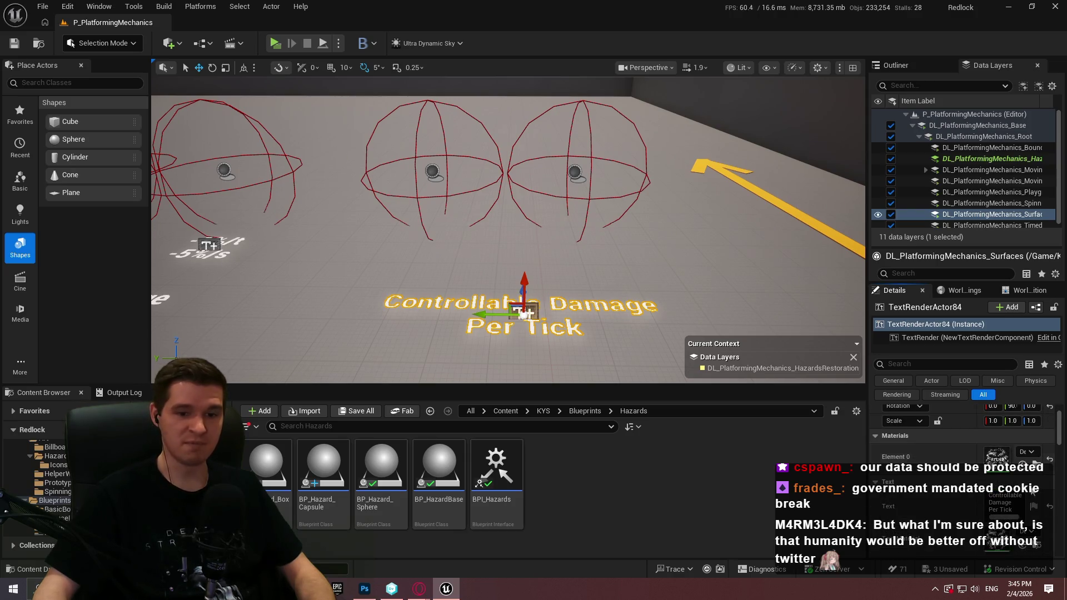
{"action": "left_click", "coordinate": [1006, 505]}
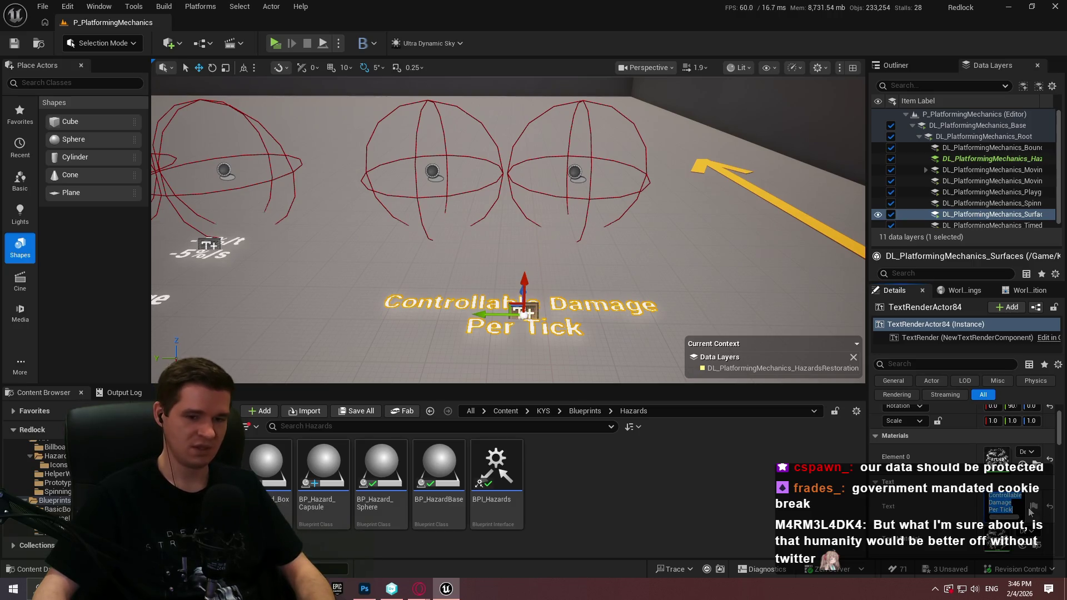
{"action": "key", "text": "BackSpace"}
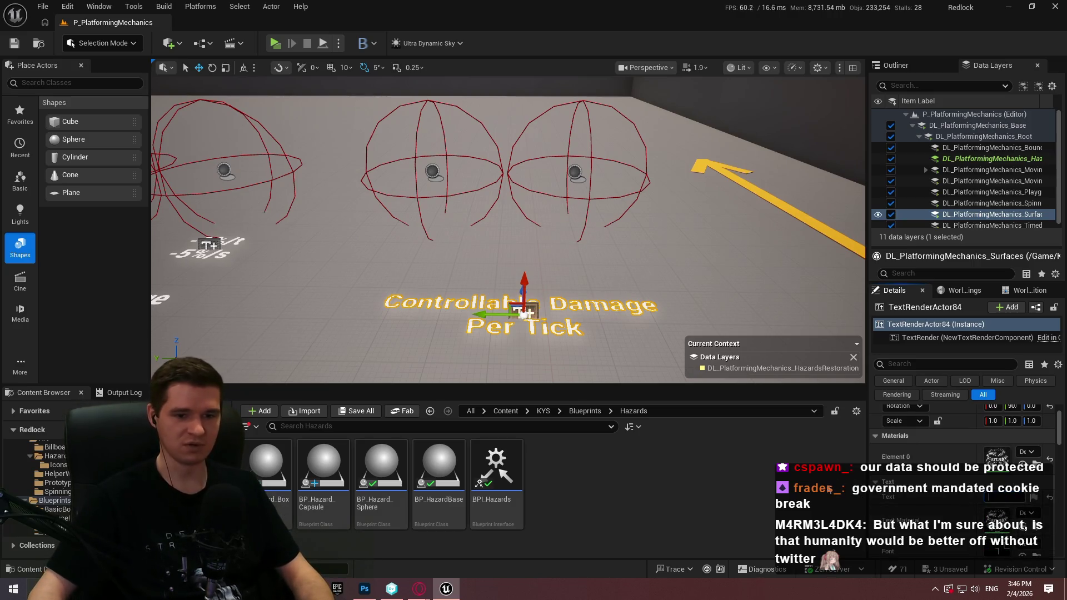
Enter the label text 'Can perform Continuous or One-Shot effects', lowercasing the P
{"action": "scroll", "coordinate": [901, 476], "scroll_direction": "down", "scroll_amount": 1}
{"action": "mouse_move", "coordinate": [932, 229]}
{"action": "left_mouse_down"}
{"action": "mouse_move", "coordinate": [932, 274]}
{"action": "mouse_move", "coordinate": [931, 244]}
{"action": "left_mouse_up"}
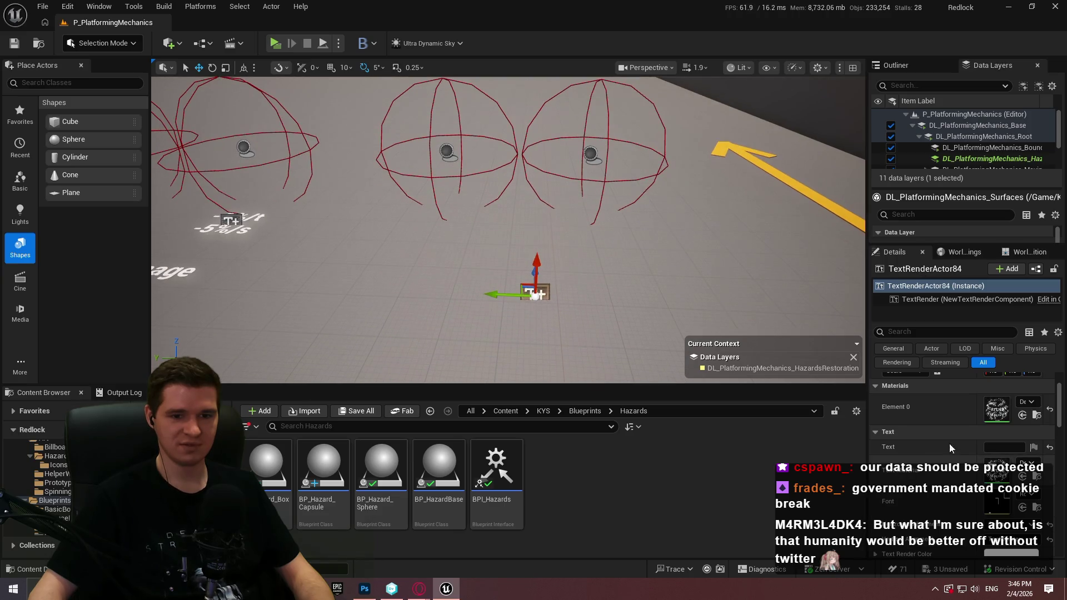
{"action": "left_click", "coordinate": [1006, 447]}
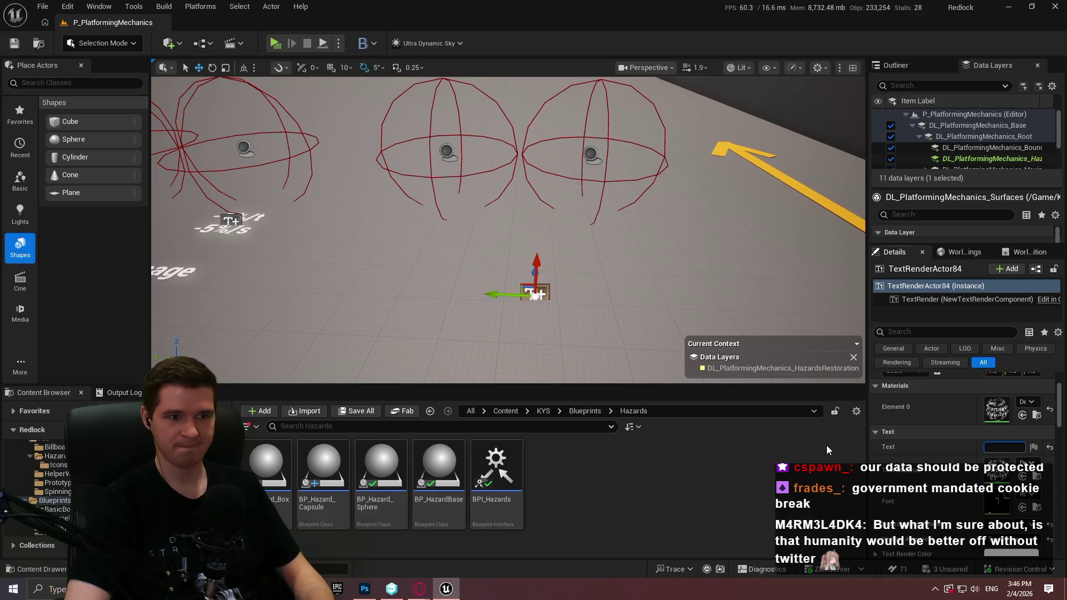
{"action": "type", "text": "Can"}
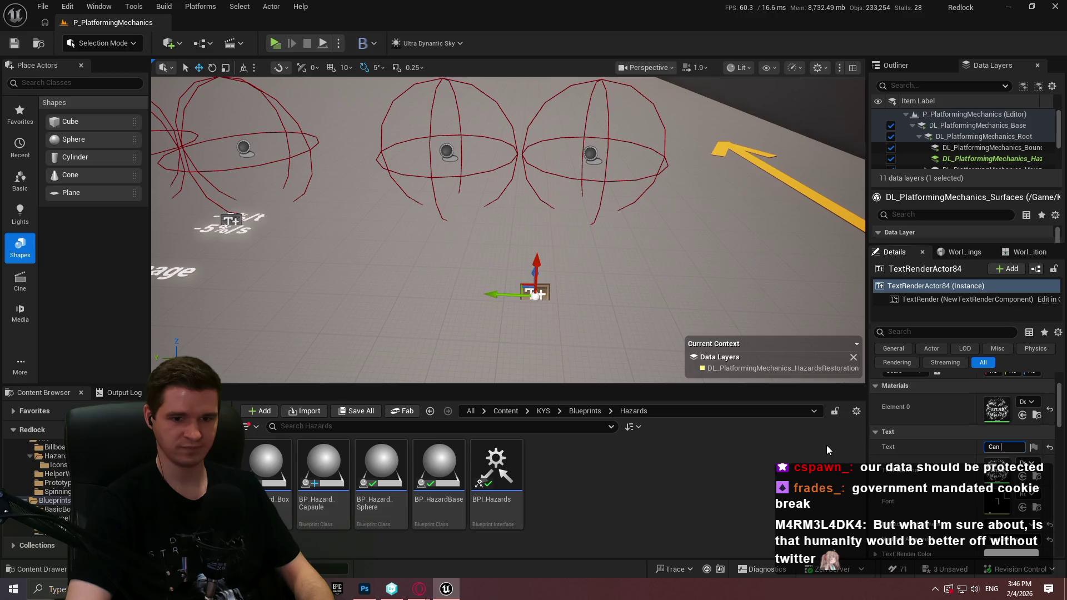
{"action": "type", "text": " Perform Continuous"}
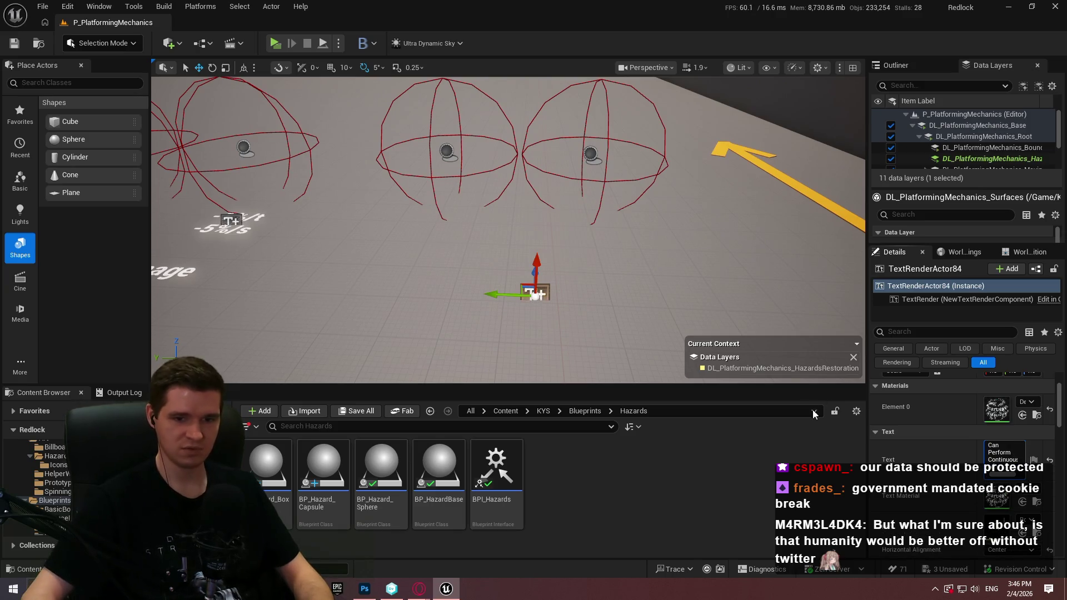
{"action": "left_click", "coordinate": [993, 452]}
{"action": "key", "text": "BackSpace"}
{"action": "type", "text": "p"}
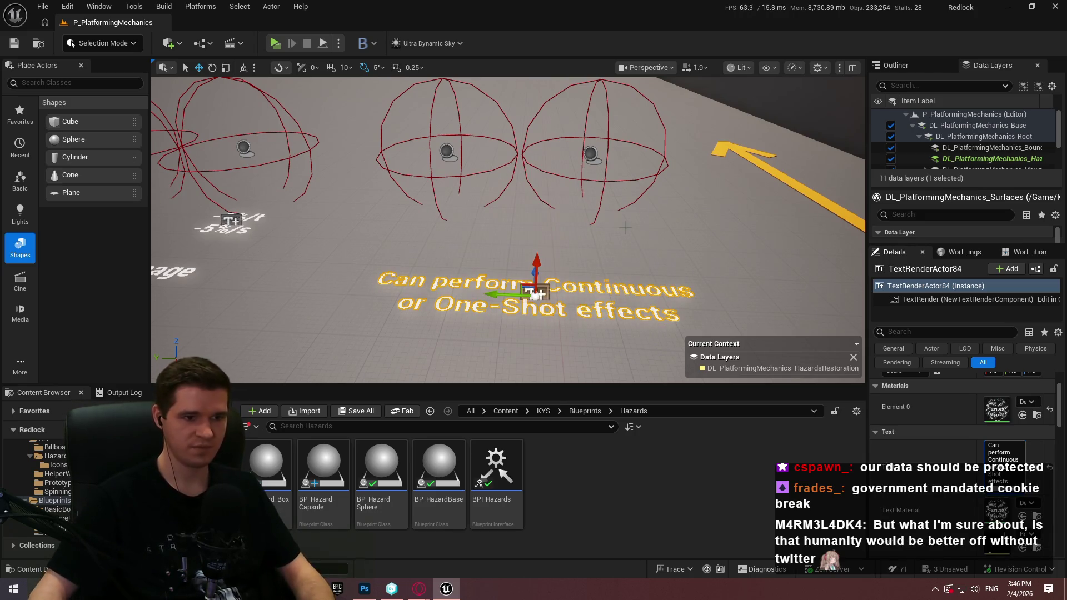
{"action": "left_click", "coordinate": [443, 139]}
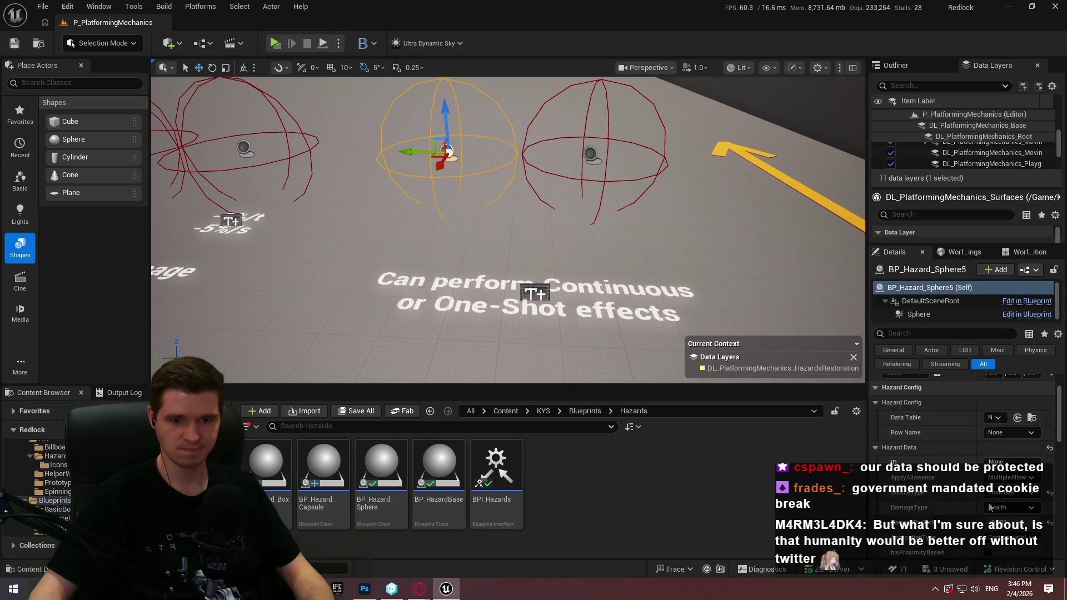
Set BP_Hazard_Sphere5's DamageType to Ablative and SourceType to Solar
{"action": "left_click", "coordinate": [1010, 473]}
{"action": "left_click", "coordinate": [1001, 497]}
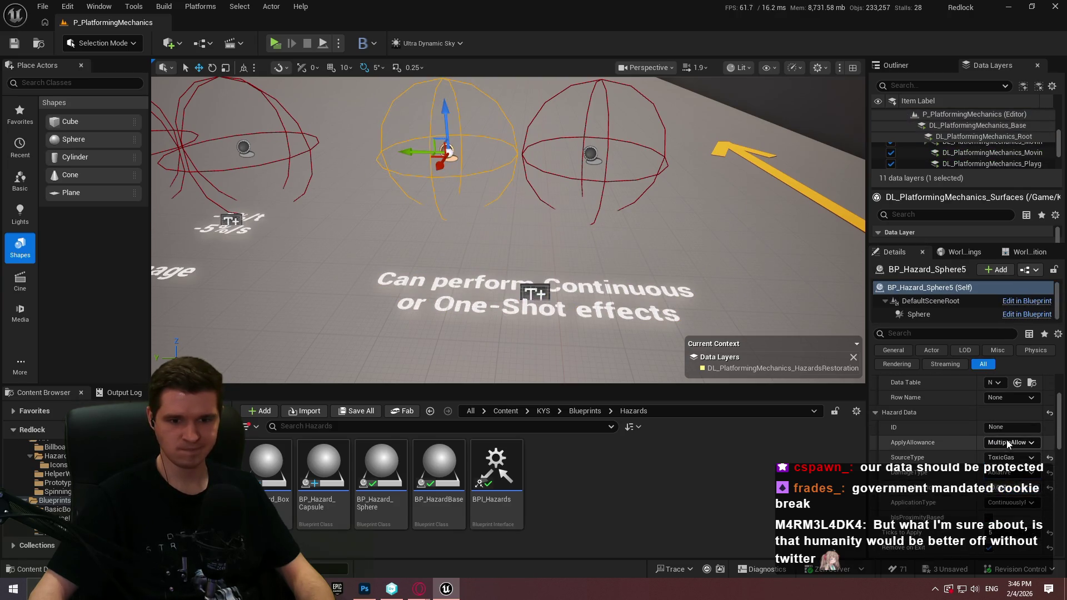
{"action": "left_click", "coordinate": [1011, 457]}
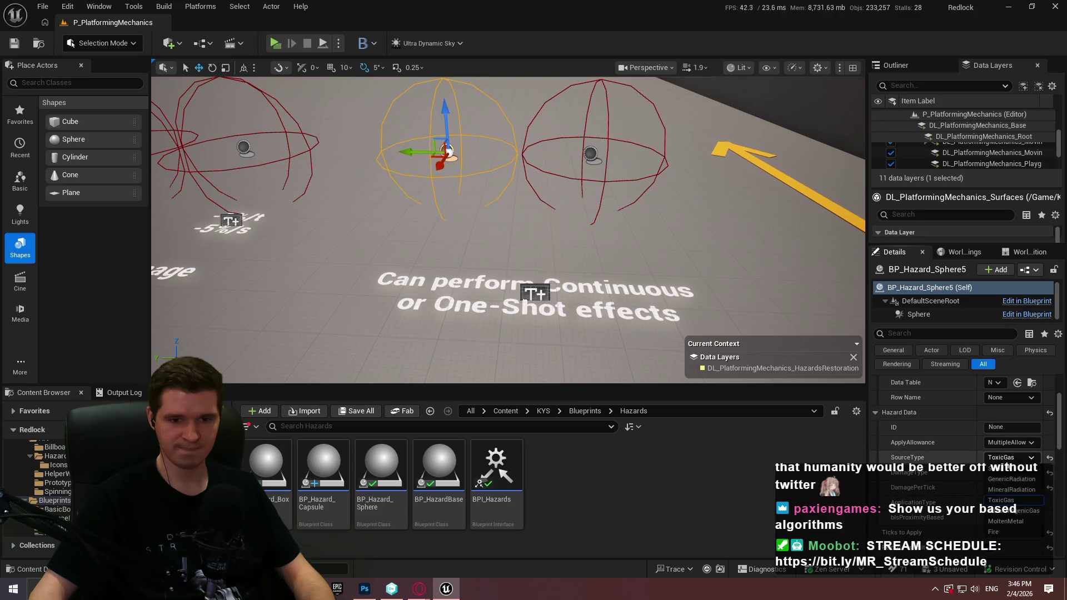
{"action": "left_click", "coordinate": [1012, 479]}
{"action": "left_click_drag", "start_coordinate": [500, 250], "coordinate": [500, 231]}
{"action": "left_click_drag", "start_coordinate": [569, 183], "coordinate": [569, 161]}
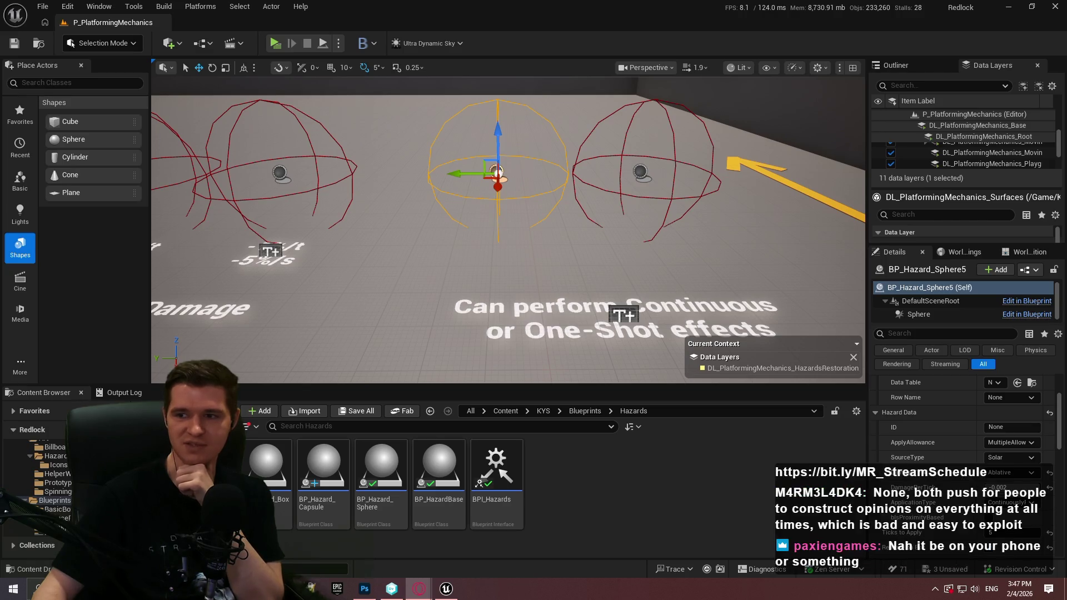
{"action": "key", "text": "alt+Tab"}
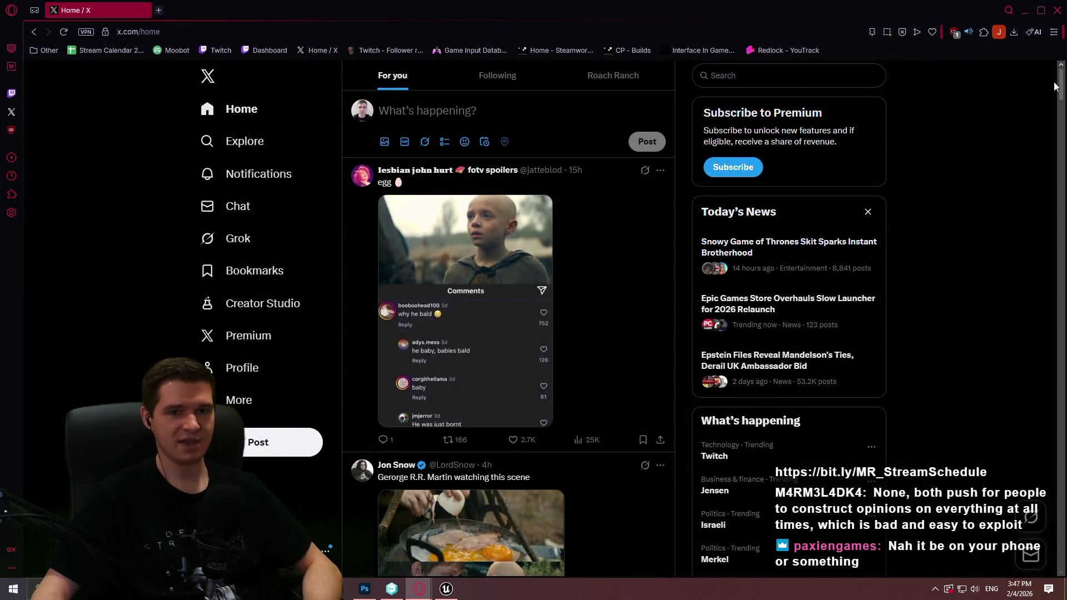
Scroll several screens down the X home feed in Opera GX, then Alt+Tab back to Unreal
{"action": "scroll", "coordinate": [1057, 82], "scroll_direction": "down", "scroll_amount": 1}
{"action": "left_click_drag", "start_coordinate": [1059, 86], "coordinate": [1062, 201]}
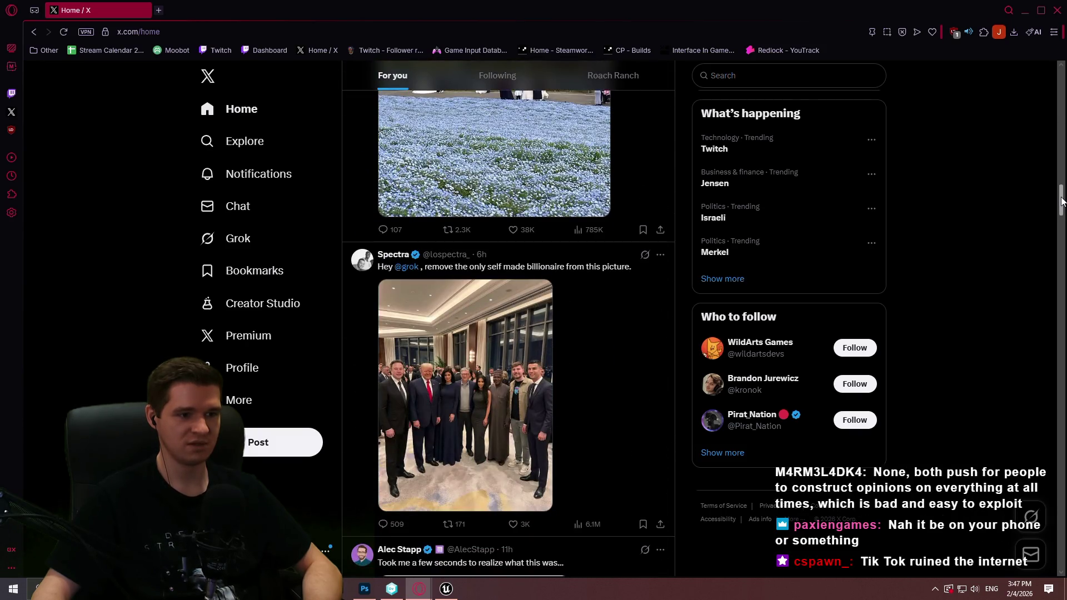
{"action": "scroll", "coordinate": [1062, 201], "scroll_direction": "down", "scroll_amount": 2}
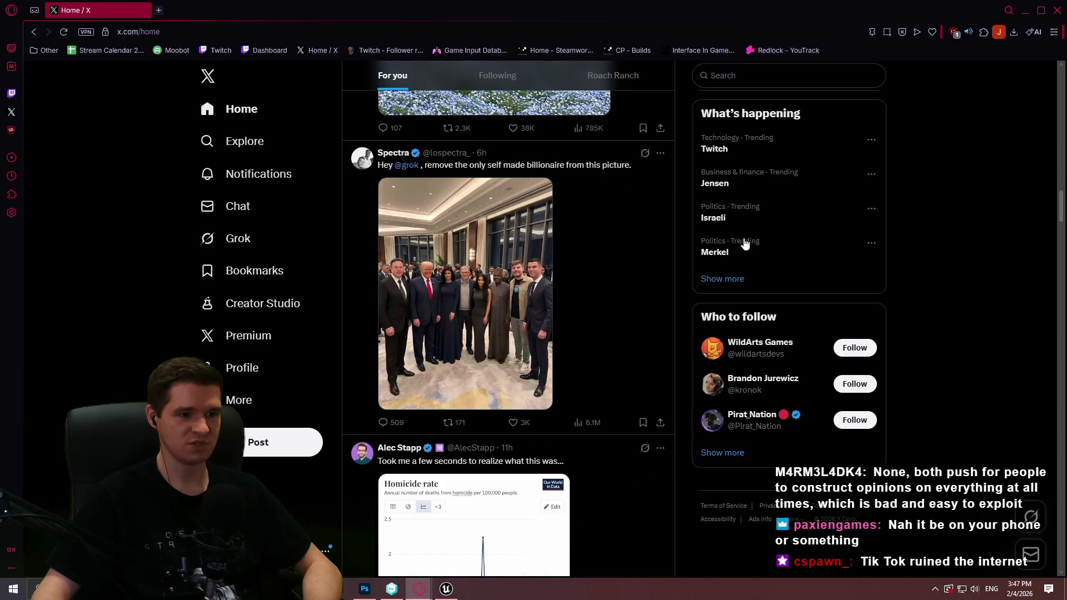
{"action": "scroll", "coordinate": [1056, 150], "scroll_direction": "down", "scroll_amount": 2}
{"action": "left_click_drag", "start_coordinate": [1060, 214], "coordinate": [1042, 271]}
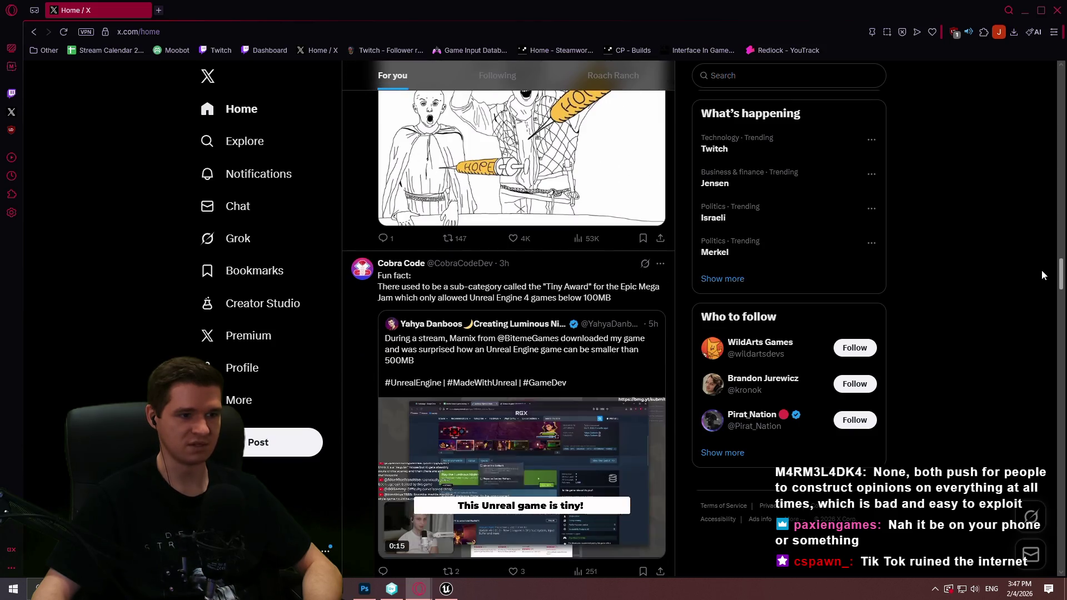
{"action": "scroll", "coordinate": [939, 217], "scroll_direction": "down", "scroll_amount": 5}
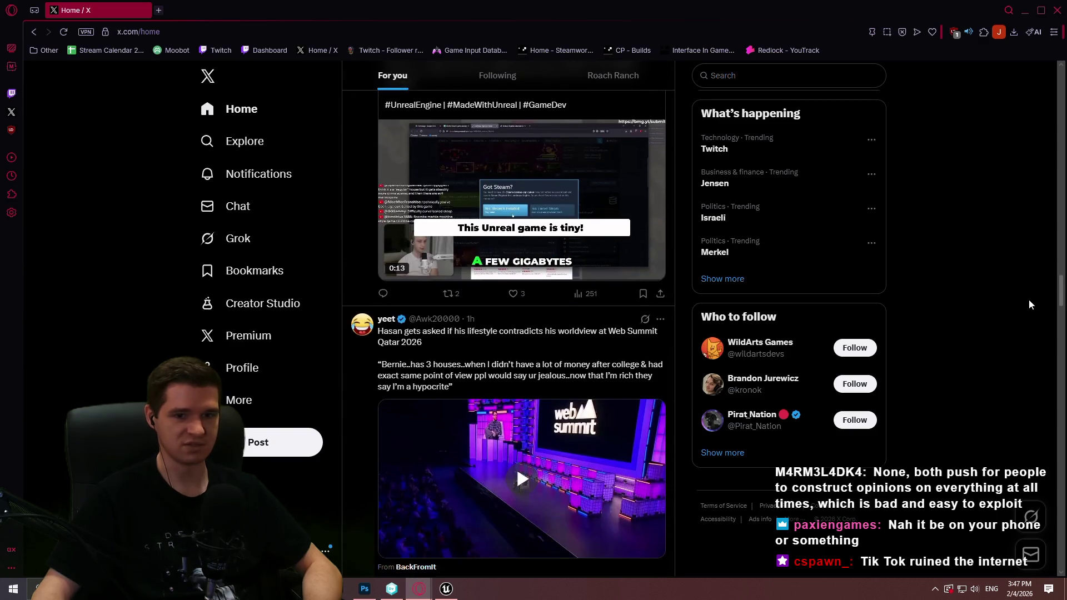
{"action": "left_click_drag", "start_coordinate": [1062, 291], "coordinate": [1017, 468]}
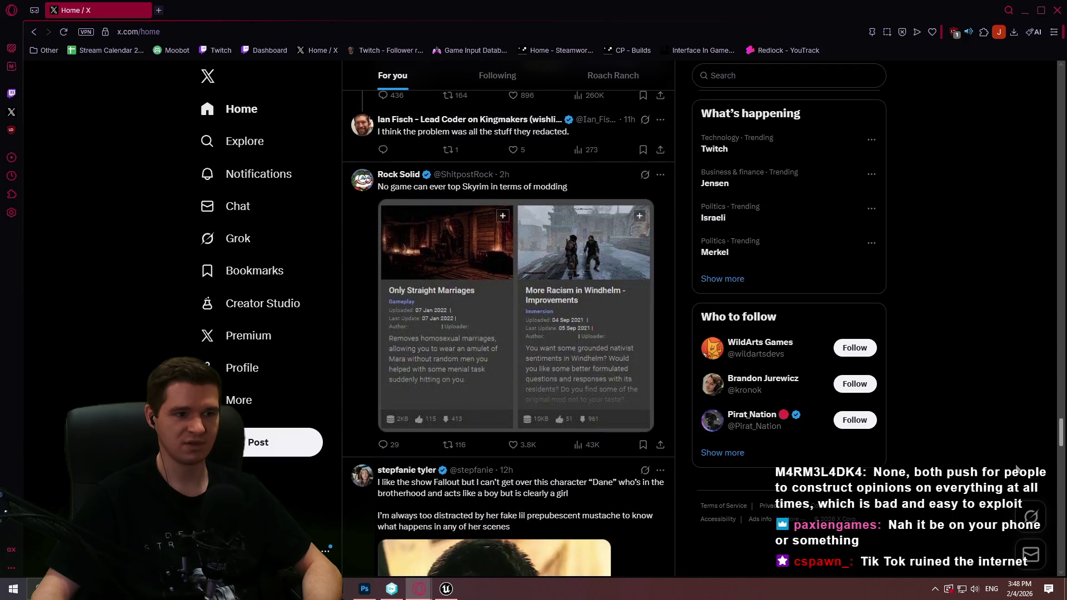
{"action": "scroll", "coordinate": [991, 221], "scroll_direction": "down", "scroll_amount": 4}
{"action": "scroll", "coordinate": [1002, 166], "scroll_direction": "down", "scroll_amount": 6}
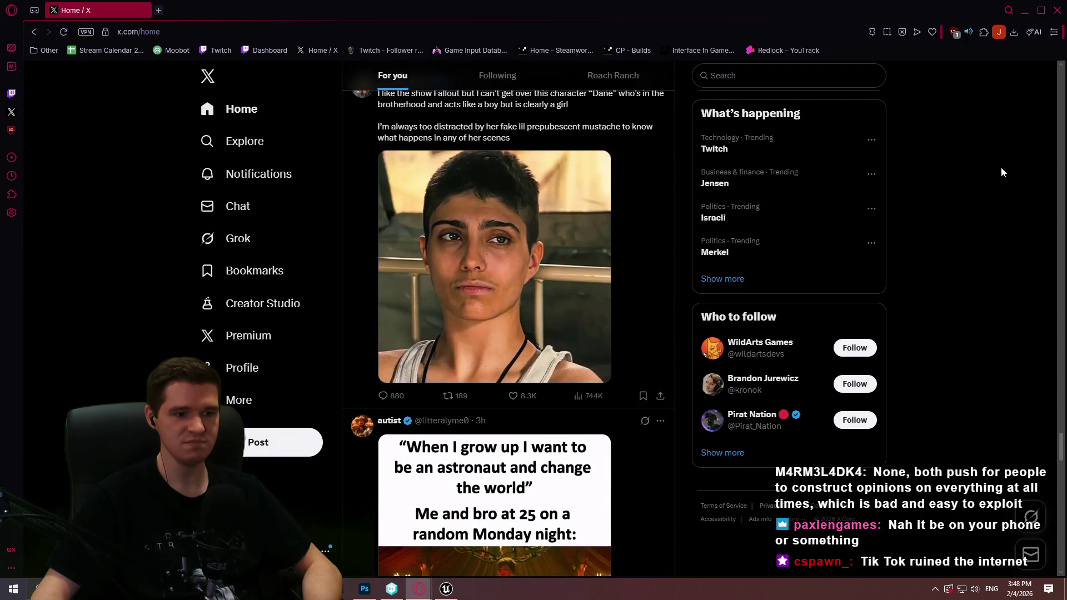
{"action": "scroll", "coordinate": [982, 162], "scroll_direction": "down", "scroll_amount": 3}
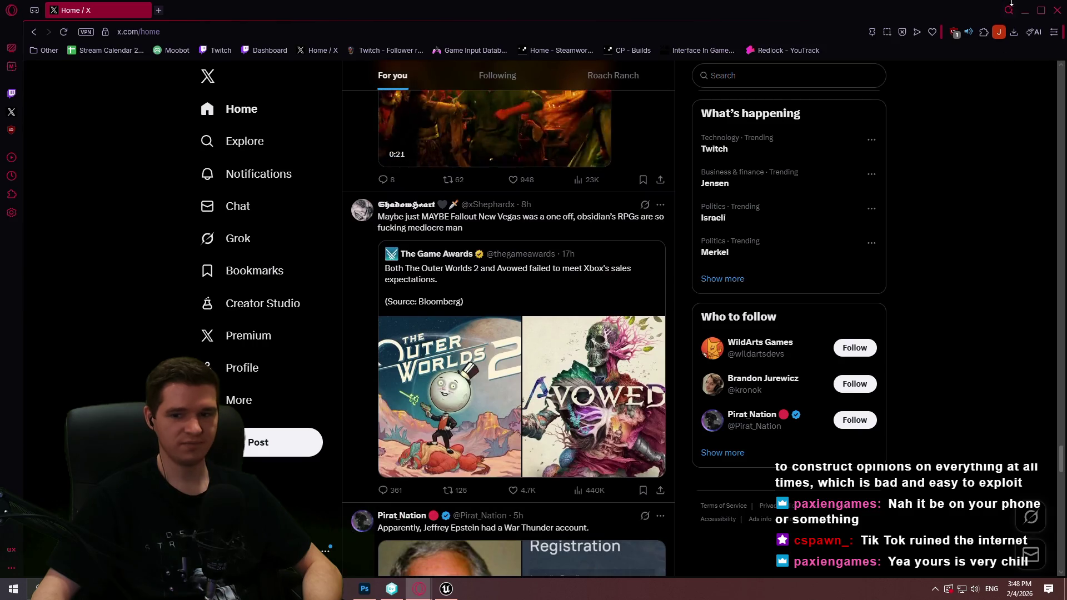
{"action": "key", "text": "alt+Tab"}
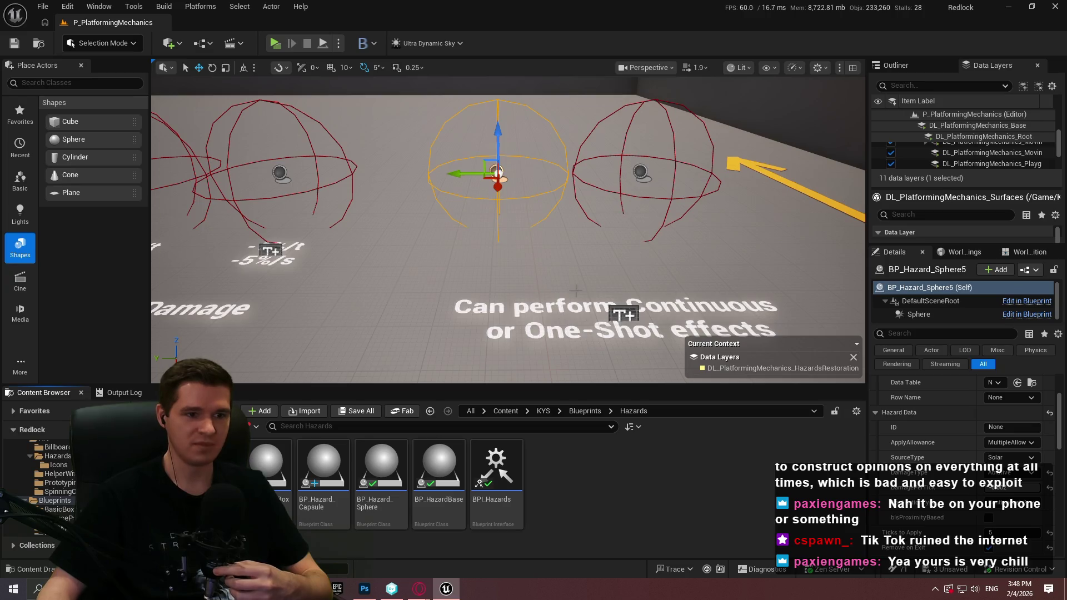
Alt-drag a copy of the left sphere's -1%/t -5%/s label under the middle sphere and start editing its Text
{"action": "left_click", "coordinate": [623, 312]}
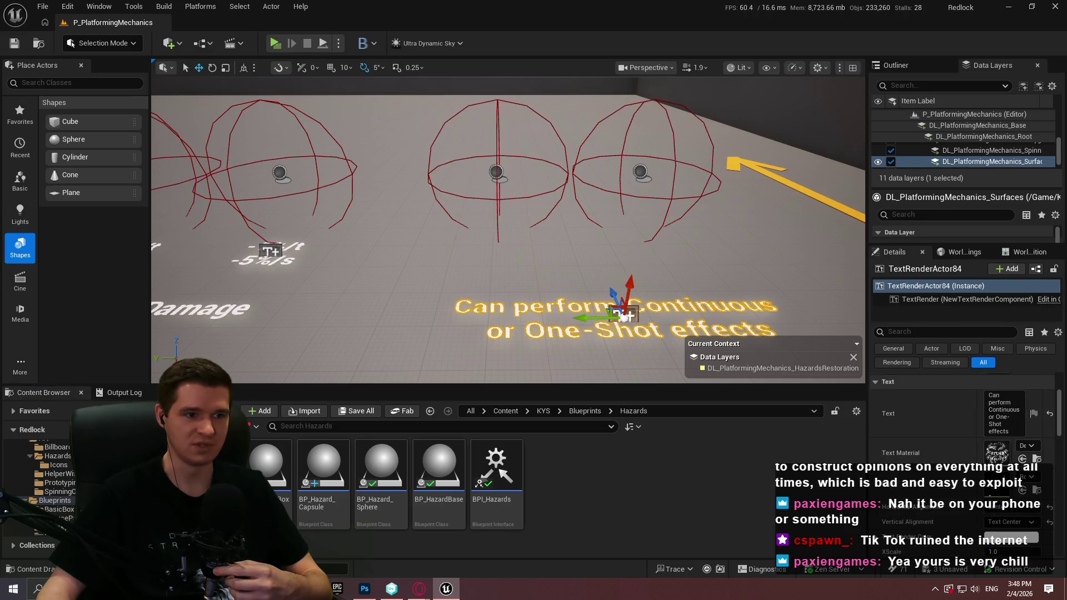
{"action": "key", "text": "ctrl+z"}
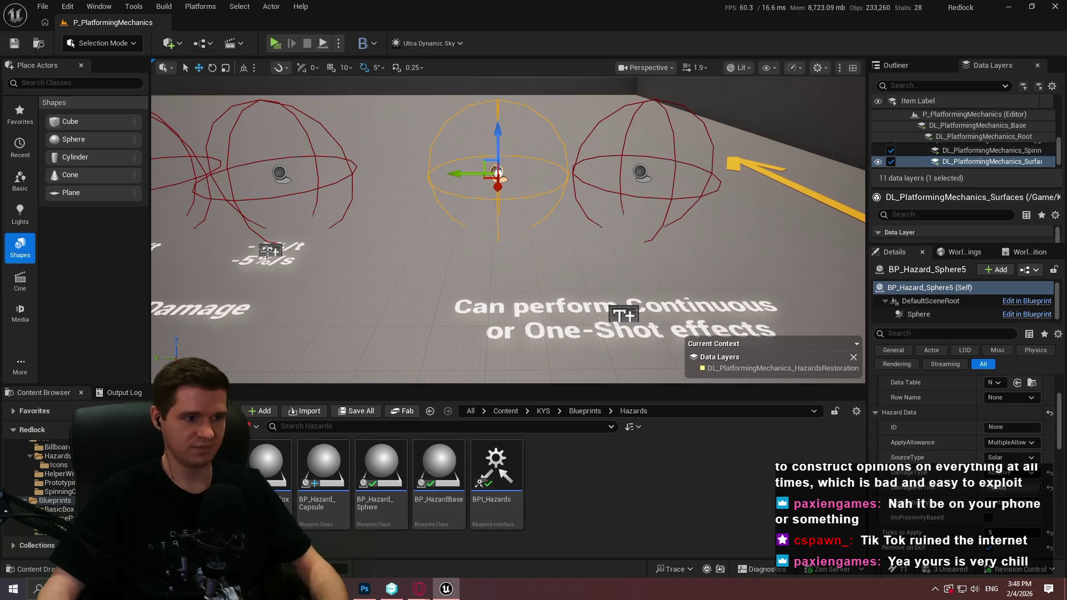
{"action": "left_click", "coordinate": [271, 251]}
{"action": "mouse_move", "coordinate": [271, 251]}
{"action": "left_mouse_down"}
{"action": "mouse_move", "coordinate": [484, 267]}
{"action": "mouse_move", "coordinate": [464, 265]}
{"action": "left_mouse_up"}
{"action": "scroll", "coordinate": [888, 442], "scroll_direction": "up", "scroll_amount": 2}
{"action": "scroll", "coordinate": [888, 441], "scroll_direction": "up", "scroll_amount": 1}
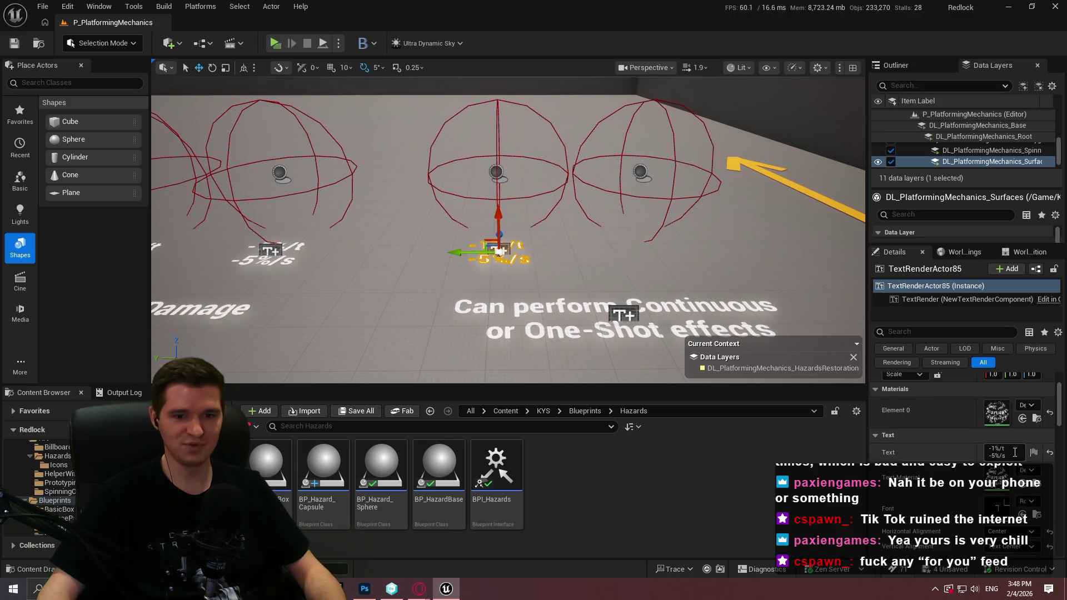
{"action": "left_click", "coordinate": [1001, 452]}
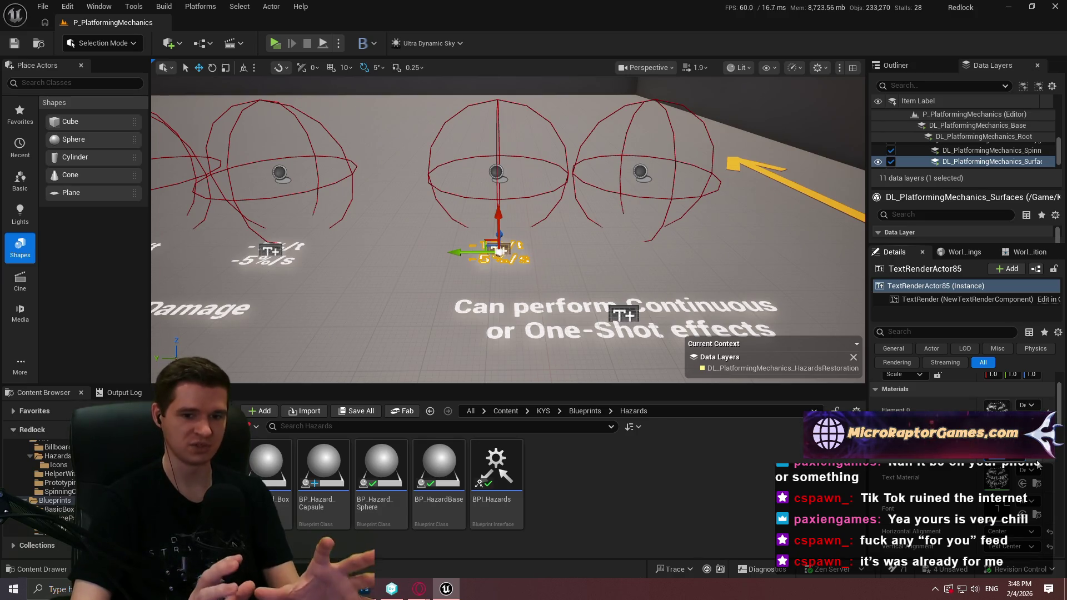
{"action": "scroll", "coordinate": [1037, 463], "scroll_direction": "down", "scroll_amount": 1}
{"action": "type", "text": "Continuou"}
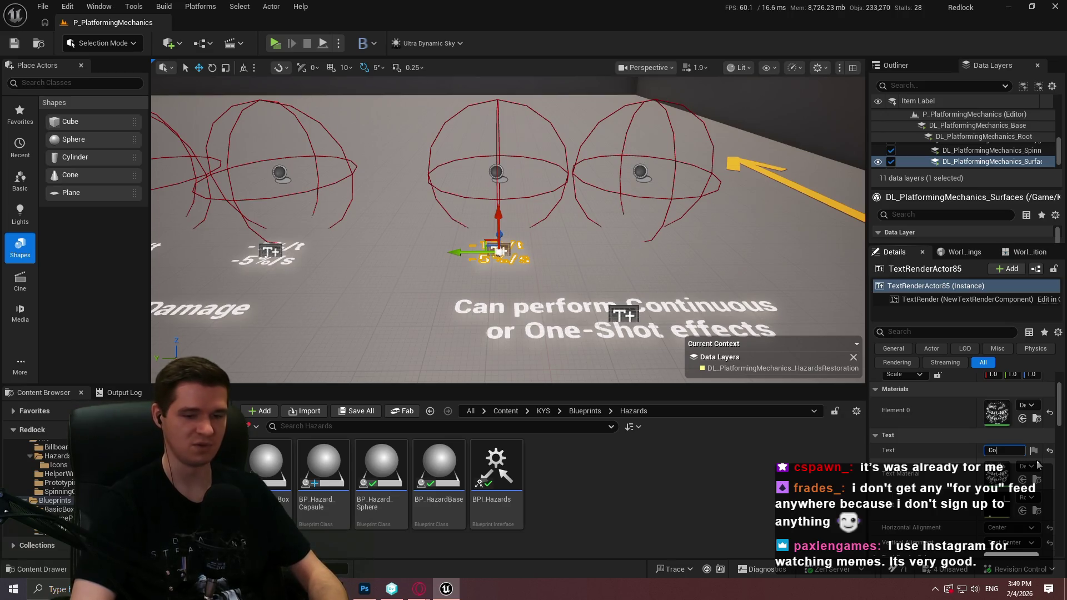
Finish the middle label as 'Continuous' and copy it under the right sphere as 'One-Shot'
{"action": "type", "text": "s"}
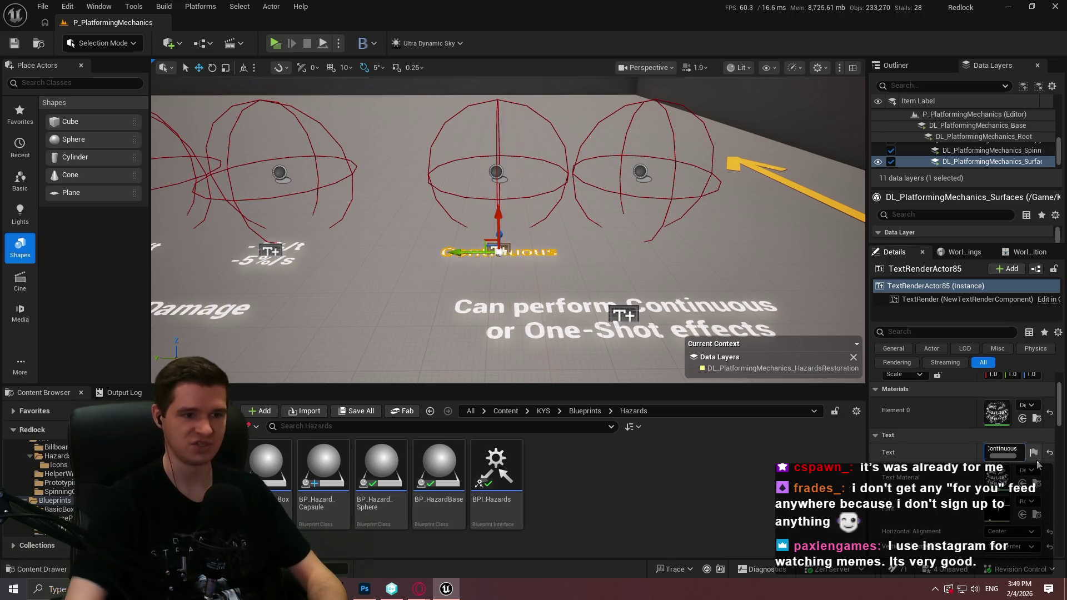
{"action": "left_click_drag", "start_coordinate": [500, 253], "coordinate": [653, 252]}
{"action": "left_click", "coordinate": [1015, 451]}
{"action": "type", "text": "One-Shot"}
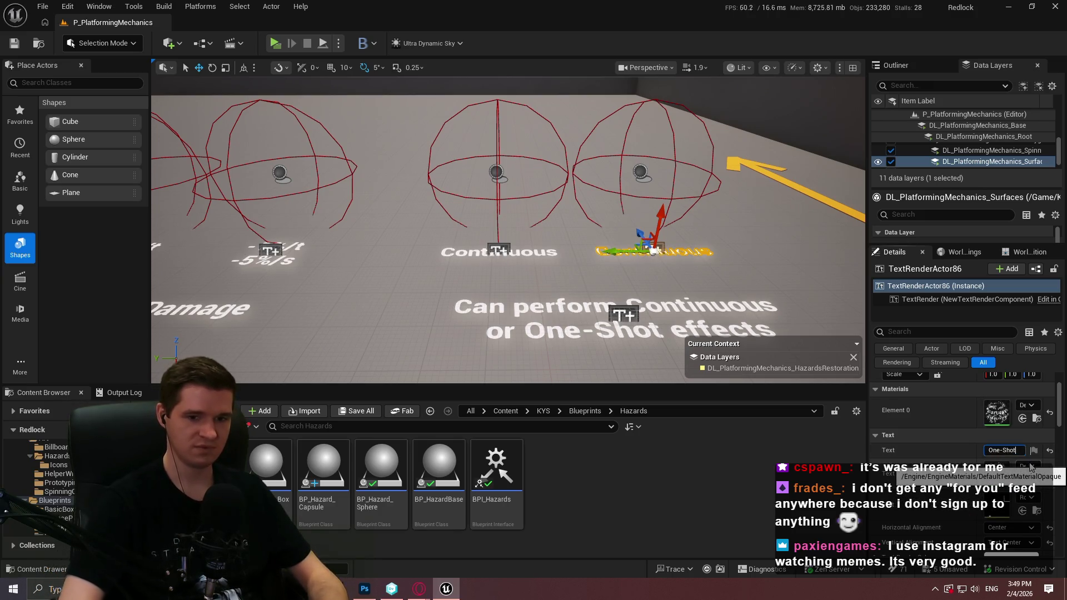
{"action": "key", "text": "Return"}
{"action": "key", "text": "f"}
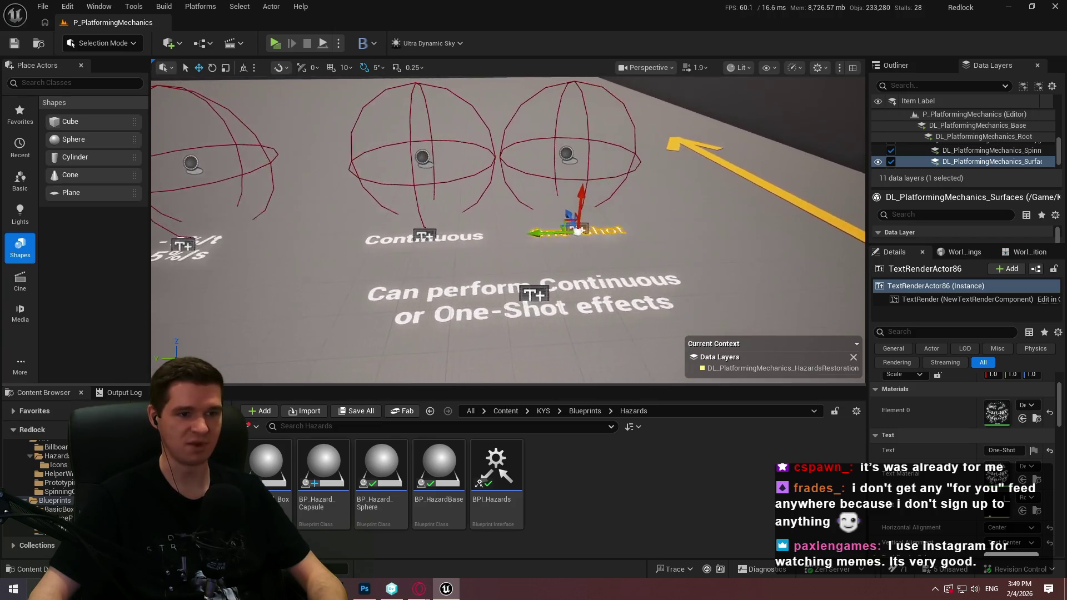
Check the settings of the middle and right hazard spheres
{"action": "left_click", "coordinate": [426, 155]}
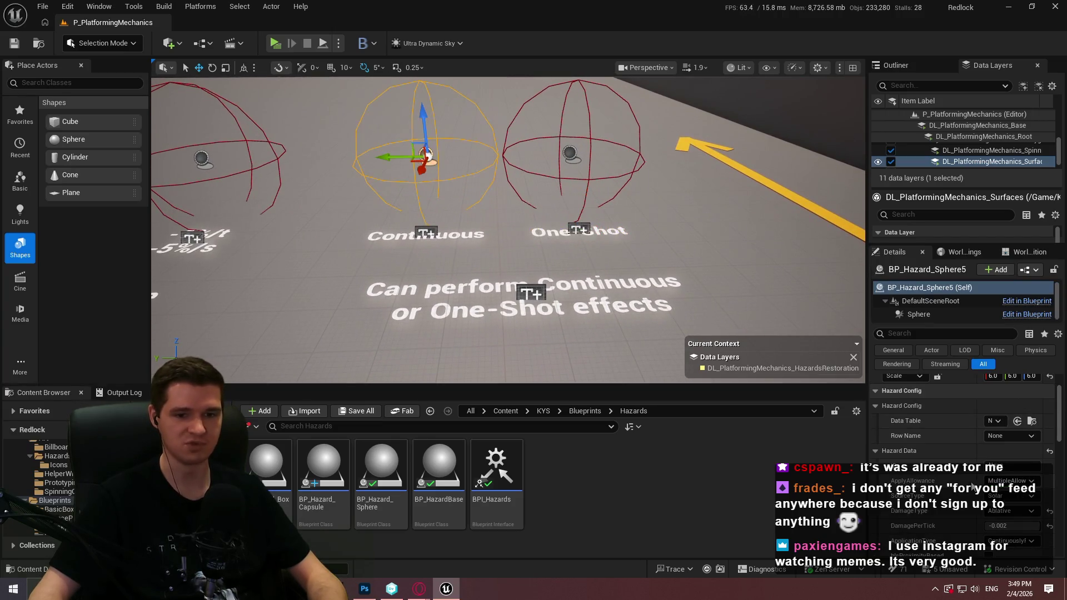
{"action": "scroll", "coordinate": [967, 444], "scroll_direction": "down", "scroll_amount": 3}
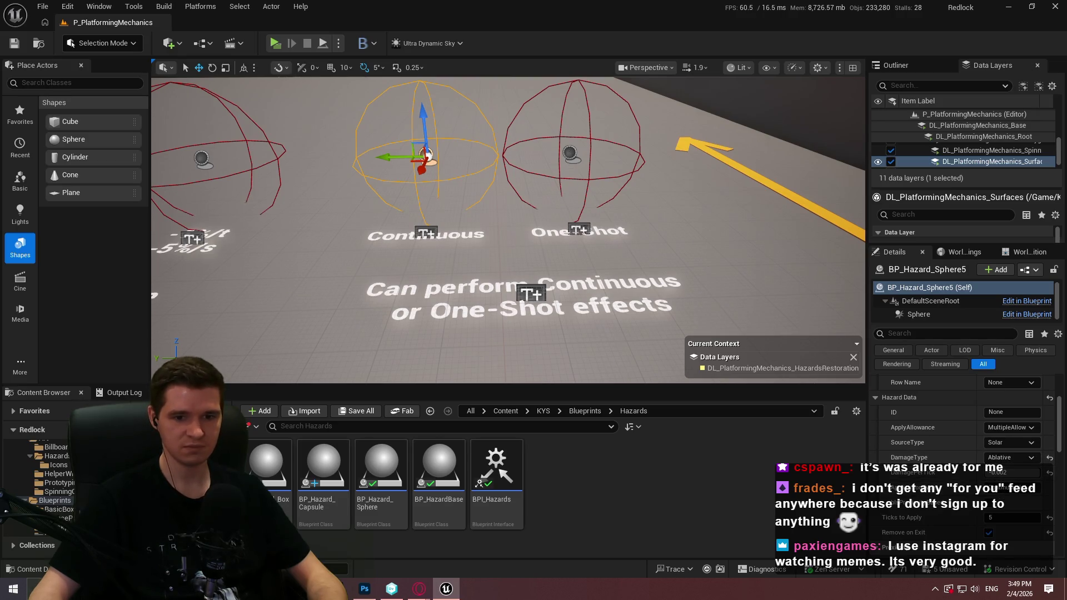
{"action": "left_click", "coordinate": [569, 154]}
Change the right label to 'One-Shot (Try walking in and out)' and reduce its World Size
{"action": "left_click", "coordinate": [579, 229]}
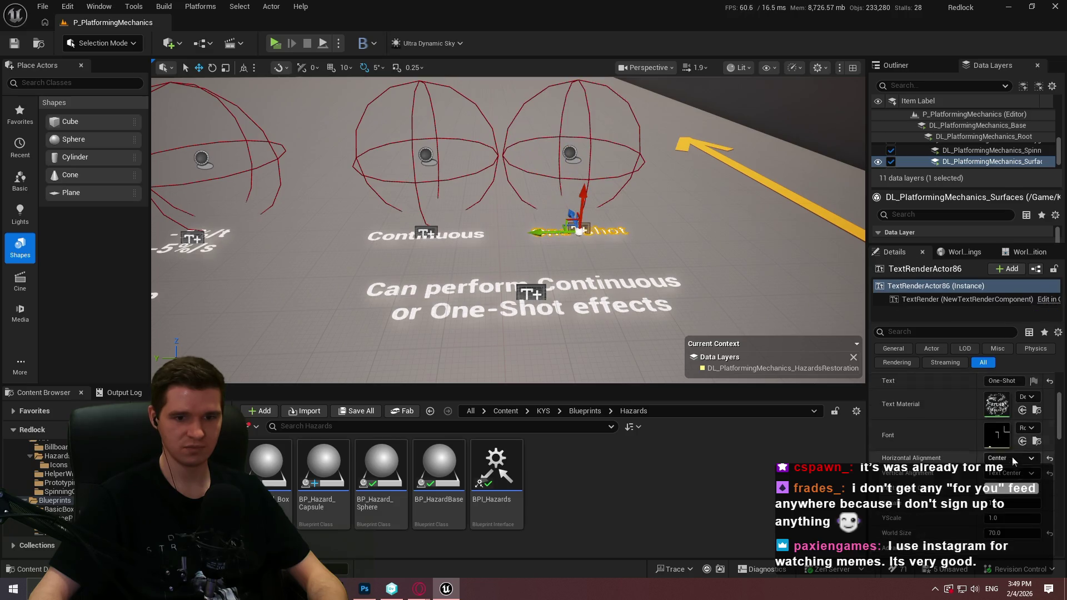
{"action": "scroll", "coordinate": [1016, 468], "scroll_direction": "up", "scroll_amount": 1}
{"action": "left_click", "coordinate": [1004, 400]}
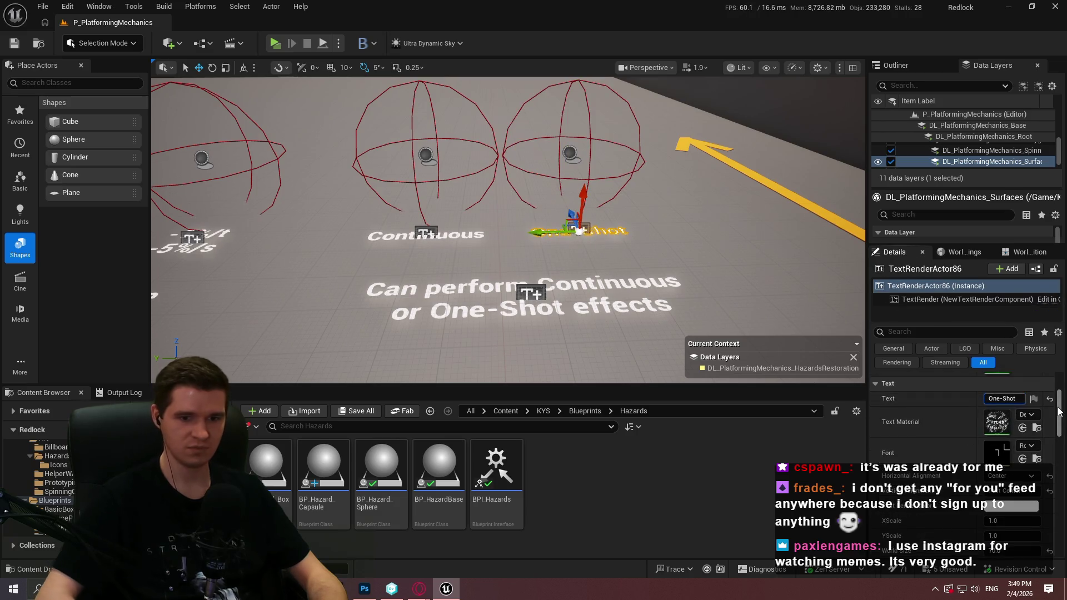
{"action": "type", "text": "(Try"}
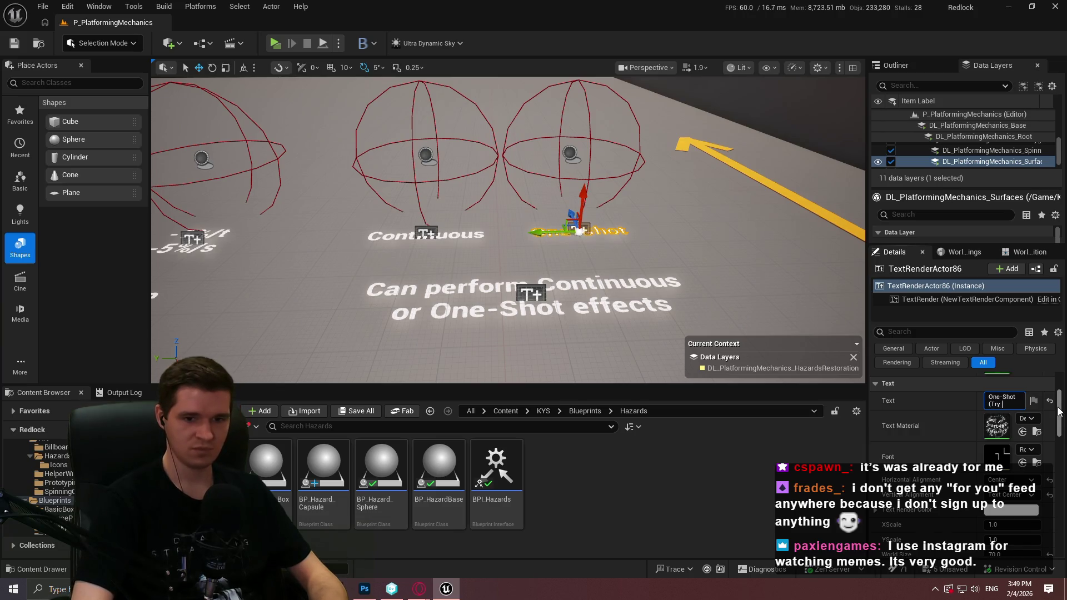
{"action": "type", "text": " Walking"}
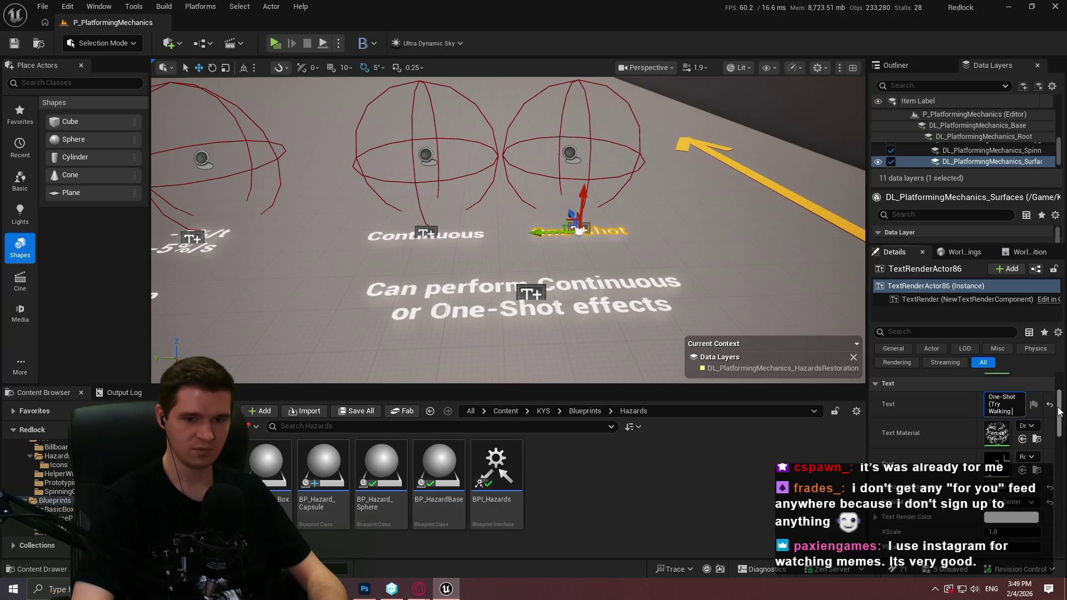
{"action": "key", "text": "BackSpace"}
{"action": "key", "text": "BackSpace"}
{"action": "key", "text": "BackSpace"}
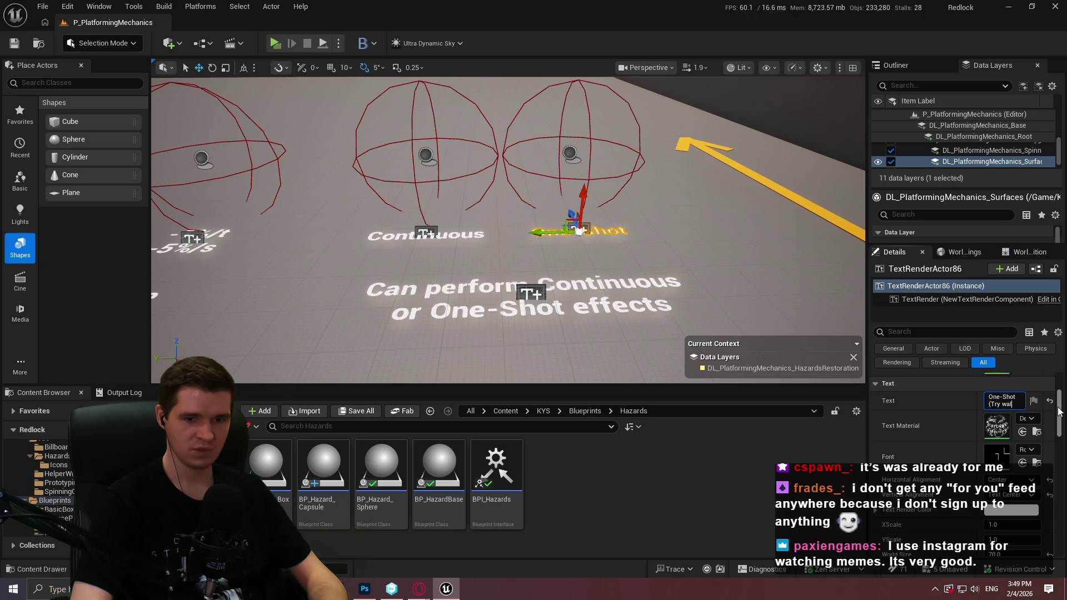
{"action": "type", "text": "king in and out"}
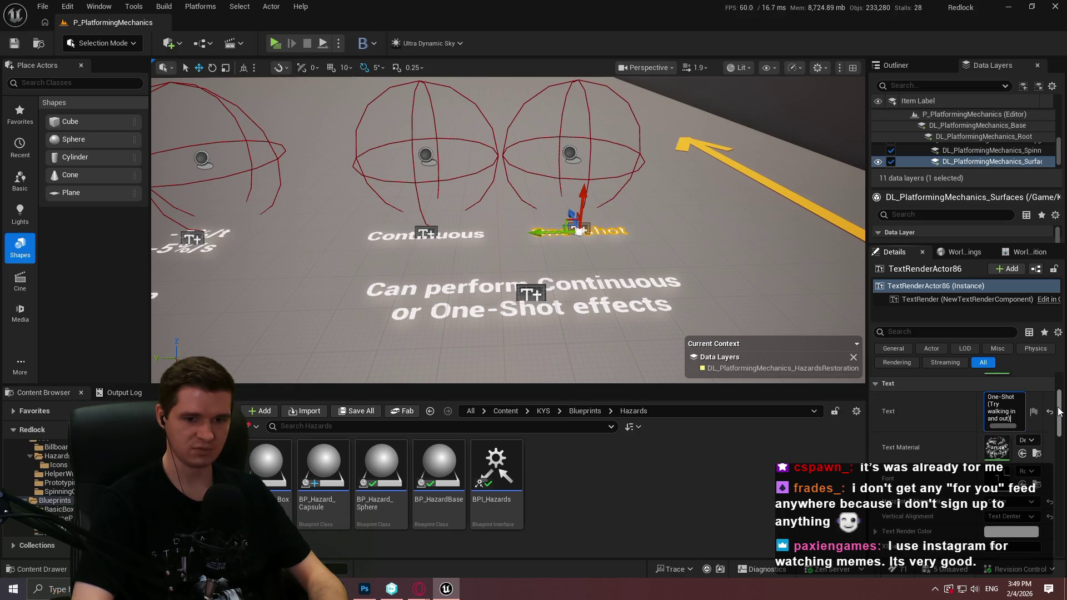
{"action": "key", "text": "Return"}
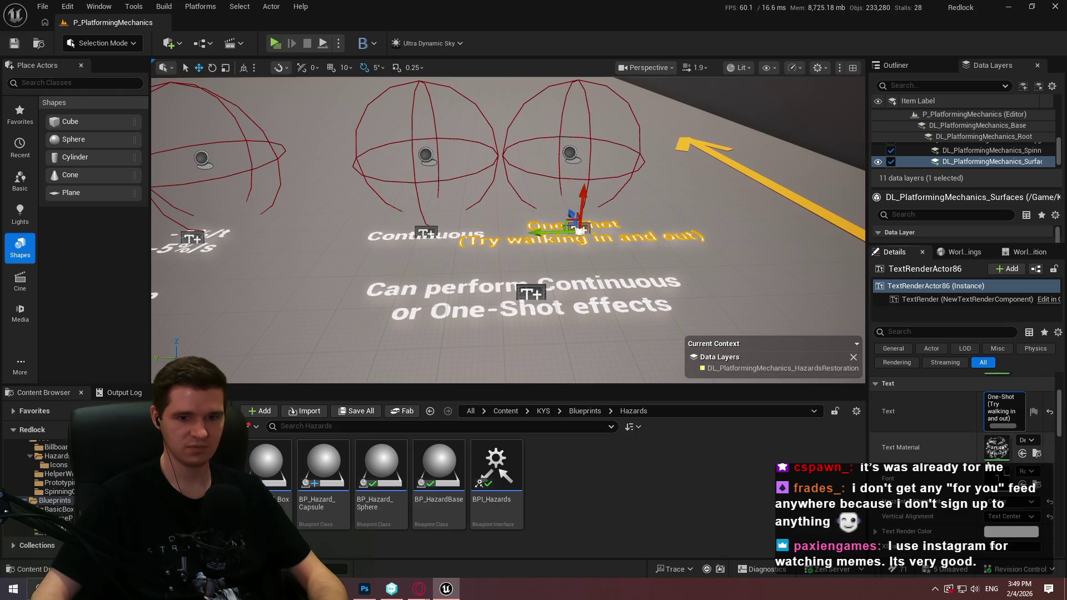
{"action": "scroll", "coordinate": [989, 465], "scroll_direction": "down", "scroll_amount": 2}
{"action": "left_click_drag", "start_coordinate": [977, 524], "coordinate": [961, 524]}
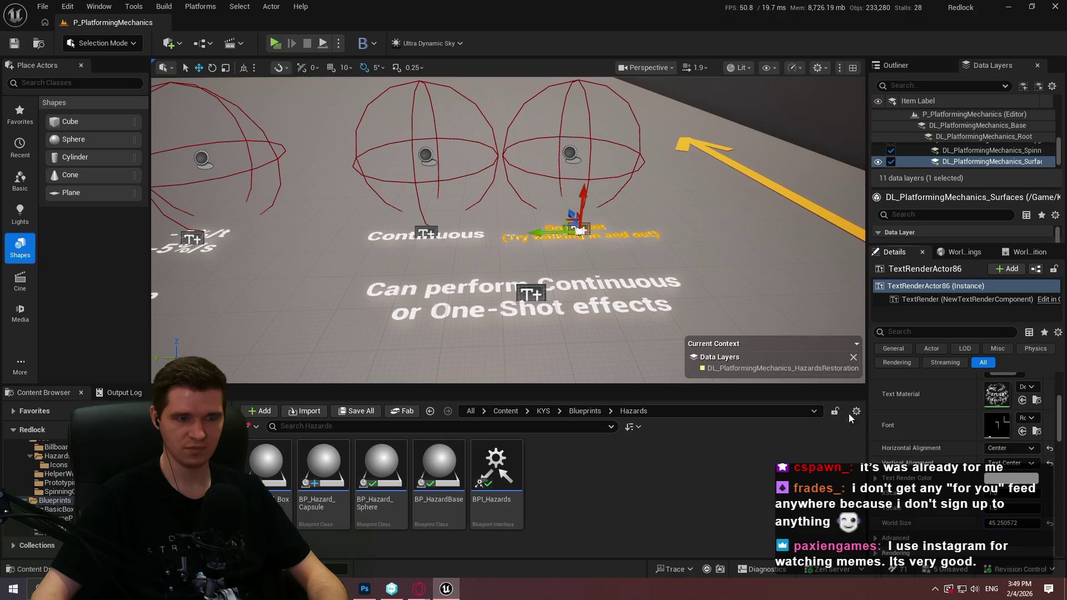
{"action": "left_click", "coordinate": [634, 259]}
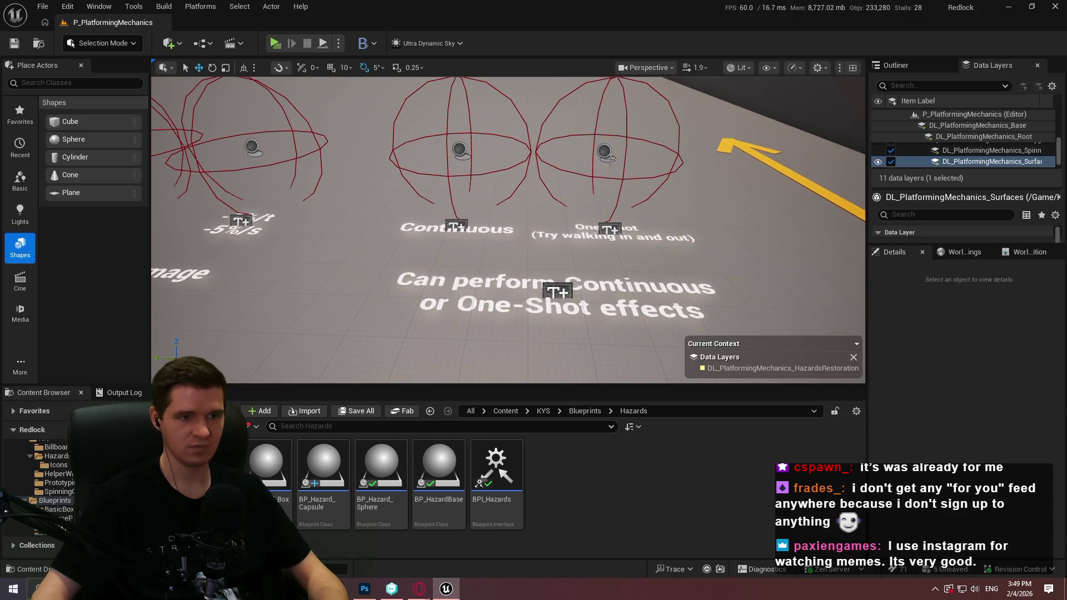
Give BP_Hazard_Sphere6 source type Solar and damage type Ablative
{"action": "left_click", "coordinate": [608, 157]}
{"action": "left_click", "coordinate": [1010, 445]}
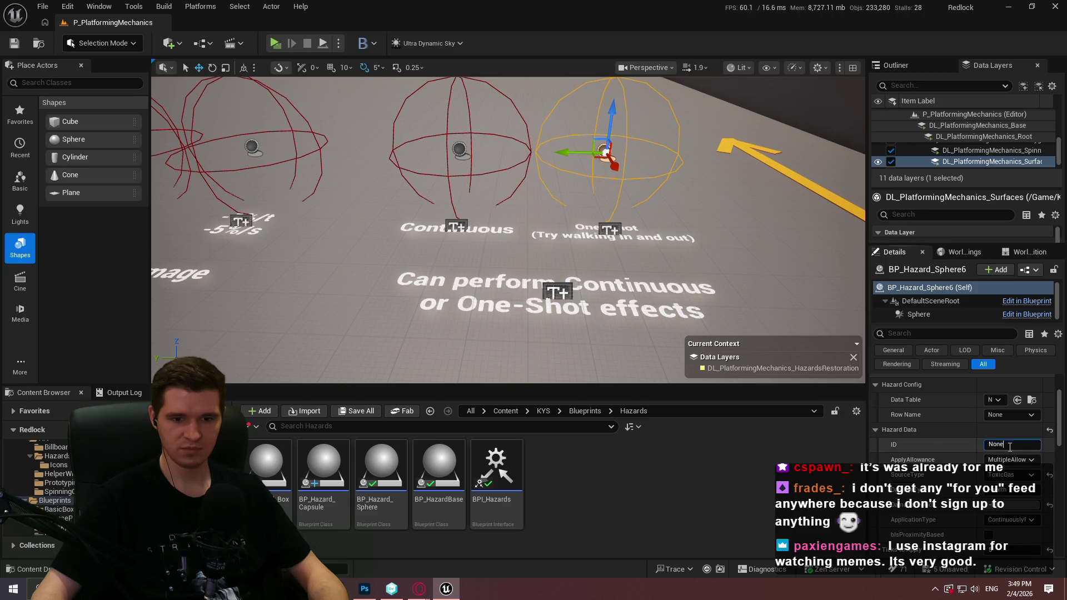
{"action": "left_click", "coordinate": [1009, 475]}
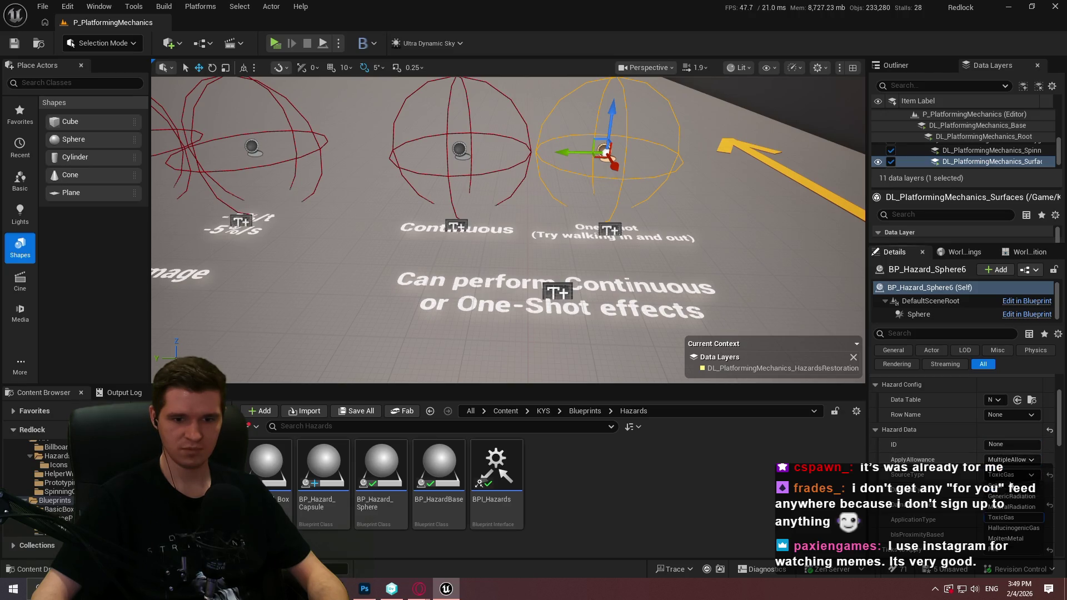
{"action": "left_click", "coordinate": [1010, 488]}
{"action": "left_click", "coordinate": [1013, 512]}
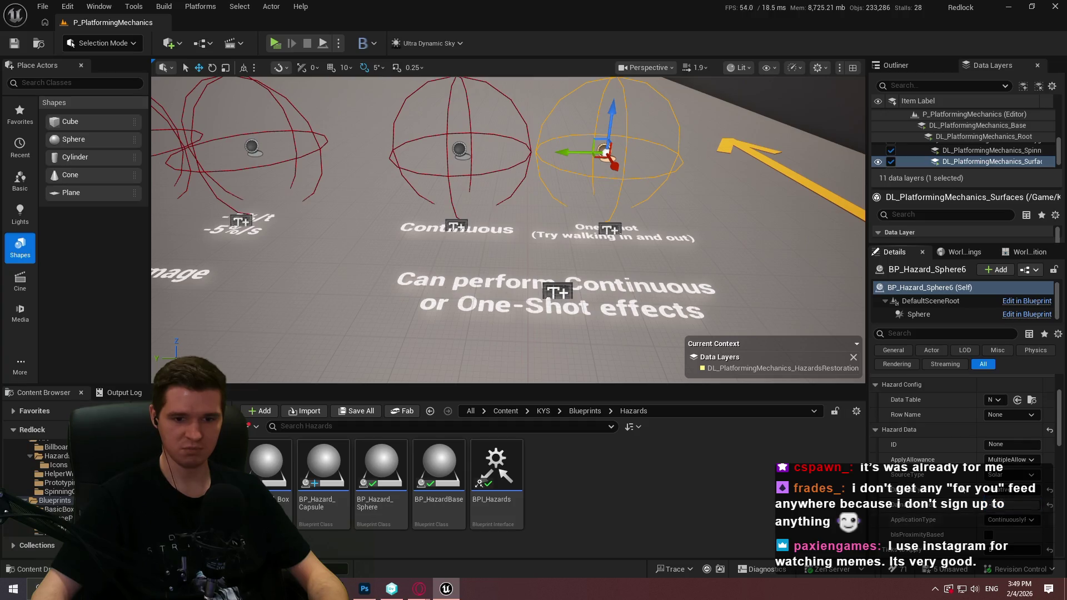
{"action": "scroll", "coordinate": [1012, 489], "scroll_direction": "down", "scroll_amount": 2}
Set BP_Hazard_Sphere6's DamagePerTick to -0.002 and its ApplicationType to OneShot
{"action": "left_click", "coordinate": [1012, 452]}
{"action": "key", "text": "Return"}
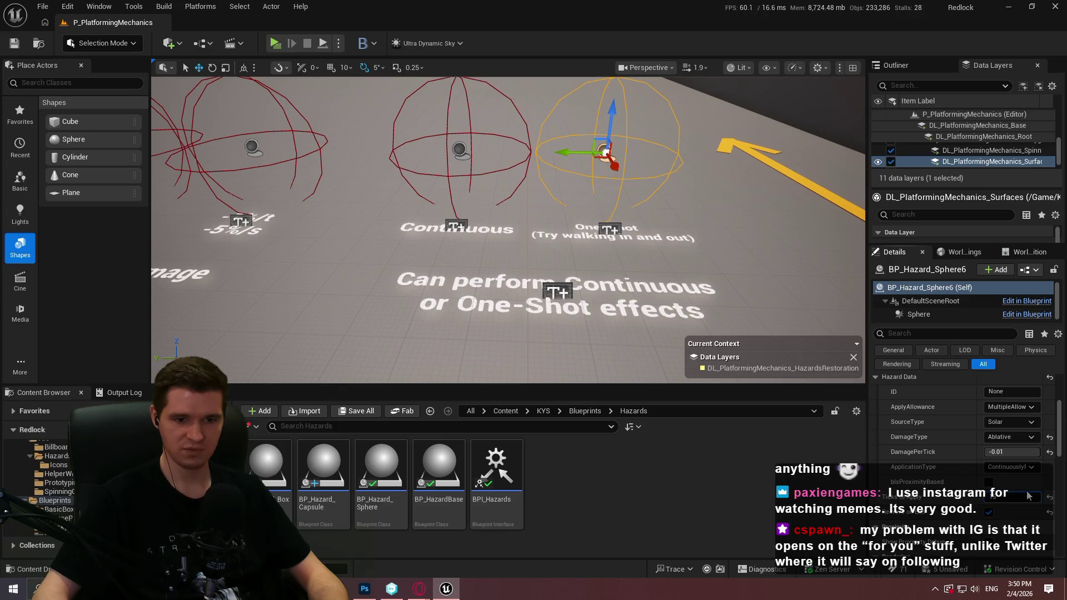
{"action": "left_click", "coordinate": [1003, 452]}
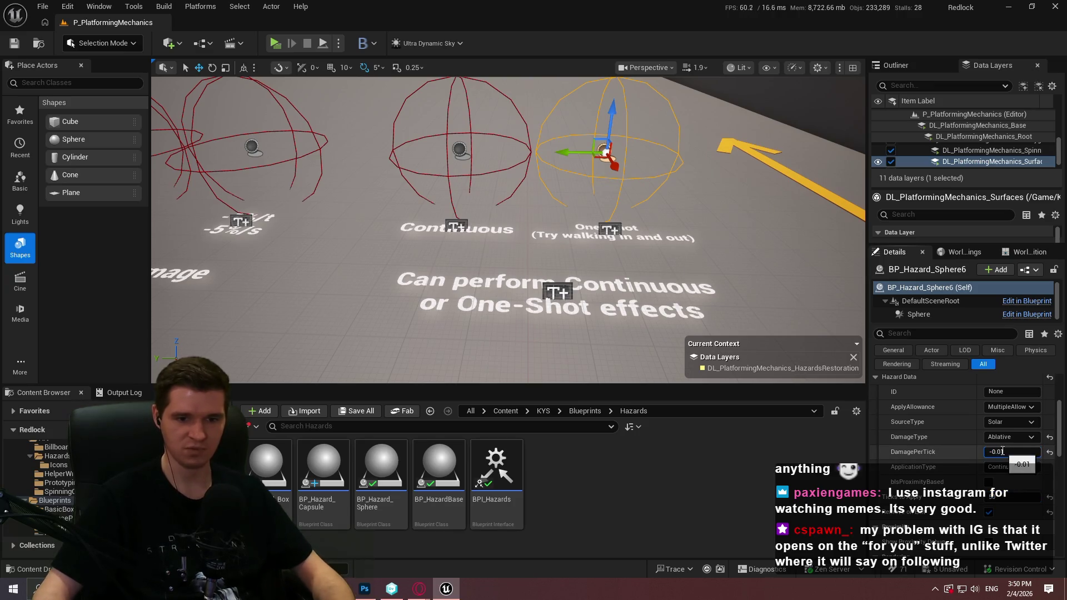
{"action": "type", "text": "02"}
{"action": "key", "text": "Return"}
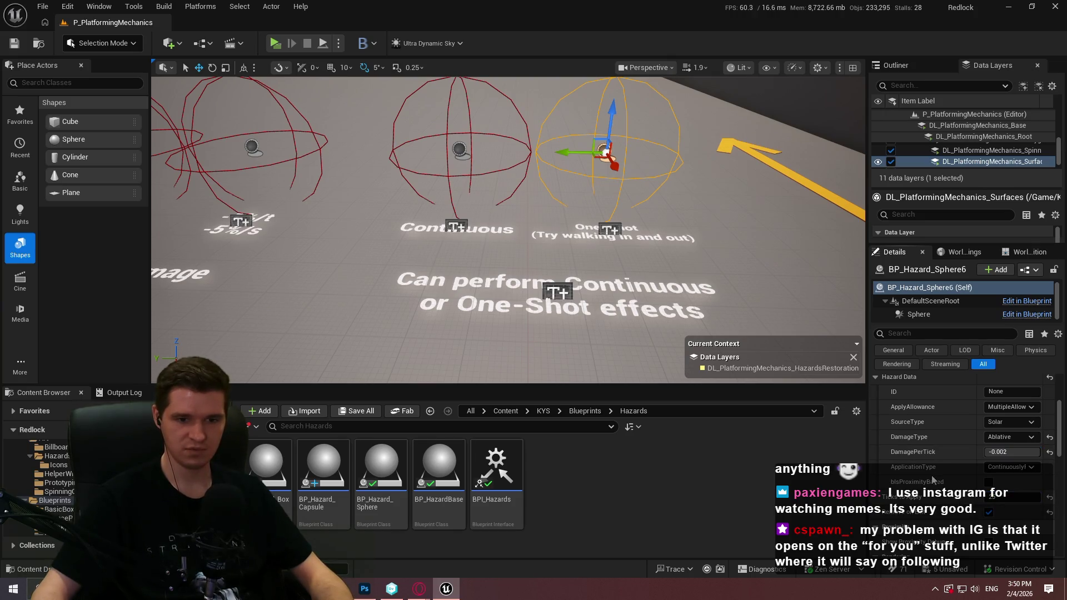
{"action": "left_click", "coordinate": [1008, 467]}
{"action": "left_click", "coordinate": [1005, 495]}
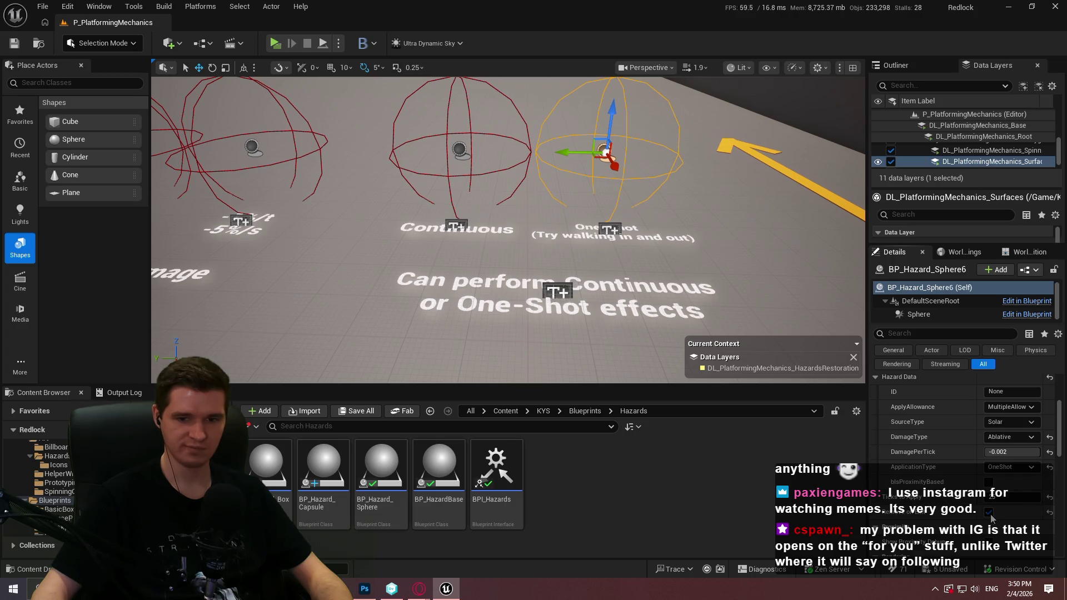
{"action": "left_click", "coordinate": [458, 227]}
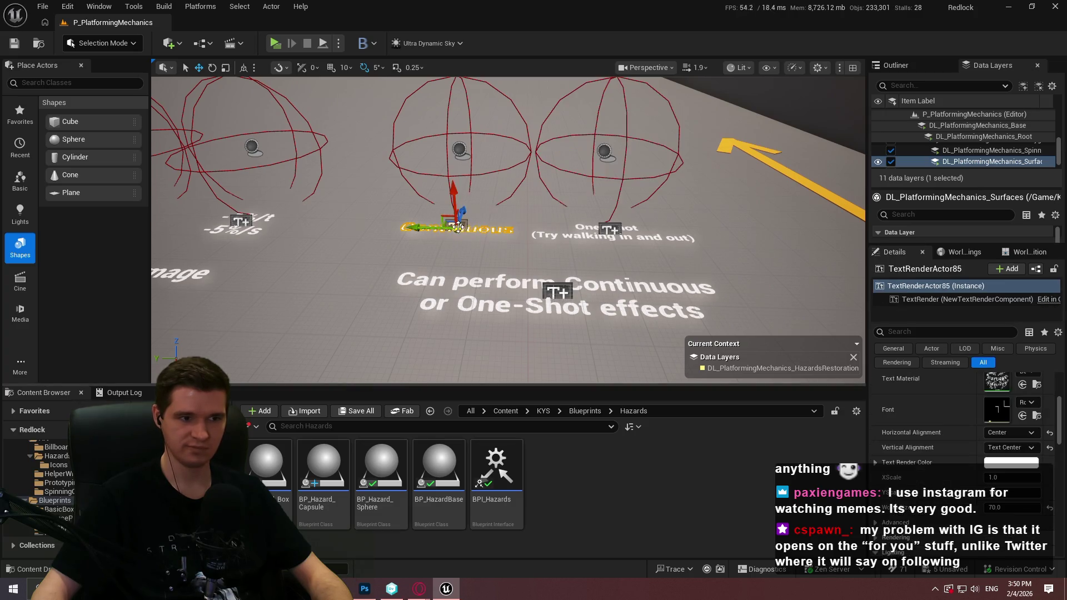
Select the 'Can perform Continuous or One-Shot effects' label and save all changes
{"action": "mouse_move", "coordinate": [628, 243]}
{"action": "left_mouse_down"}
{"action": "mouse_move", "coordinate": [655, 236]}
{"action": "mouse_move", "coordinate": [628, 243]}
{"action": "left_mouse_up"}
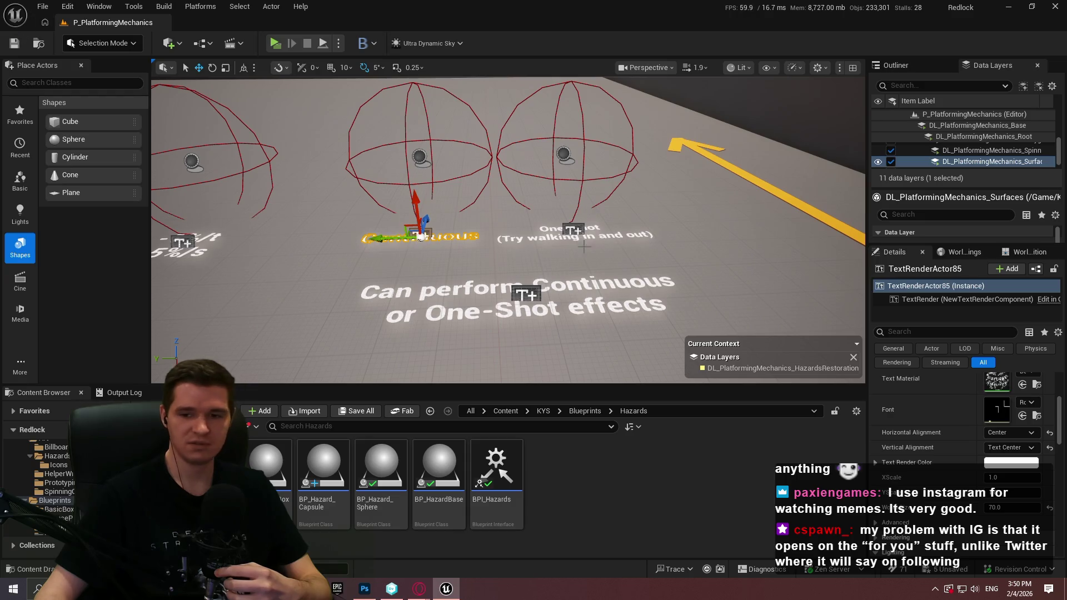
{"action": "left_click", "coordinate": [523, 295]}
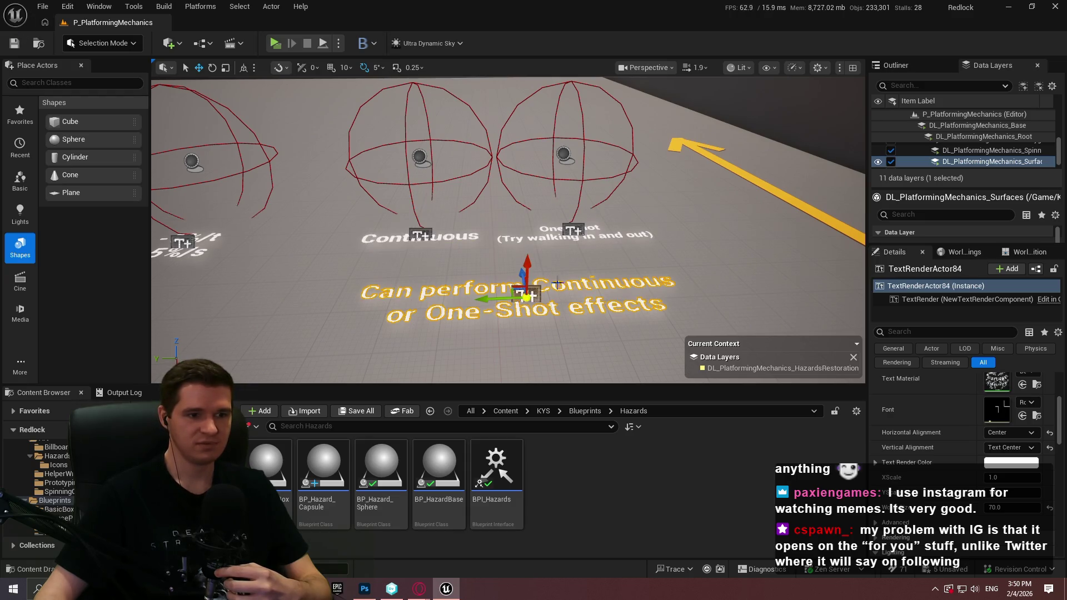
{"action": "left_click", "coordinate": [43, 6]}
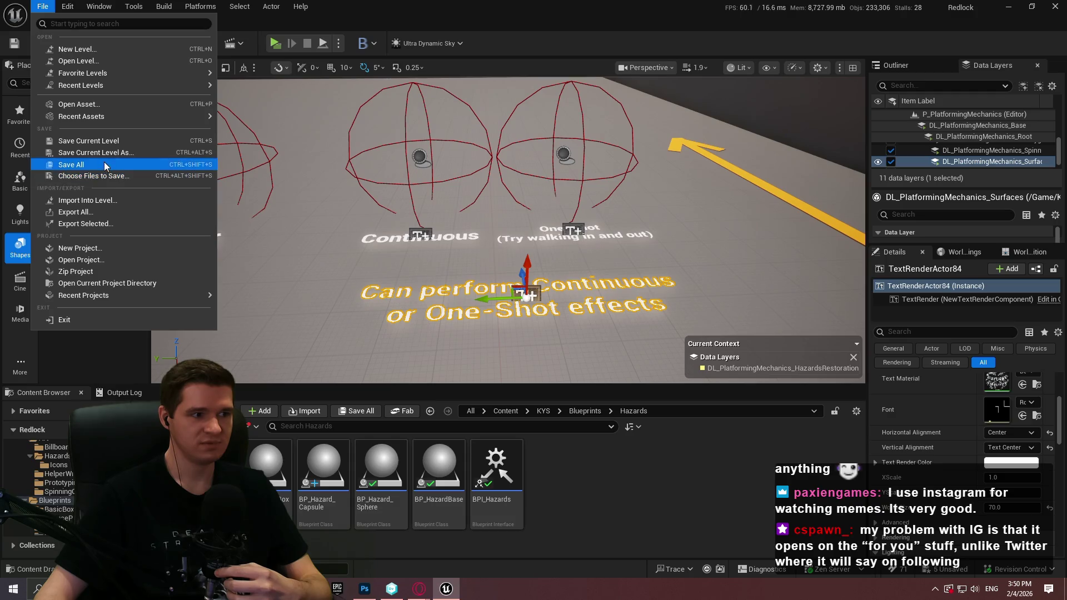
{"action": "left_click", "coordinate": [84, 164]}
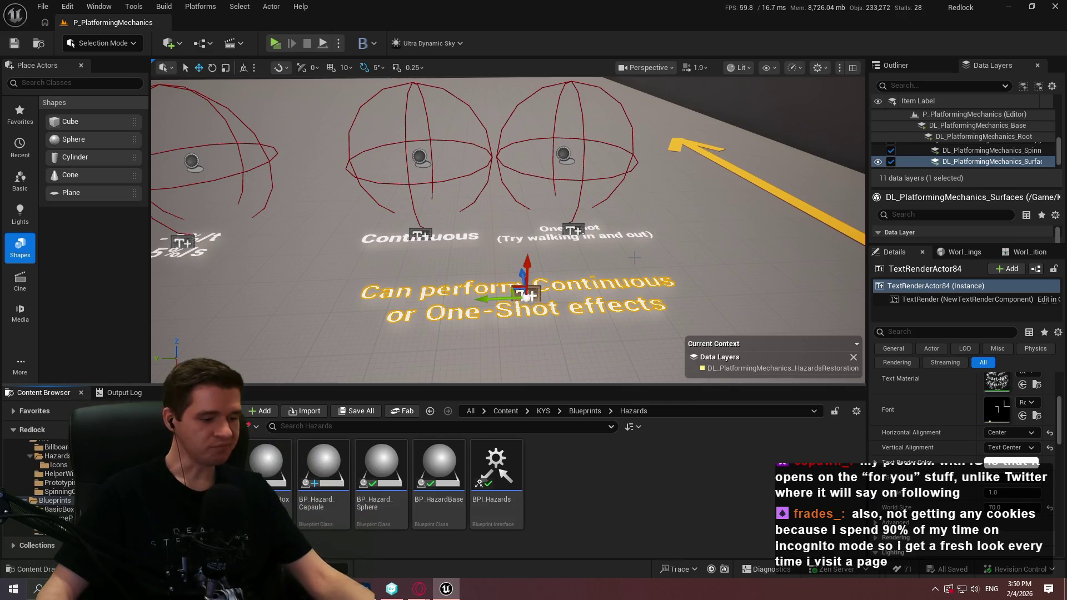
Nudge the 'Can perform Continuous or One-Shot effects' label slightly to the left
{"action": "mouse_move", "coordinate": [634, 257]}
{"action": "left_mouse_down"}
{"action": "mouse_move", "coordinate": [617, 225]}
{"action": "mouse_move", "coordinate": [621, 261]}
{"action": "left_mouse_up"}
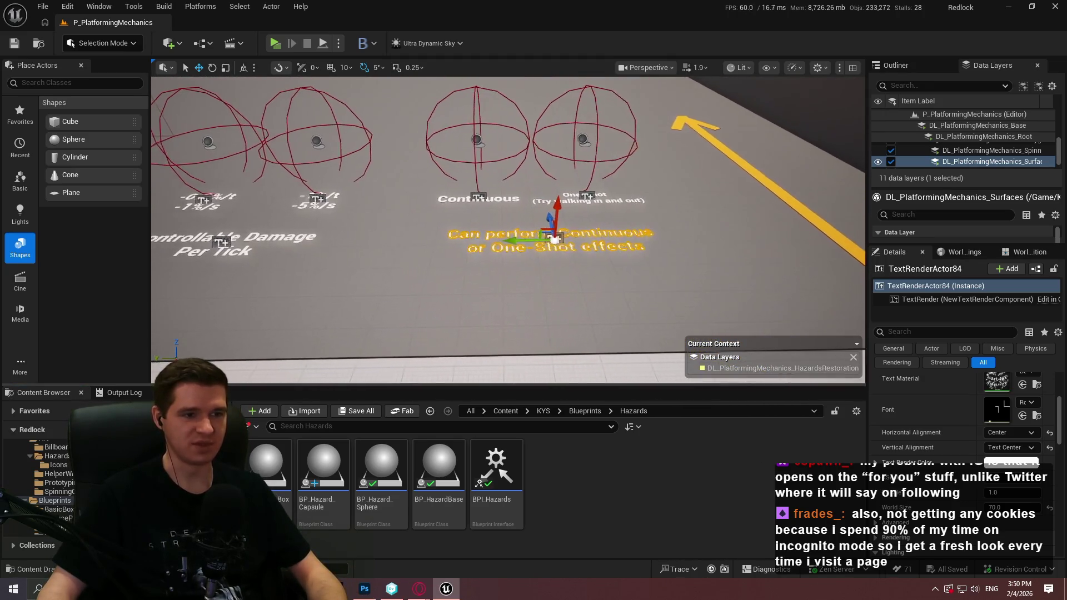
{"action": "mouse_move", "coordinate": [525, 240]}
{"action": "left_mouse_down"}
{"action": "mouse_move", "coordinate": [550, 245]}
{"action": "mouse_move", "coordinate": [553, 270]}
{"action": "left_mouse_up"}
{"action": "right_click", "coordinate": [489, 183]}
Play from the floor spot, walk in and out of the Continuous and One-Shot spheres, then stop
{"action": "left_click", "coordinate": [548, 566]}
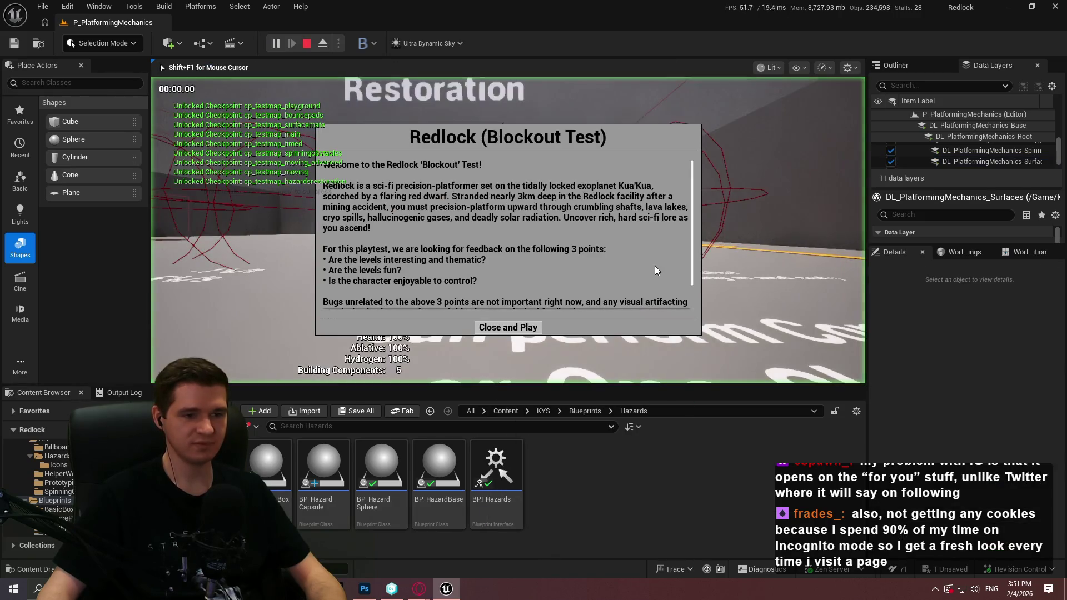
{"action": "left_click", "coordinate": [443, 326]}
{"action": "key", "text": "w"}
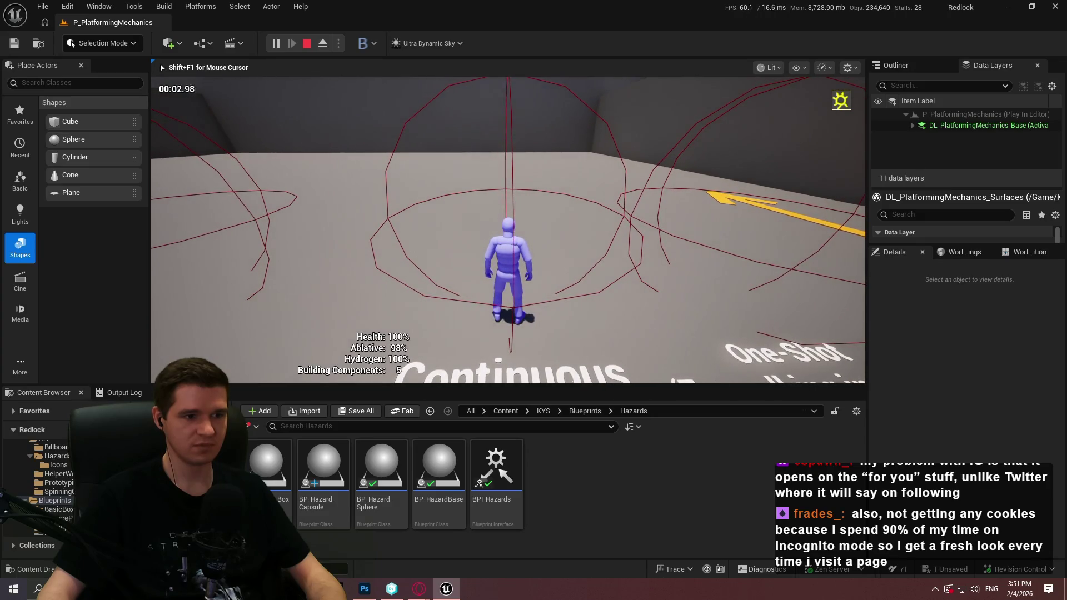
{"action": "key", "text": "a"}
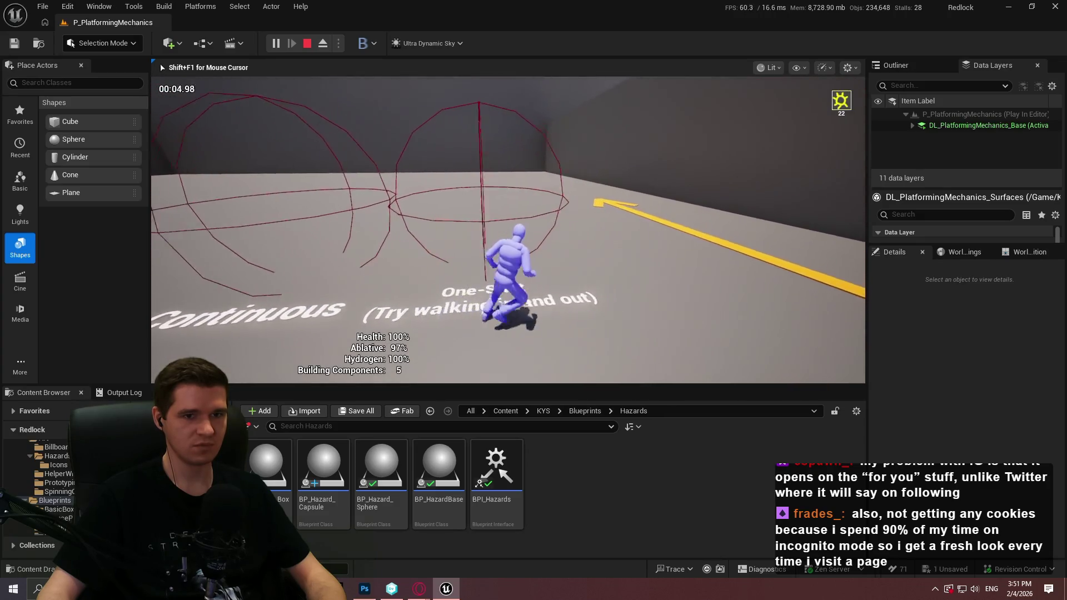
{"action": "key", "text": "w"}
{"action": "key", "text": "s"}
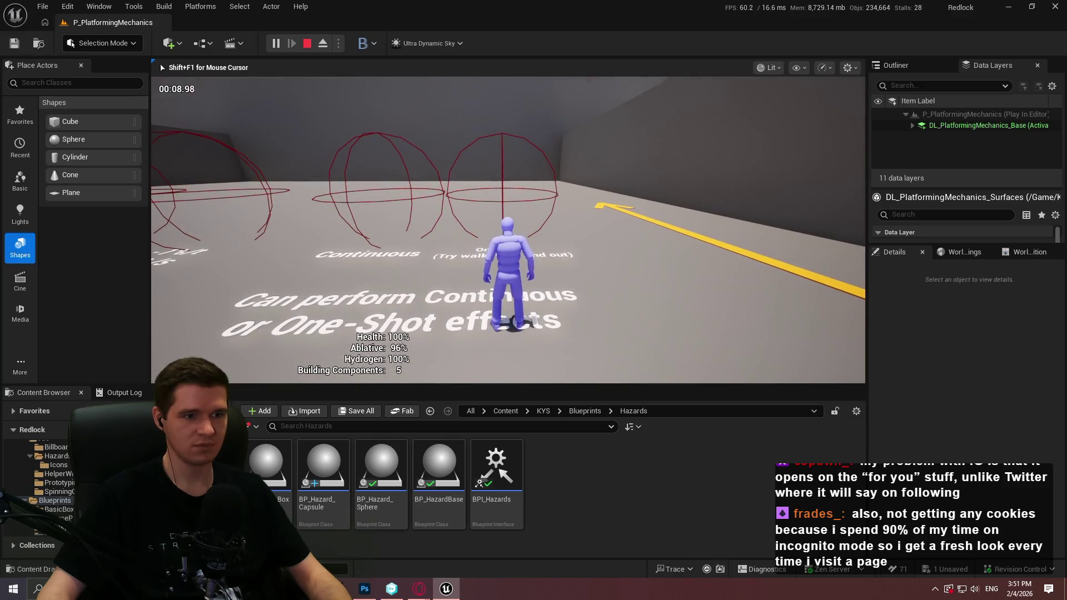
{"action": "key", "text": "Escape"}
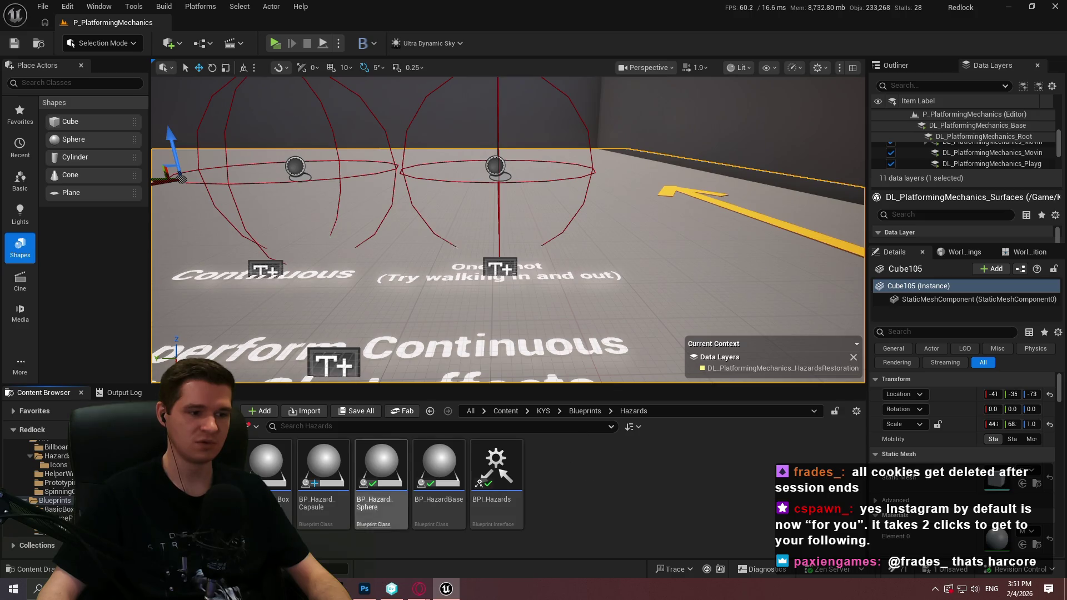
Open the BPC_PlayerEffects component blueprint from KYS/Blueprints/PlayerEffects
{"action": "left_click", "coordinate": [541, 414]}
{"action": "left_click", "coordinate": [339, 497]}
{"action": "double_click", "coordinate": [342, 500]}
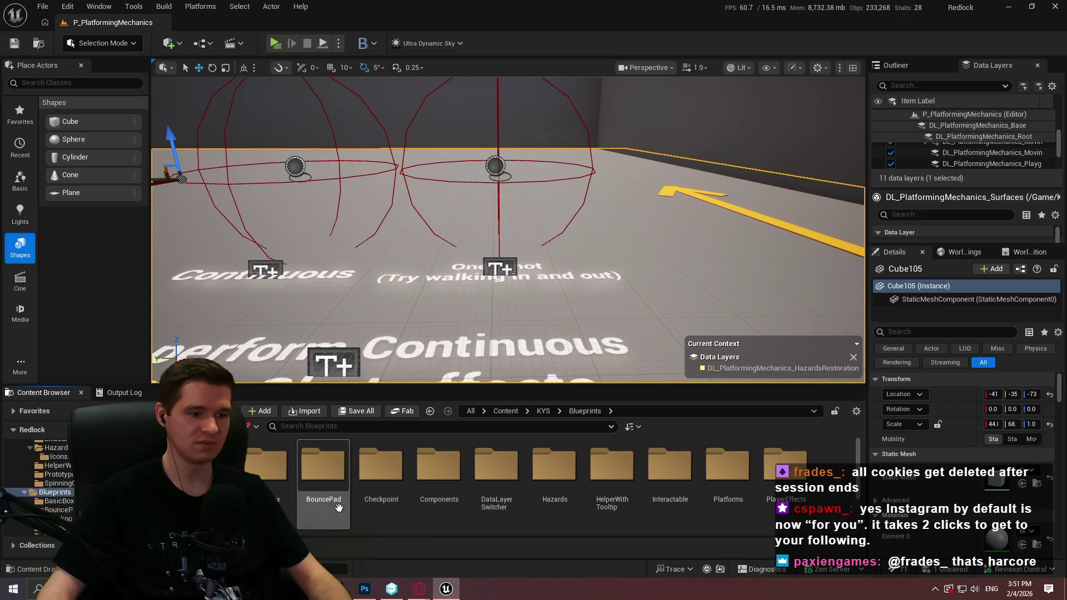
{"action": "double_click", "coordinate": [554, 469]}
{"action": "left_click", "coordinate": [585, 411]}
{"action": "double_click", "coordinate": [784, 467]}
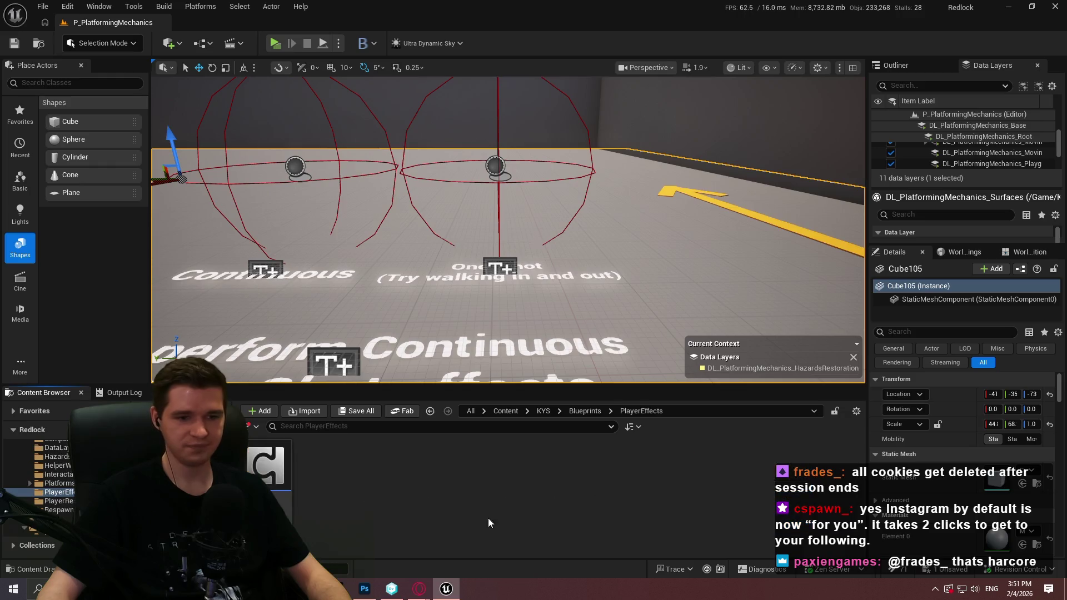
{"action": "double_click", "coordinate": [267, 461]}
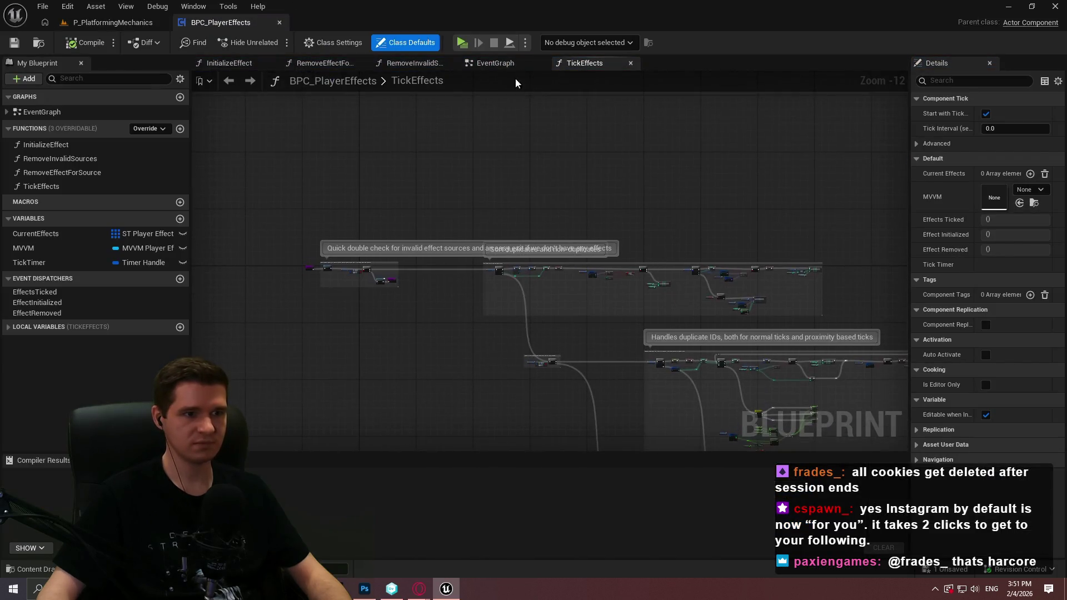
In the RemoveInvalidSources graph, place a Branch node below the overlap check and pull a wire from Source Actor
{"action": "left_click", "coordinate": [404, 59]}
{"action": "scroll", "coordinate": [571, 172], "scroll_direction": "up", "scroll_amount": 3}
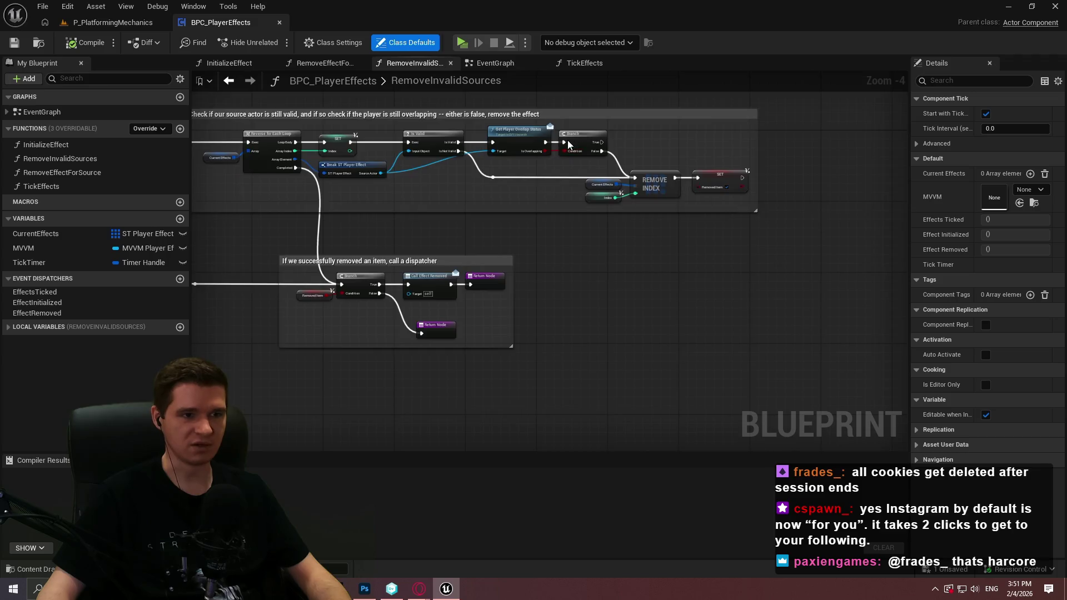
{"action": "scroll", "coordinate": [570, 173], "scroll_direction": "up", "scroll_amount": 3}
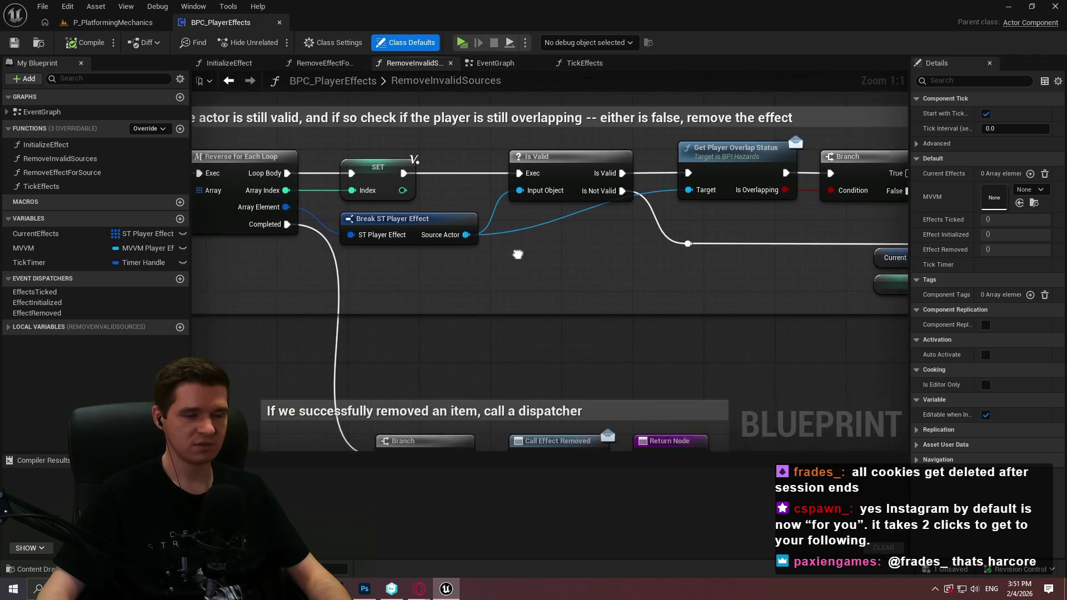
{"action": "left_click_drag", "start_coordinate": [455, 255], "coordinate": [413, 242]}
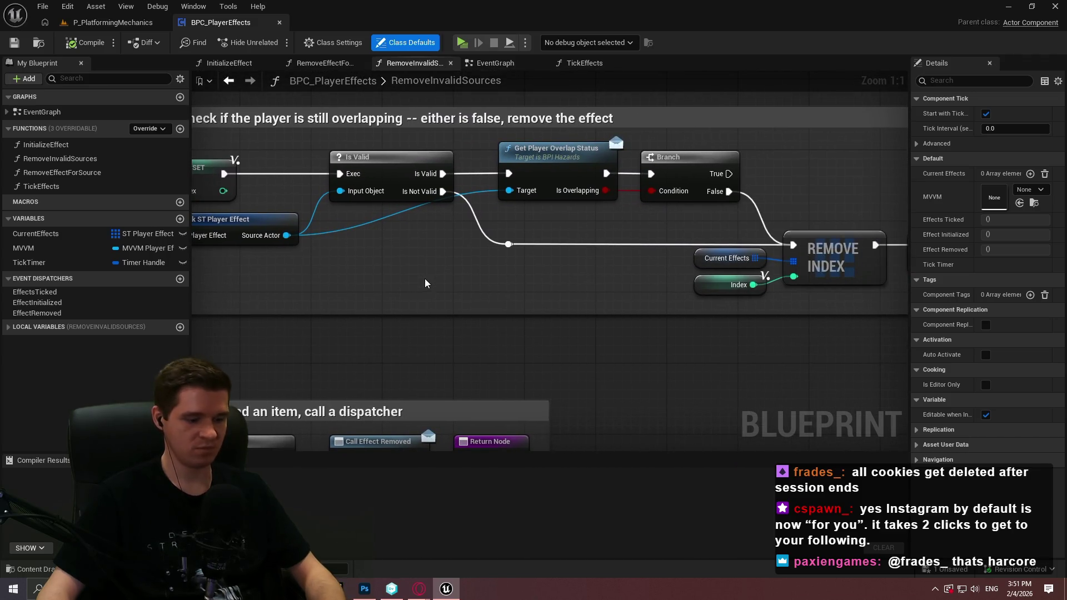
{"action": "left_click", "coordinate": [407, 275]}
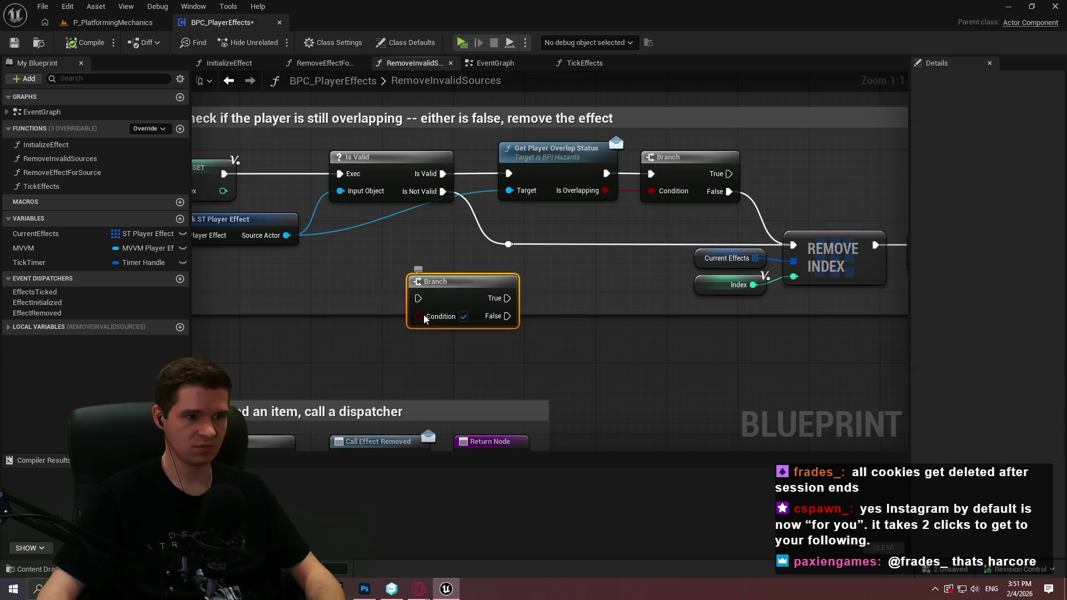
{"action": "mouse_move", "coordinate": [313, 321]}
{"action": "left_mouse_down"}
{"action": "mouse_move", "coordinate": [608, 254]}
{"action": "mouse_move", "coordinate": [540, 286]}
{"action": "left_mouse_up"}
{"action": "left_click_drag", "start_coordinate": [515, 201], "coordinate": [525, 255]}
{"action": "left_click", "coordinate": [113, 22]}
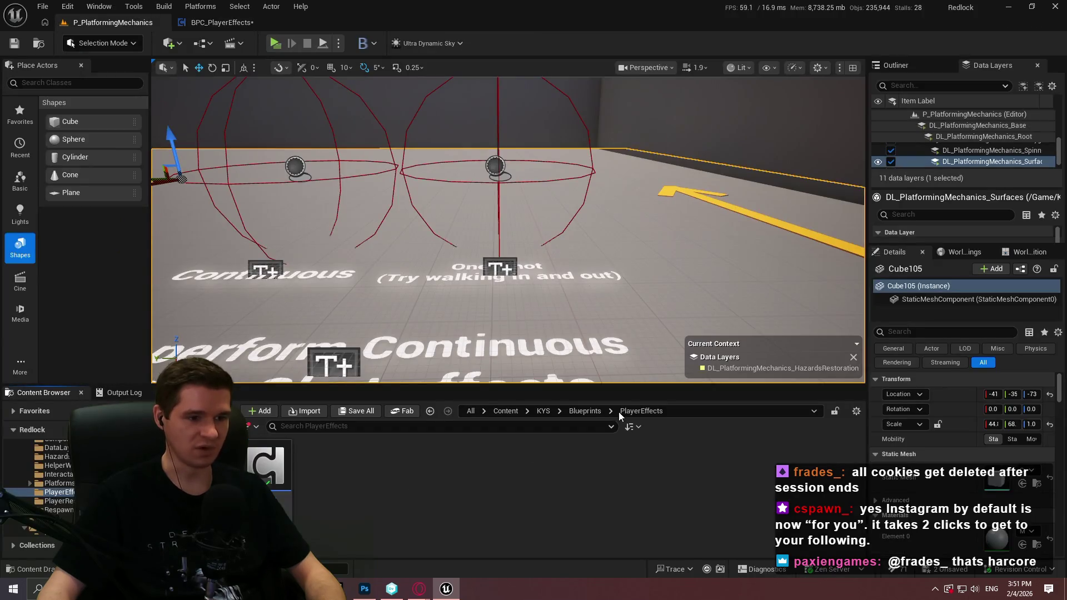
Open the BP_Hazard_Box blueprint from KYS/Blueprints/Hazards, then close it
{"action": "left_click", "coordinate": [594, 414]}
{"action": "left_click", "coordinate": [544, 411]}
{"action": "left_click", "coordinate": [322, 489]}
{"action": "double_click", "coordinate": [323, 489]}
{"action": "double_click", "coordinate": [554, 467]}
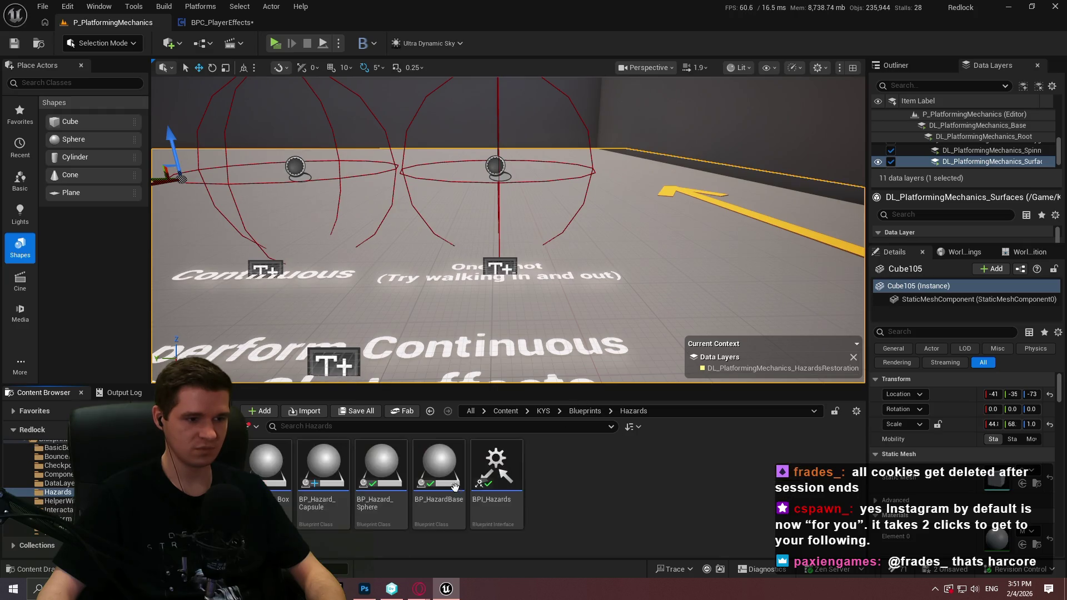
{"action": "double_click", "coordinate": [266, 470]}
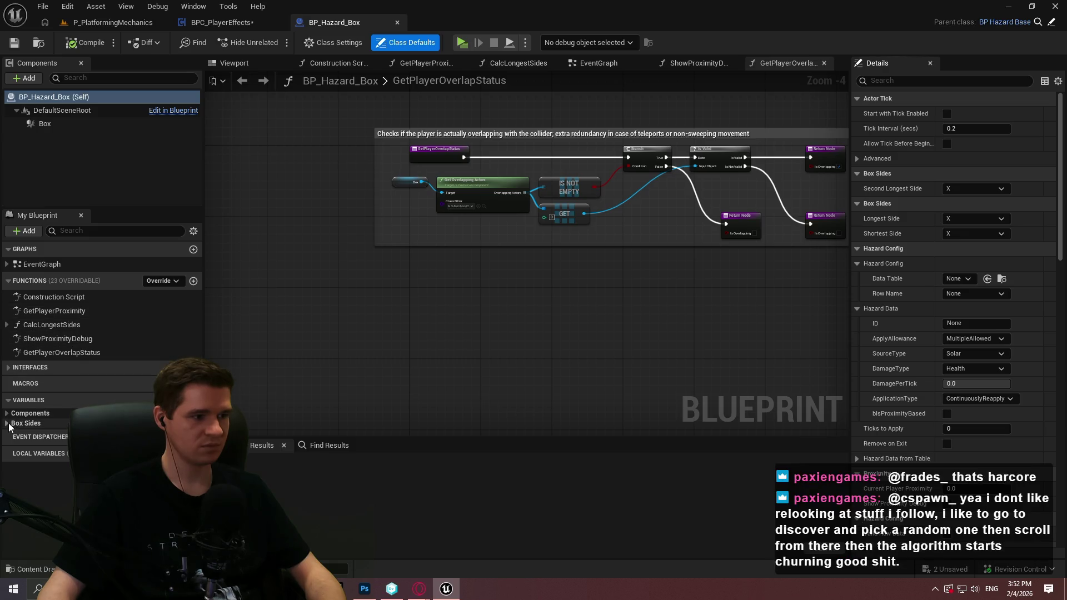
{"action": "left_click", "coordinate": [397, 22]}
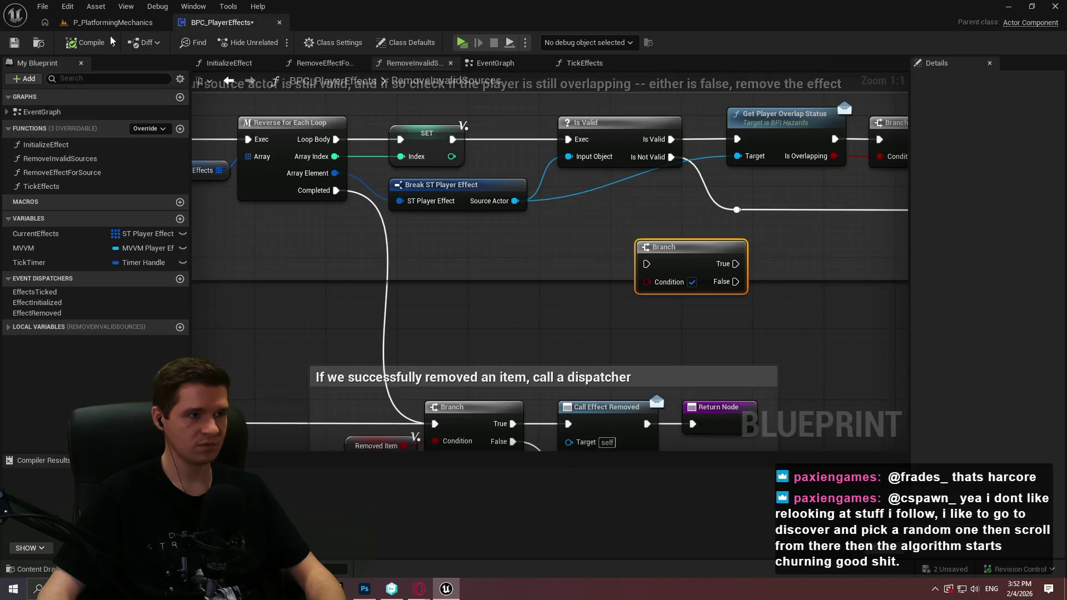
{"action": "left_click", "coordinate": [111, 22]}
Review BP_HazardBase's GetHazardTicks and GetHazardConfig interface functions, then open the BPI_Hazards interface
{"action": "double_click", "coordinate": [439, 467]}
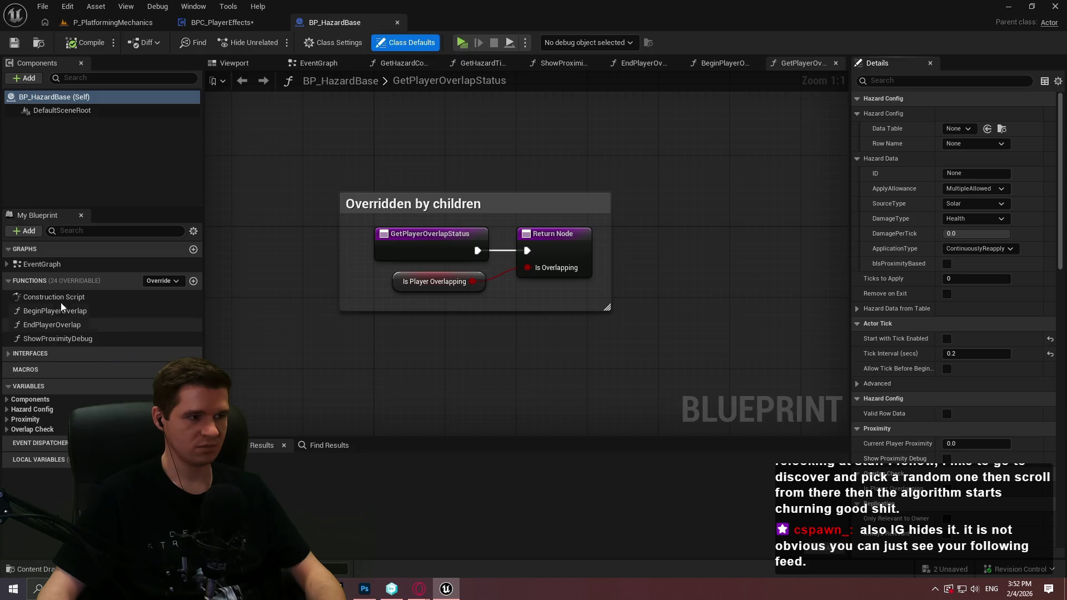
{"action": "left_click", "coordinate": [8, 356]}
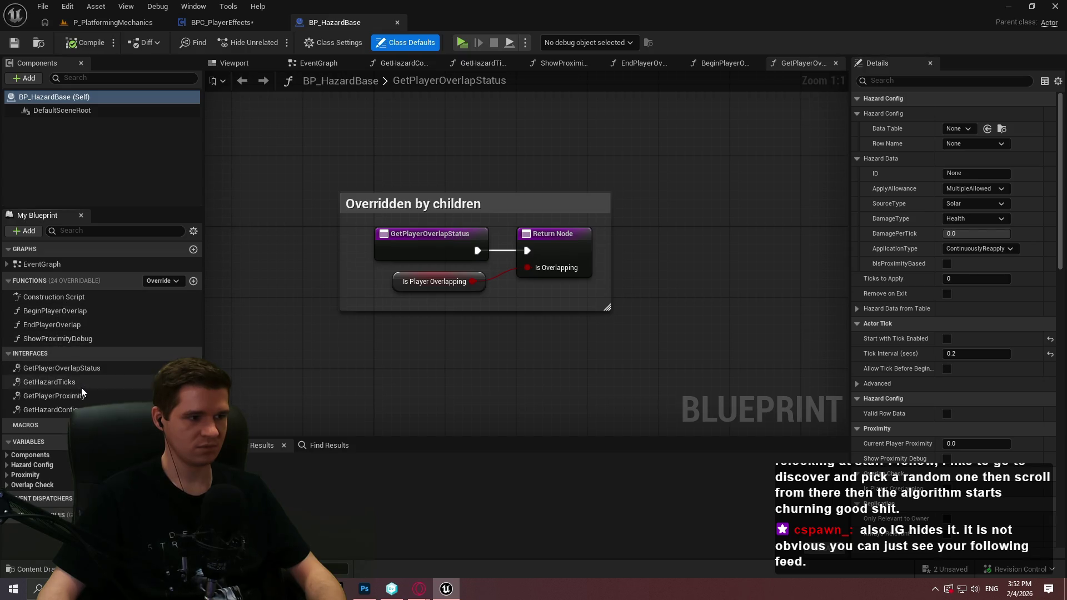
{"action": "double_click", "coordinate": [50, 382]}
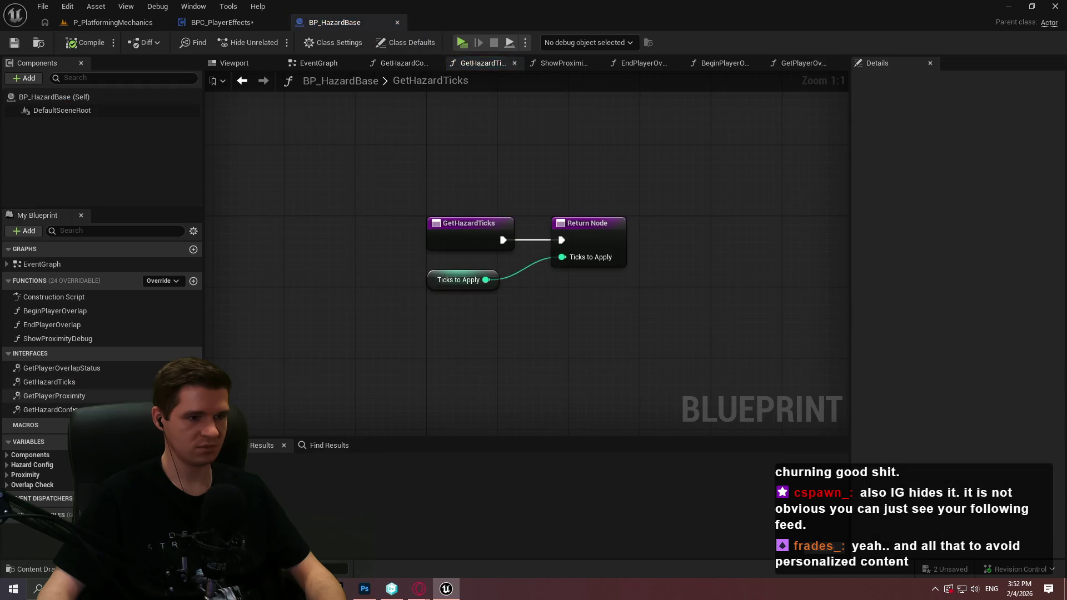
{"action": "double_click", "coordinate": [50, 410]}
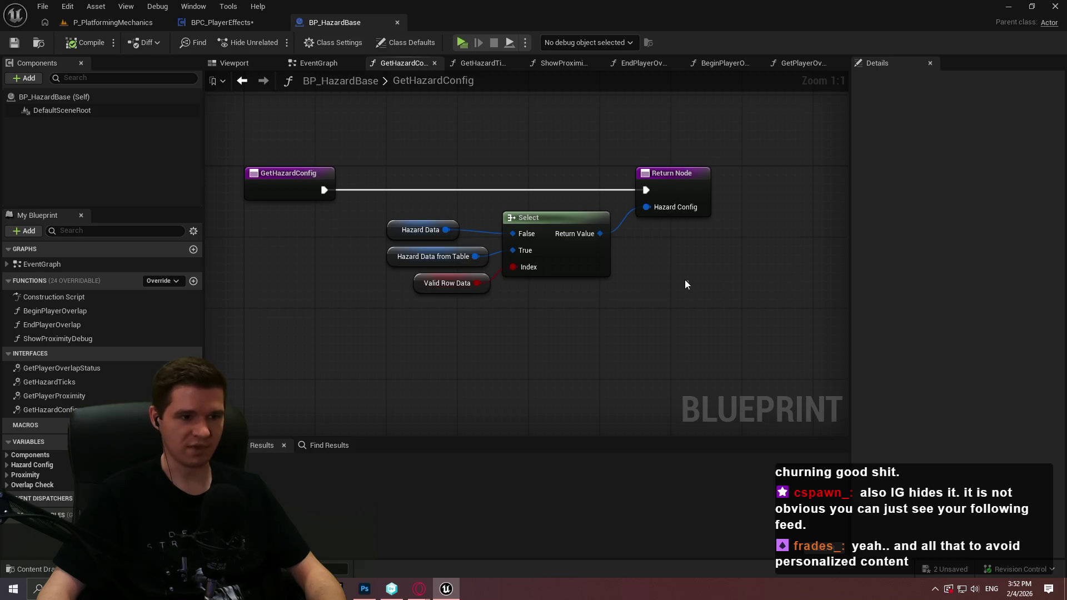
{"action": "left_click", "coordinate": [113, 22]}
{"action": "double_click", "coordinate": [512, 514]}
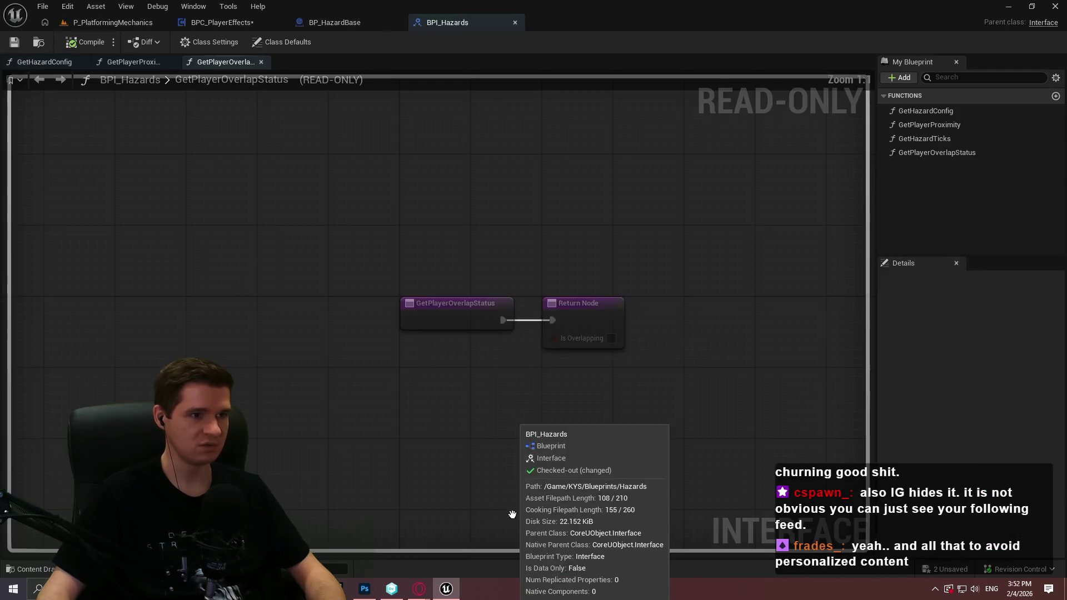
Check BP_HazardBase's Hazard Config variables, then return to the BPI_Hazards interface
{"action": "left_click", "coordinate": [320, 23]}
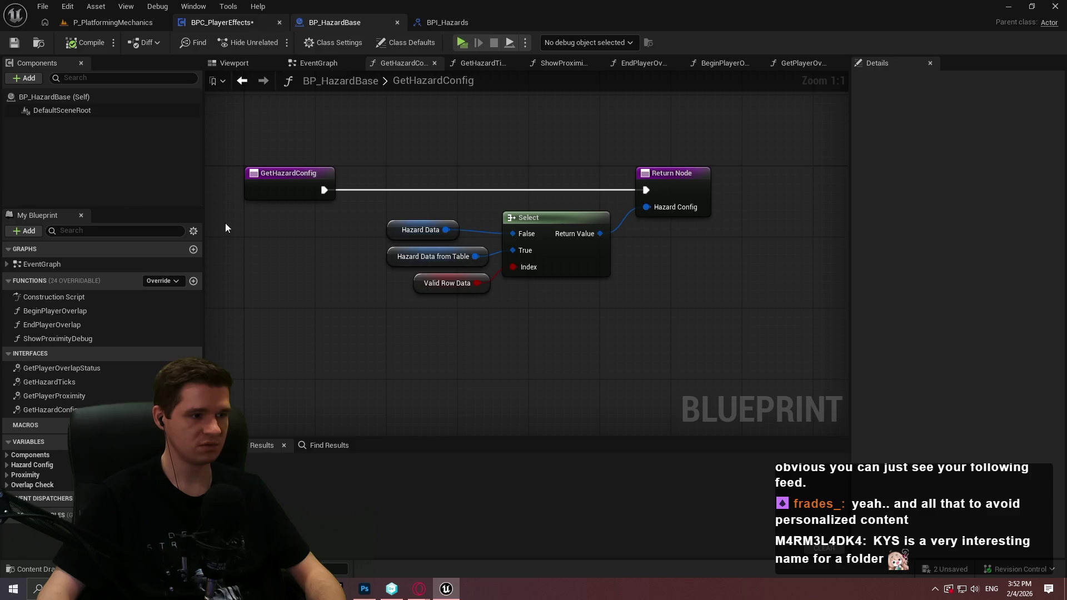
{"action": "left_click", "coordinate": [7, 465]}
{"action": "scroll", "coordinate": [8, 467], "scroll_direction": "down", "scroll_amount": 1}
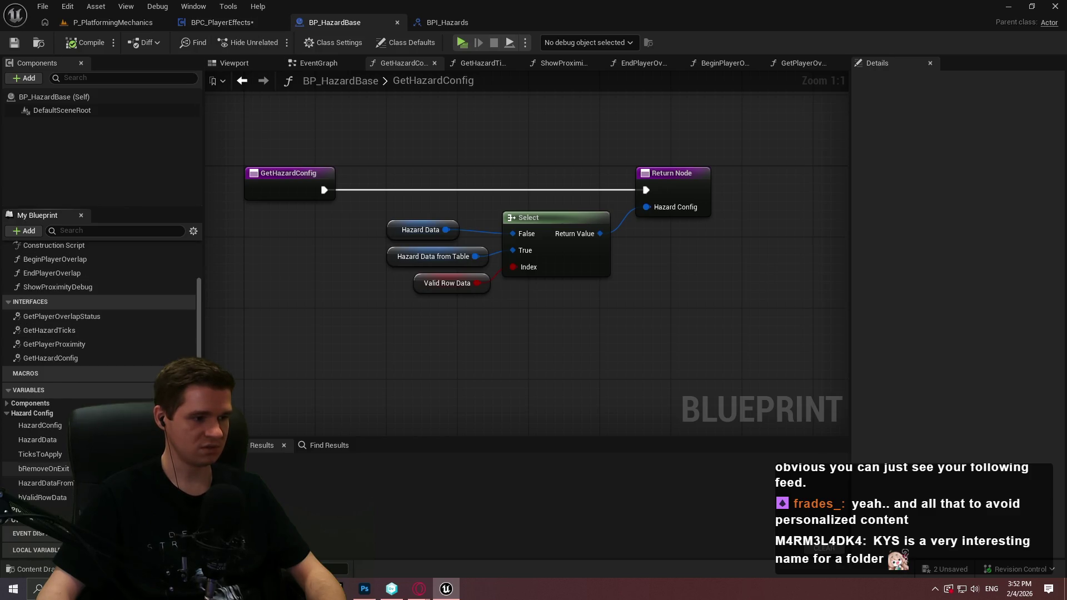
{"action": "left_click", "coordinate": [7, 413]}
{"action": "left_click", "coordinate": [447, 22]}
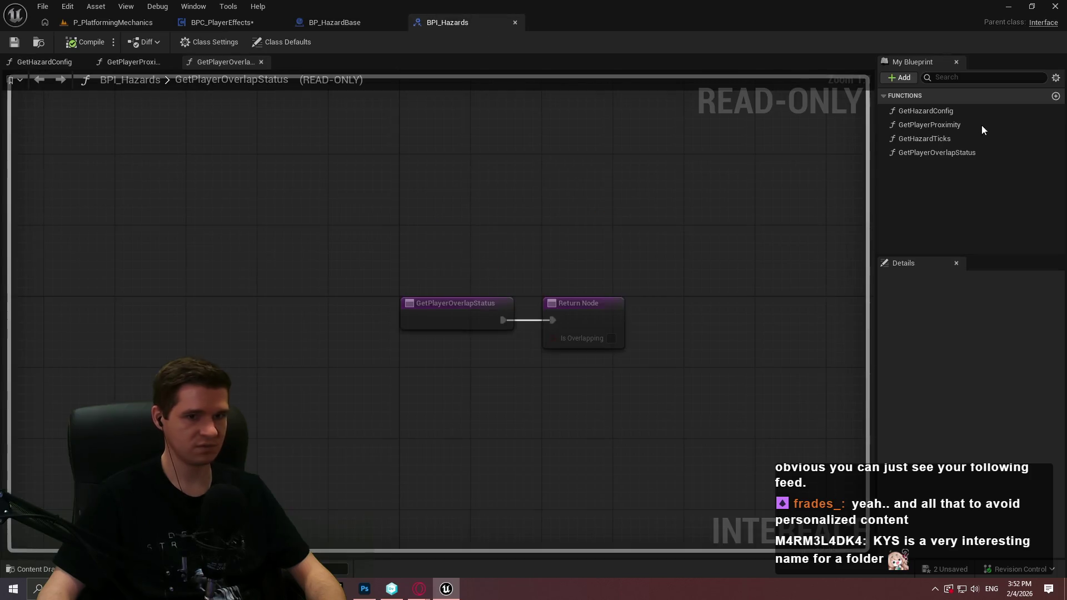
Add a GetRemoveOnExit function with Boolean output bRemoveOnExit to BPI_Hazards, compile, and close it
{"action": "left_click", "coordinate": [912, 83]}
{"action": "left_click", "coordinate": [929, 117]}
{"action": "type", "text": "GetRemoveOnExit"}
{"action": "key", "text": "Return"}
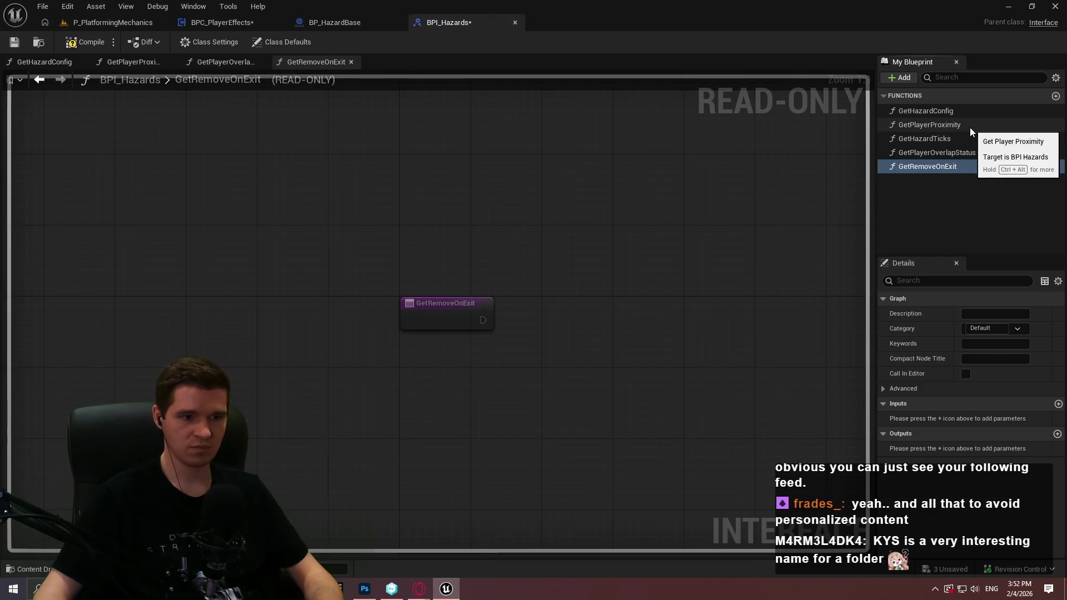
{"action": "left_click", "coordinate": [1058, 433]}
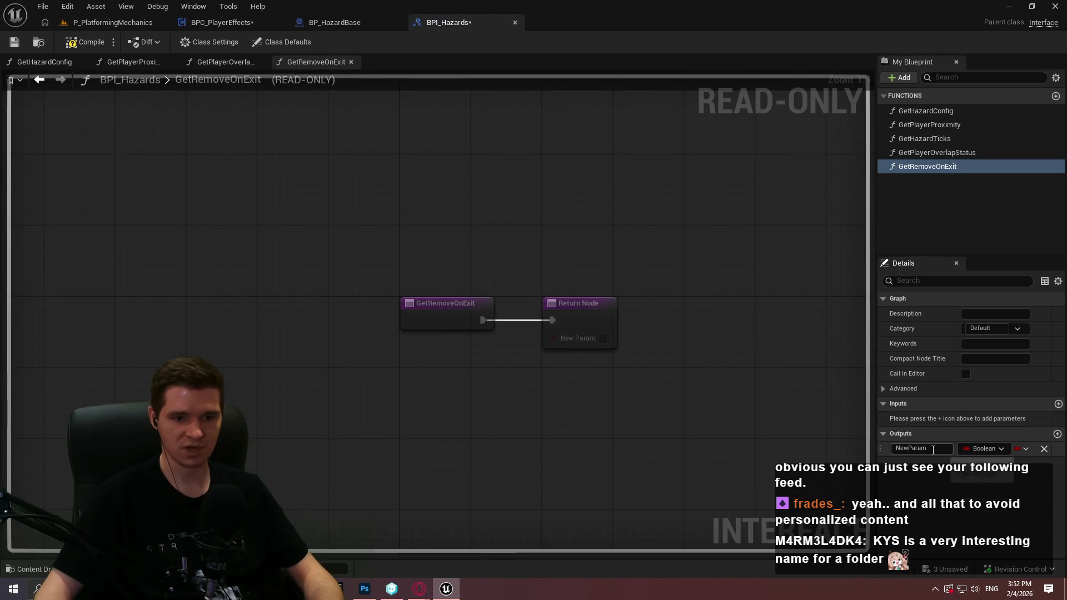
{"action": "left_click", "coordinate": [921, 448]}
{"action": "type", "text": "bRemoveOn"}
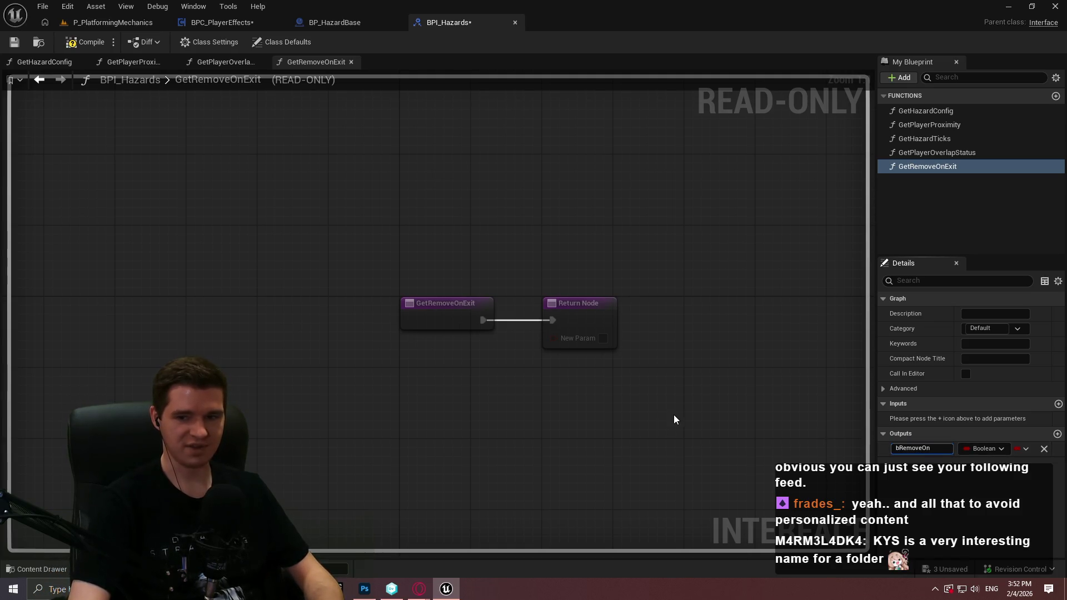
{"action": "type", "text": "Exit"}
{"action": "key", "text": "Return"}
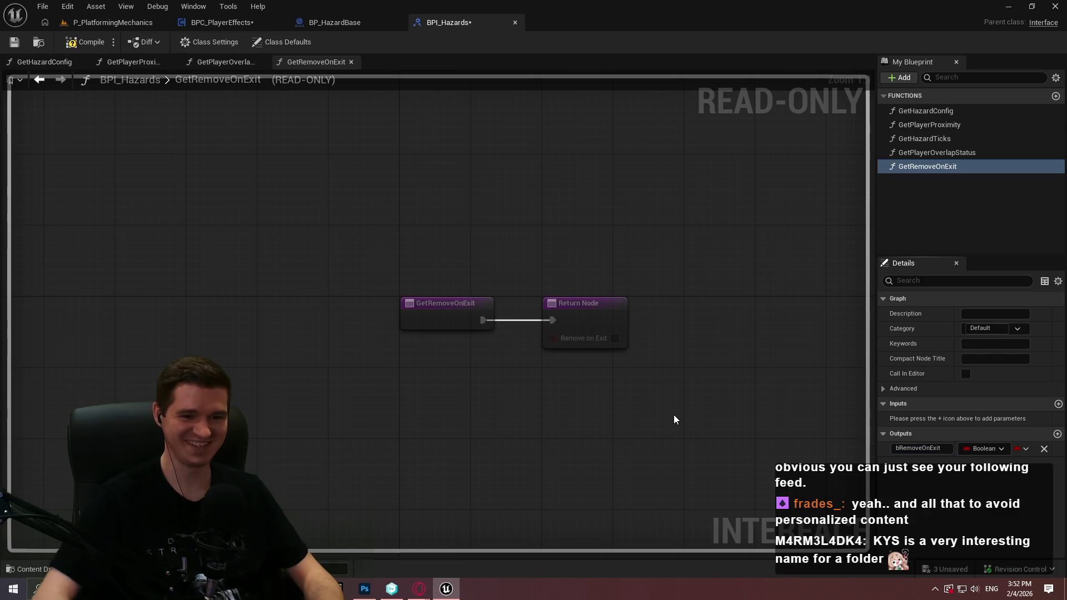
{"action": "left_click", "coordinate": [84, 46]}
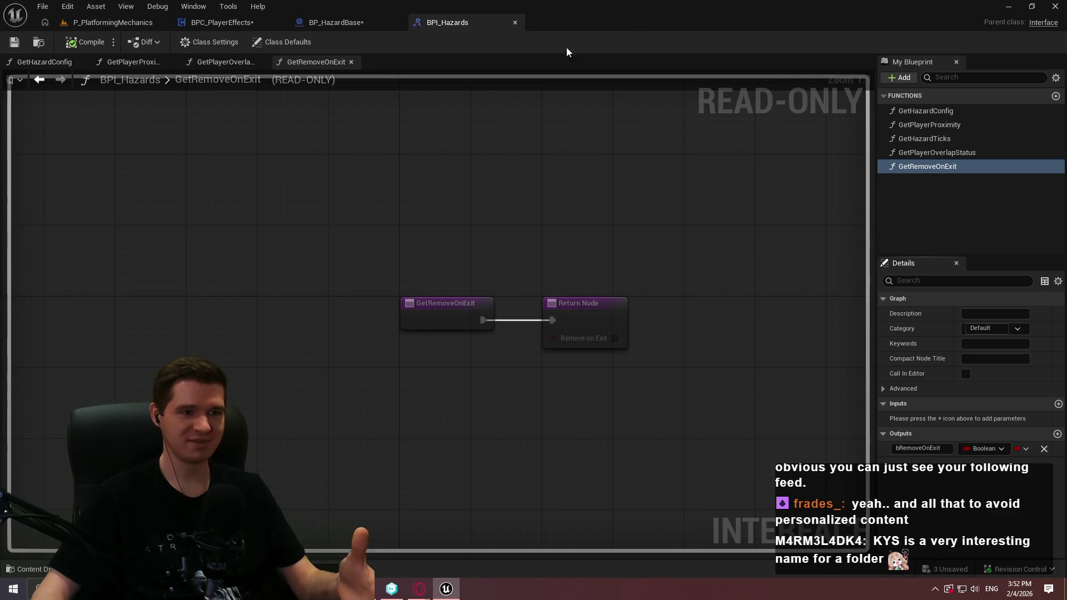
{"action": "left_click", "coordinate": [513, 23]}
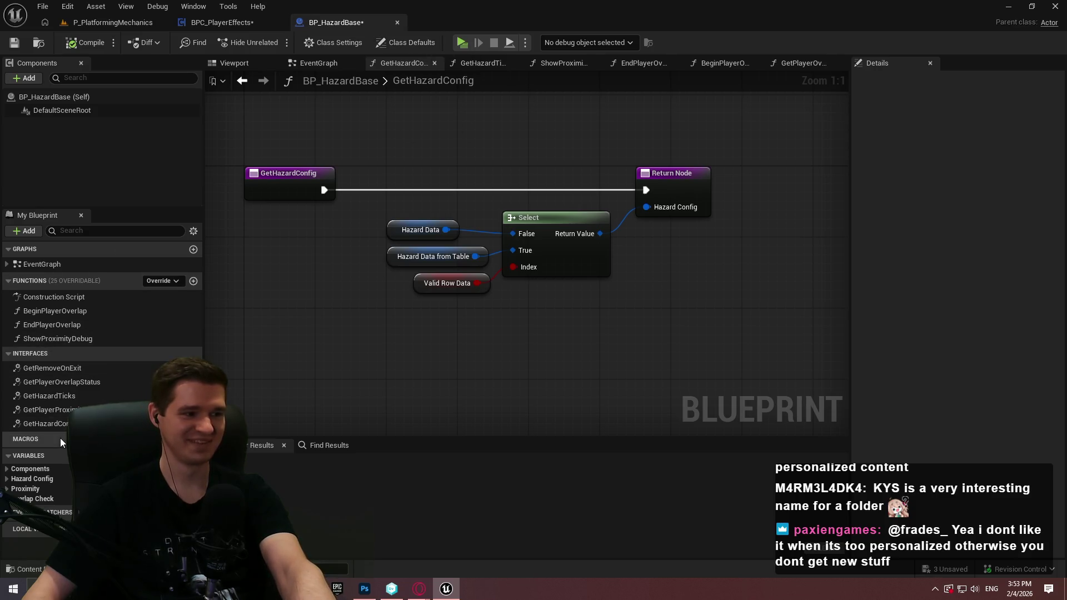
Make BP_HazardBase's GetRemoveOnExit return the Hazard Config bRemoveOnExit variable, then compile and close it
{"action": "left_click", "coordinate": [62, 369]}
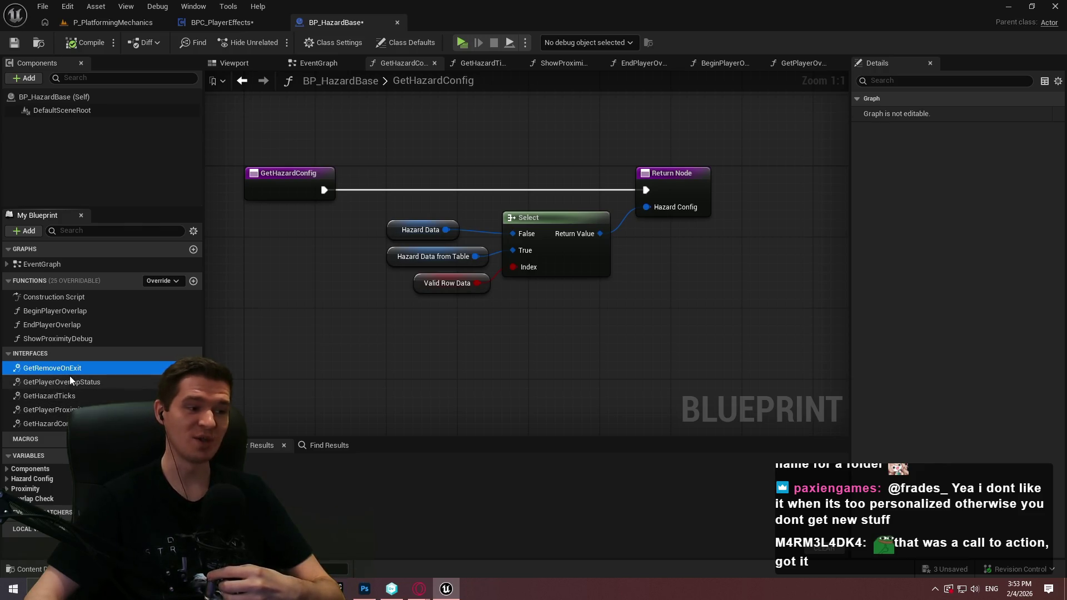
{"action": "double_click", "coordinate": [71, 370]}
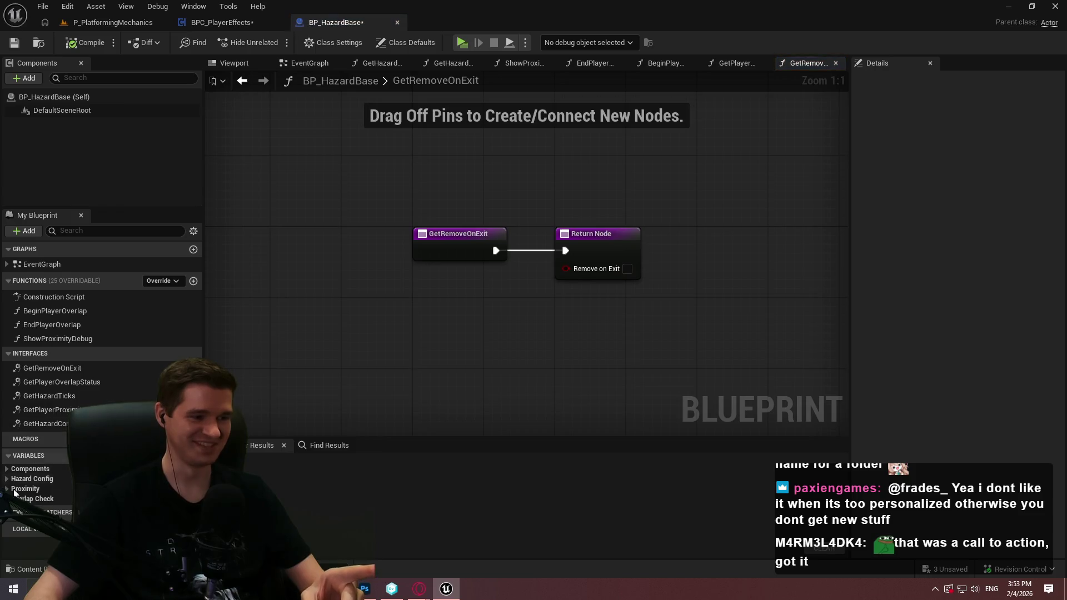
{"action": "left_click", "coordinate": [53, 479]}
{"action": "mouse_move", "coordinate": [49, 540]}
{"action": "left_mouse_down"}
{"action": "mouse_move", "coordinate": [570, 280]}
{"action": "mouse_move", "coordinate": [566, 268]}
{"action": "mouse_move", "coordinate": [509, 291]}
{"action": "left_mouse_up"}
{"action": "left_click", "coordinate": [7, 481]}
{"action": "left_click", "coordinate": [137, 111]}
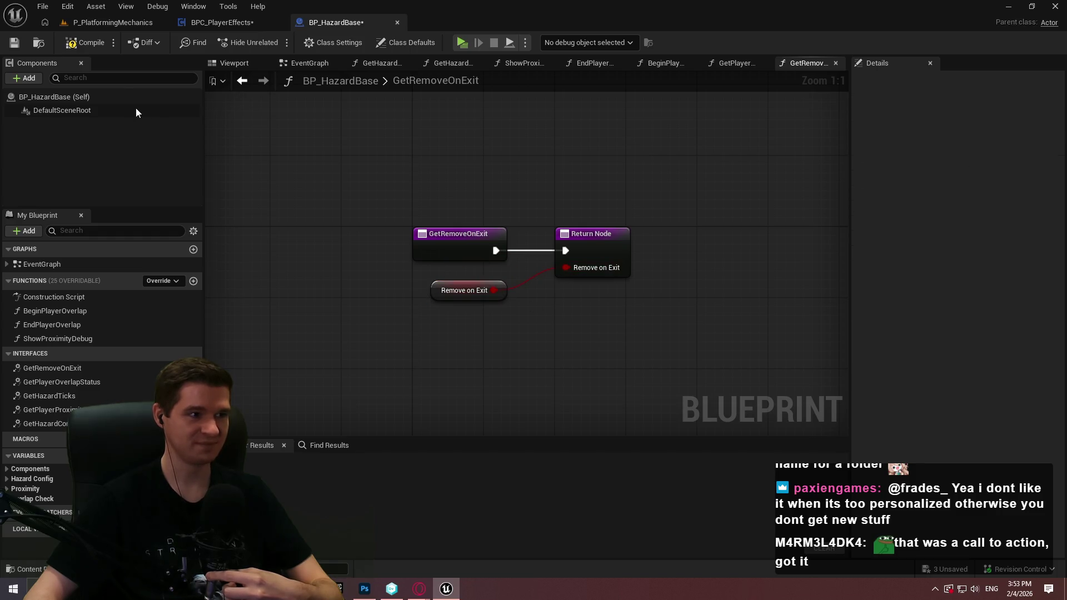
{"action": "left_click", "coordinate": [79, 47]}
{"action": "left_click", "coordinate": [397, 22]}
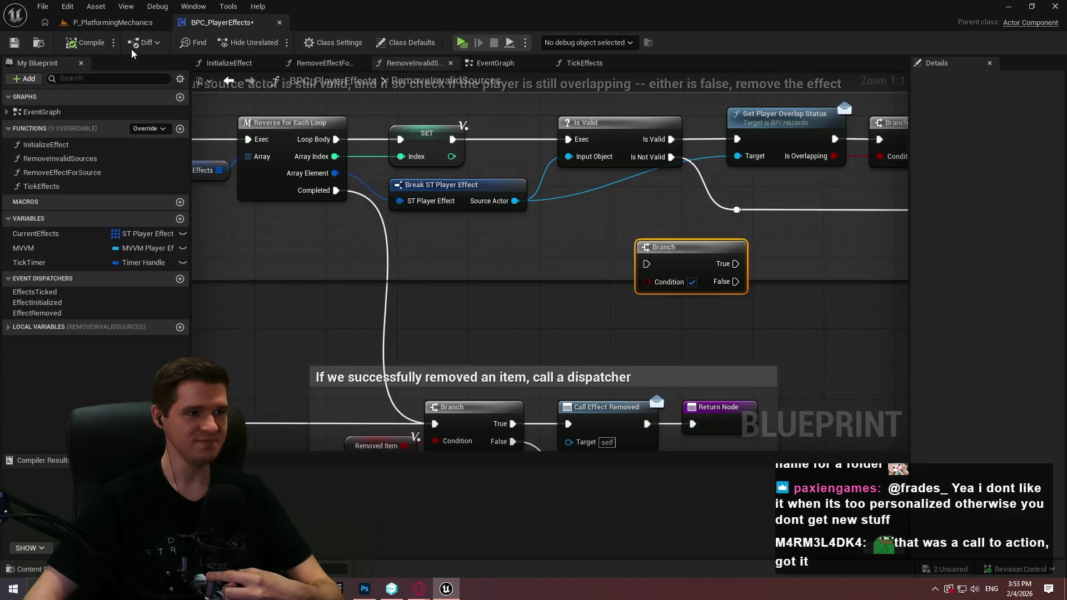
Add a Get Remove on Exit node from Source Actor and feed it into the Branch condition
{"action": "left_click_drag", "start_coordinate": [633, 236], "coordinate": [465, 251]}
{"action": "left_click_drag", "start_coordinate": [345, 215], "coordinate": [367, 273]}
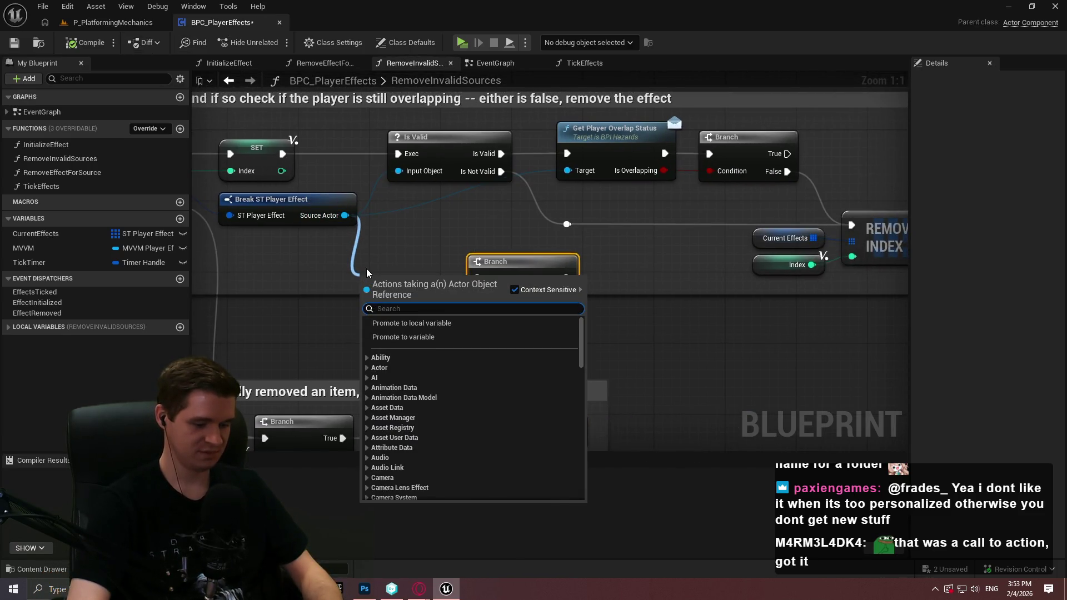
{"action": "type", "text": "remove on exit"}
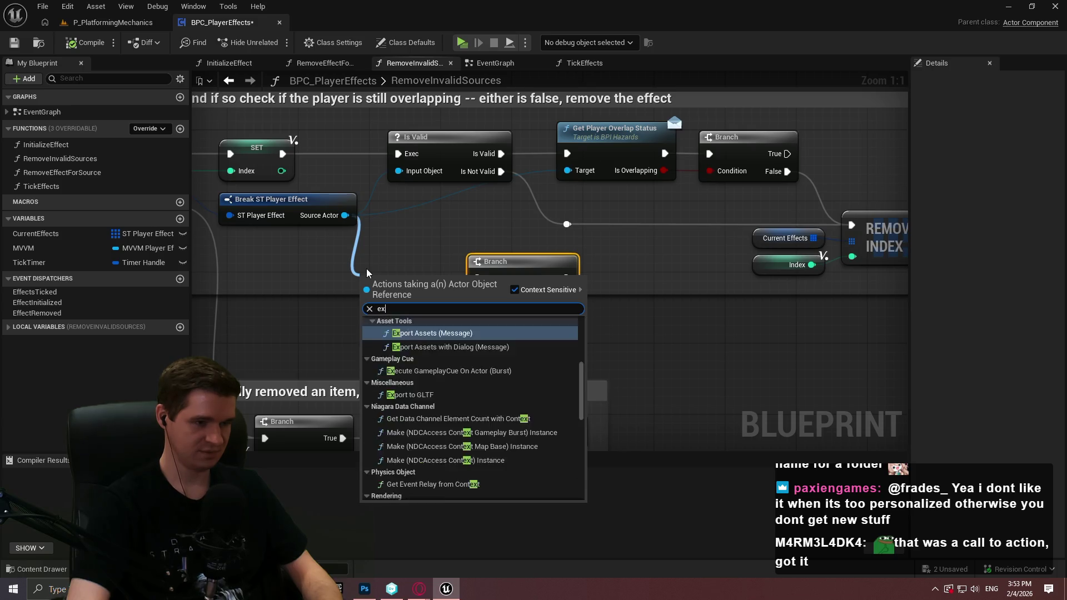
{"action": "key", "text": "Return"}
{"action": "mouse_move", "coordinate": [461, 321]}
{"action": "left_mouse_down"}
{"action": "mouse_move", "coordinate": [478, 284]}
{"action": "mouse_move", "coordinate": [543, 295]}
{"action": "mouse_move", "coordinate": [567, 154]}
{"action": "left_mouse_up"}
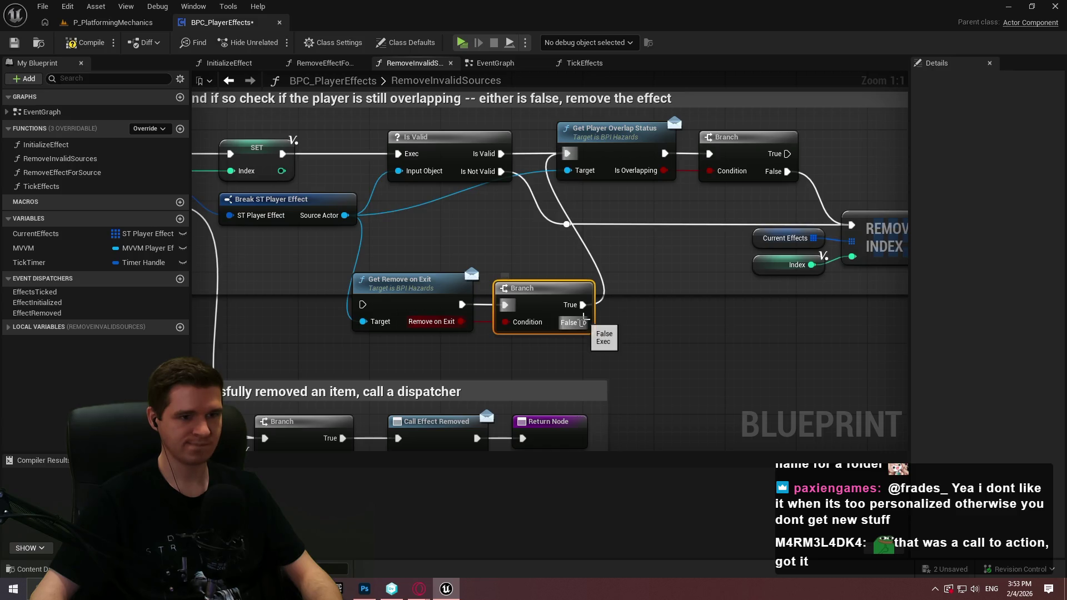
Run the Remove on Exit Branch right after Is Valid and shift the overlap-check nodes right
{"action": "mouse_move", "coordinate": [603, 333]}
{"action": "left_mouse_down"}
{"action": "mouse_move", "coordinate": [418, 276]}
{"action": "mouse_move", "coordinate": [478, 294]}
{"action": "left_mouse_up"}
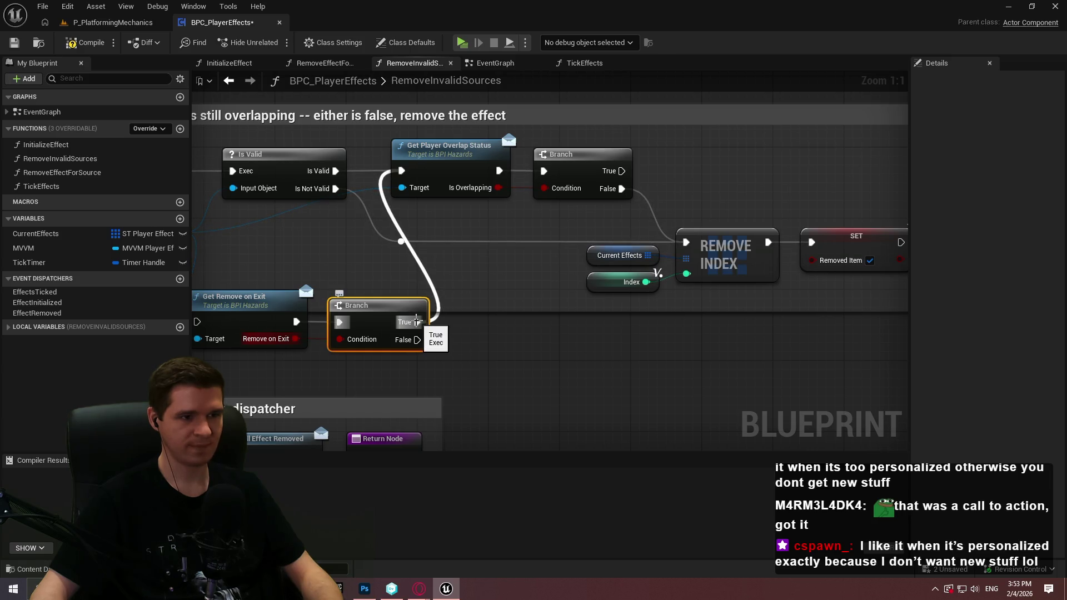
{"action": "scroll", "coordinate": [417, 322], "scroll_direction": "down", "scroll_amount": 1}
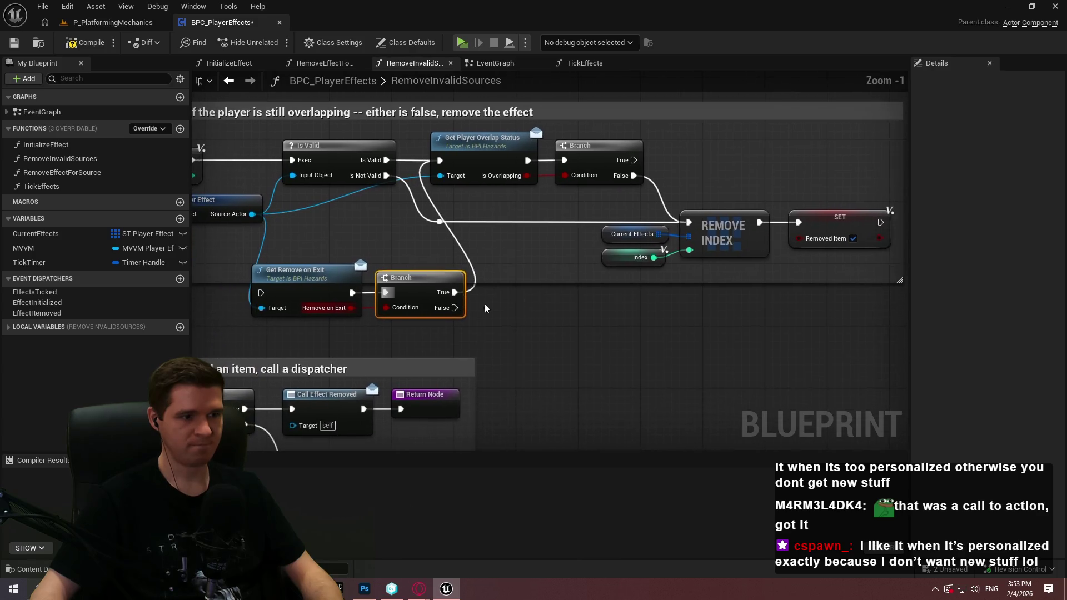
{"action": "left_click_drag", "start_coordinate": [261, 293], "coordinate": [387, 160]}
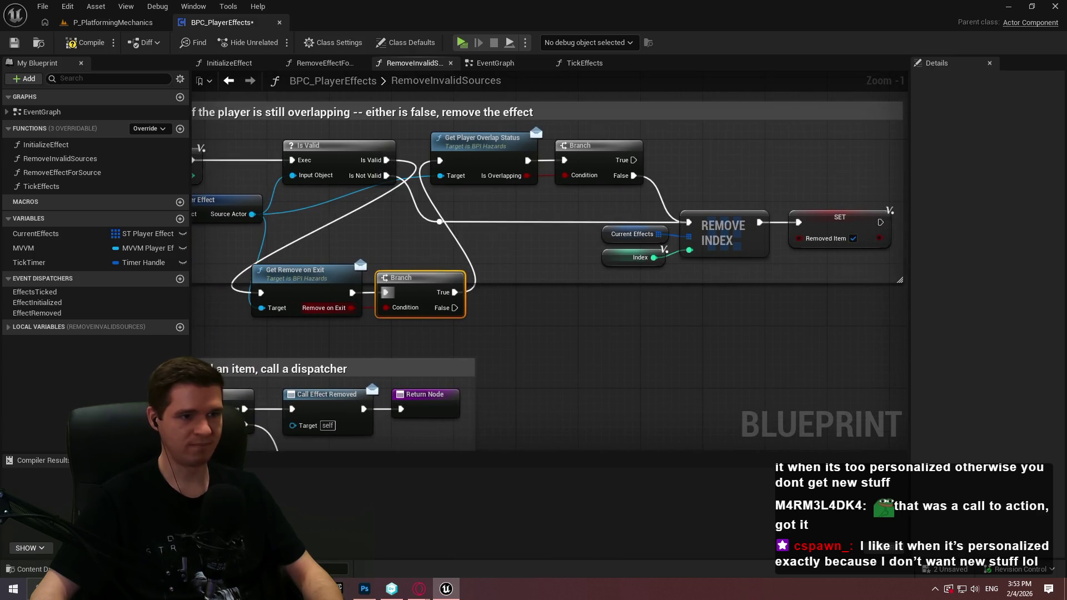
{"action": "left_click_drag", "start_coordinate": [799, 280], "coordinate": [344, 141]}
{"action": "left_click_drag", "start_coordinate": [418, 153], "coordinate": [620, 154]}
{"action": "left_click", "coordinate": [549, 293]}
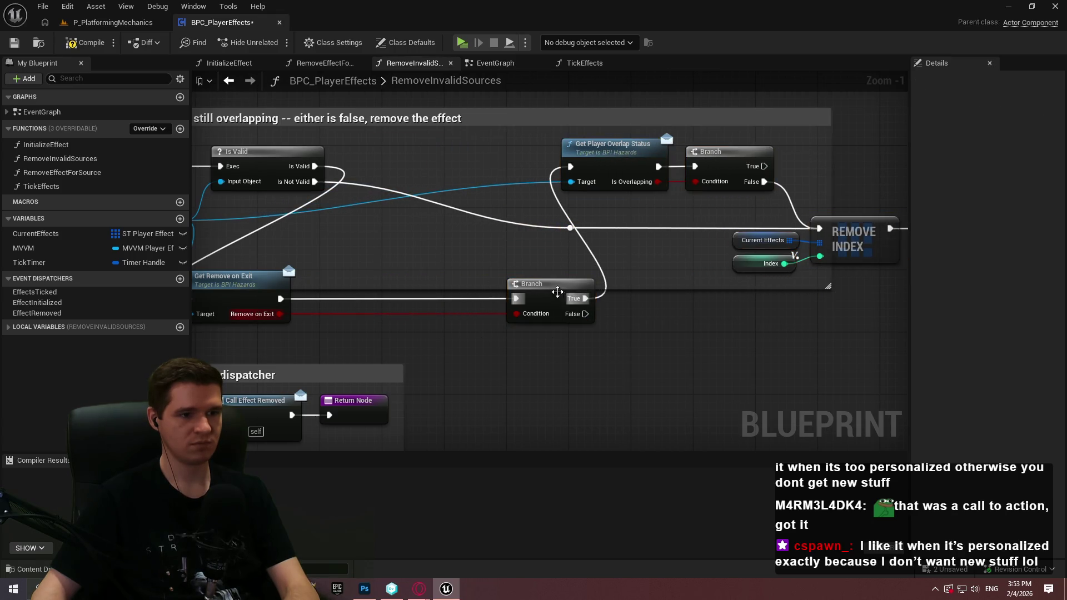
{"action": "left_click_drag", "start_coordinate": [549, 293], "coordinate": [354, 293]}
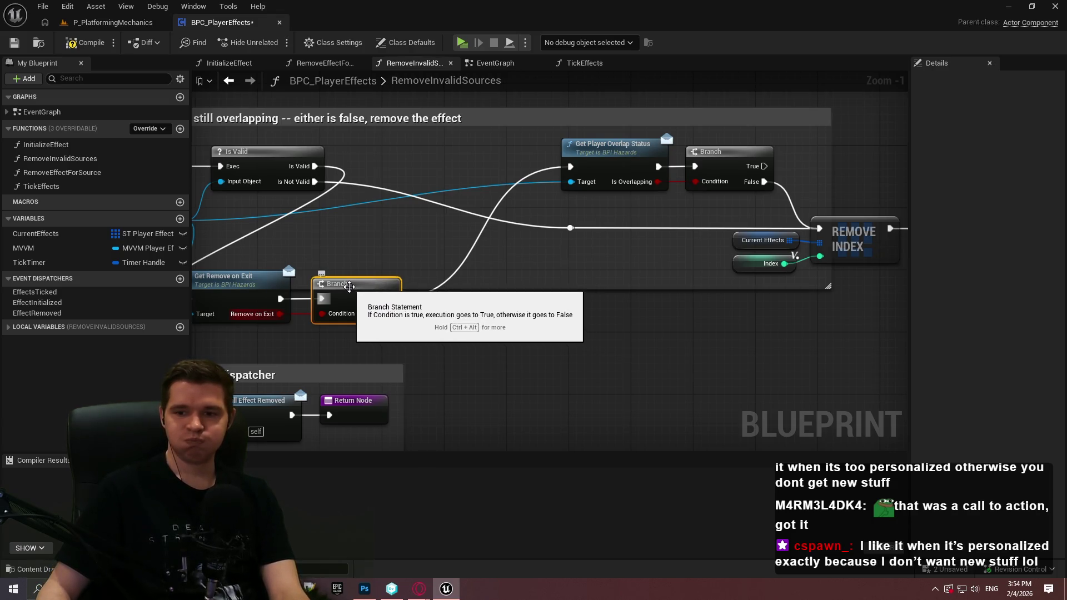
{"action": "key", "text": "ctrl+z"}
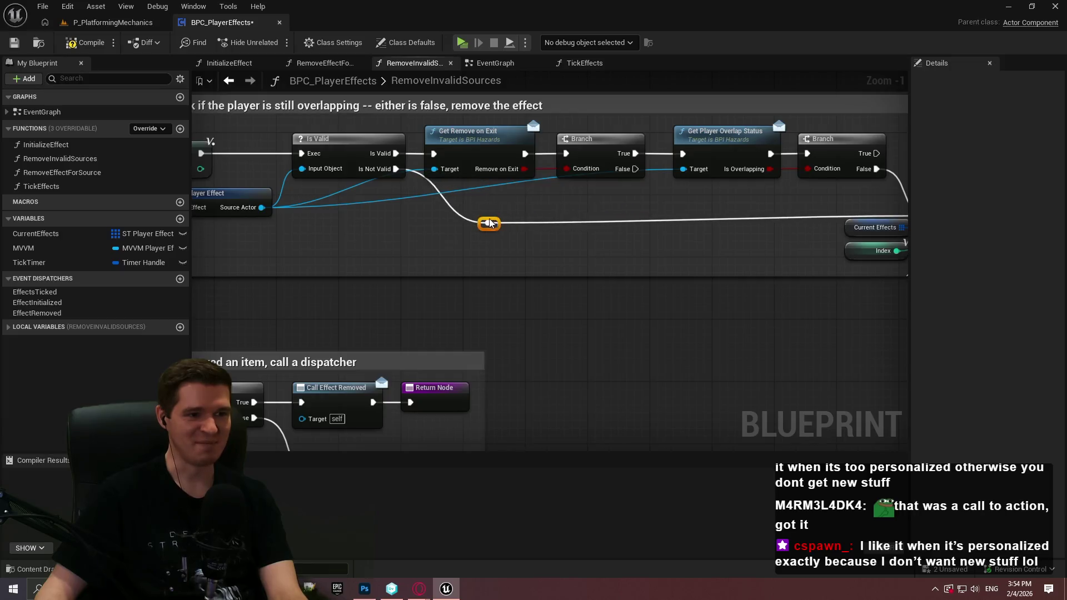
Route the Source Actor and overlap Target wires through reroute points below the nodes
{"action": "left_click_drag", "start_coordinate": [472, 216], "coordinate": [453, 216]}
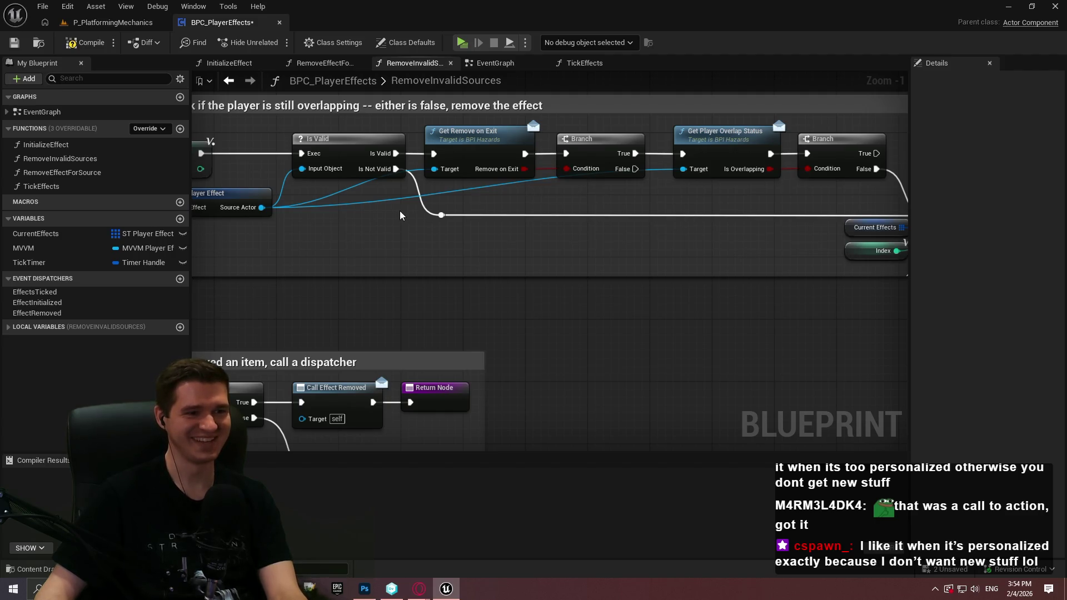
{"action": "left_click_drag", "start_coordinate": [400, 216], "coordinate": [564, 246]}
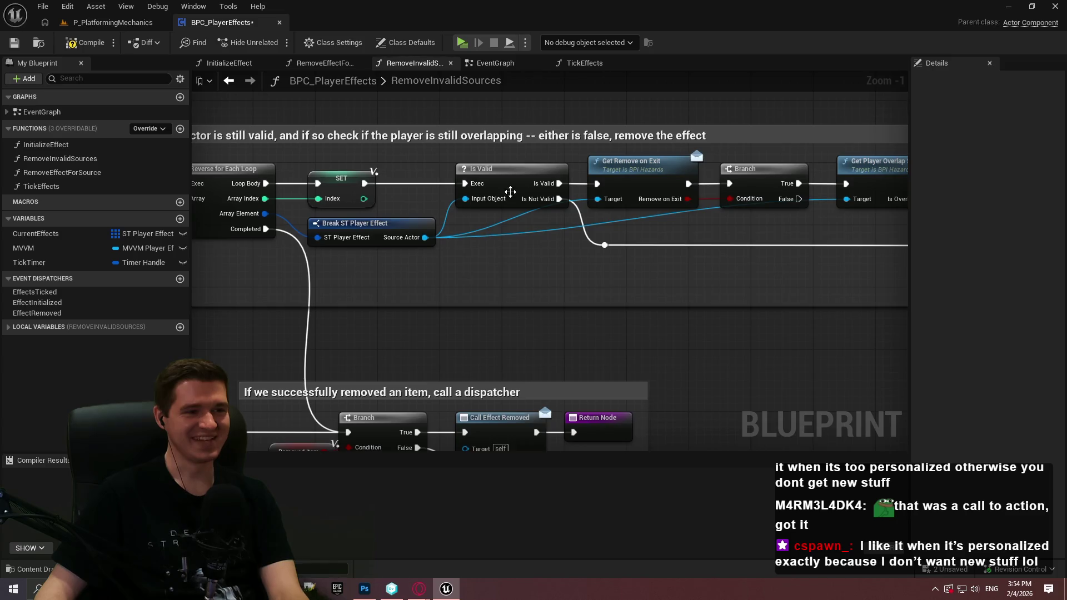
{"action": "left_click_drag", "start_coordinate": [507, 191], "coordinate": [723, 190]}
{"action": "mouse_move", "coordinate": [659, 198]}
{"action": "left_mouse_down"}
{"action": "mouse_move", "coordinate": [564, 207]}
{"action": "mouse_move", "coordinate": [525, 258]}
{"action": "mouse_move", "coordinate": [502, 252]}
{"action": "left_mouse_up"}
{"action": "double_click", "coordinate": [502, 251]}
{"action": "mouse_move", "coordinate": [497, 248]}
{"action": "left_mouse_down"}
{"action": "mouse_move", "coordinate": [565, 241]}
{"action": "mouse_move", "coordinate": [485, 241]}
{"action": "mouse_move", "coordinate": [577, 249]}
{"action": "mouse_move", "coordinate": [569, 244]}
{"action": "left_mouse_up"}
{"action": "double_click", "coordinate": [521, 238]}
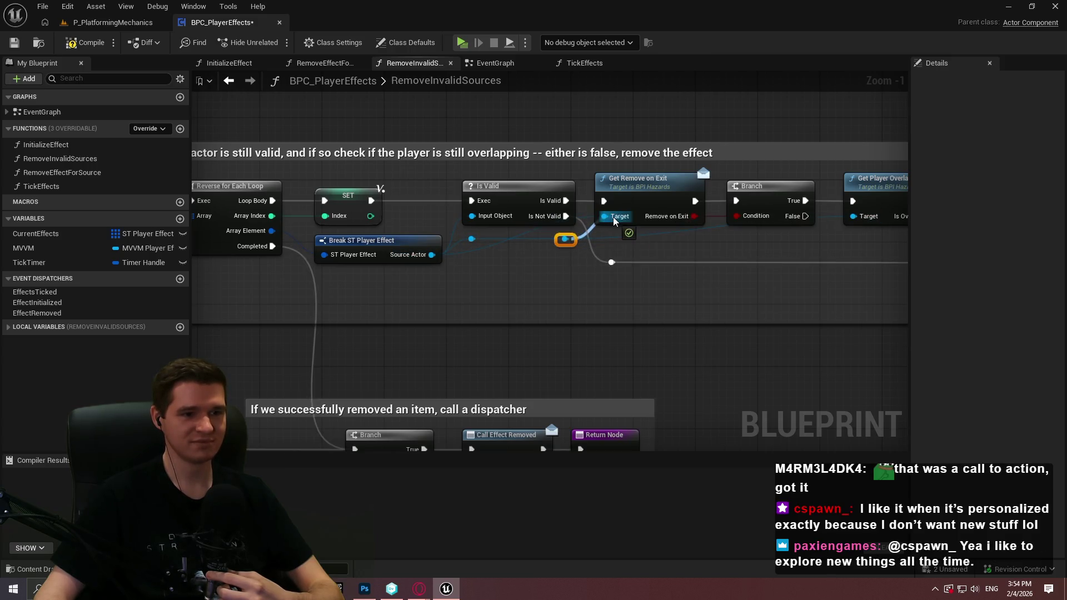
{"action": "left_click_drag", "start_coordinate": [671, 245], "coordinate": [573, 244]}
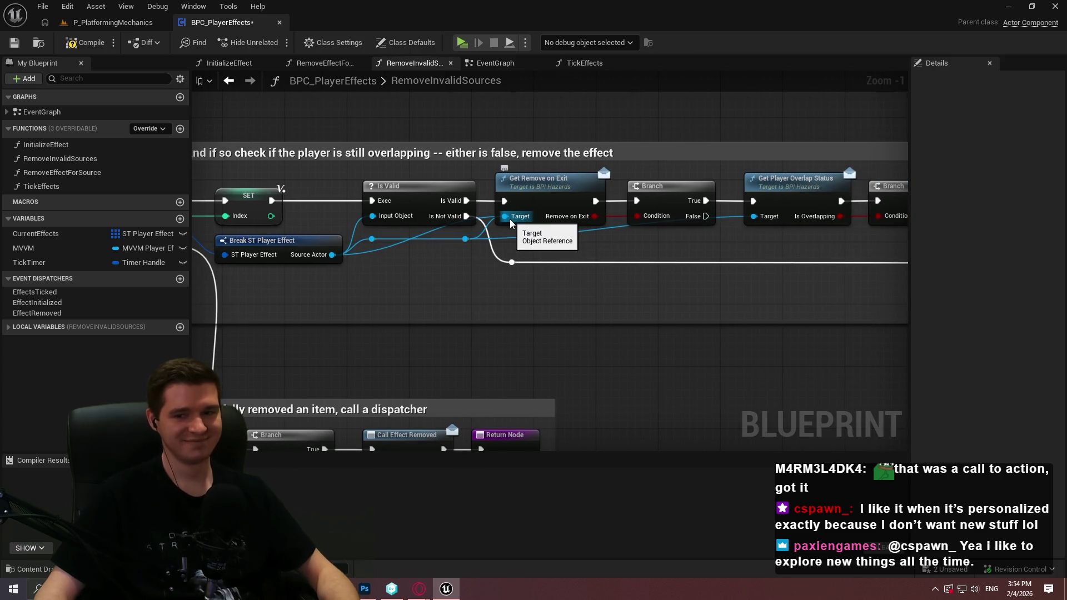
{"action": "mouse_move", "coordinate": [511, 218]}
{"action": "left_mouse_down"}
{"action": "mouse_move", "coordinate": [469, 239]}
{"action": "mouse_move", "coordinate": [724, 246]}
{"action": "mouse_move", "coordinate": [580, 290]}
{"action": "mouse_move", "coordinate": [613, 302]}
{"action": "mouse_move", "coordinate": [569, 307]}
{"action": "left_mouse_up"}
{"action": "double_click", "coordinate": [524, 238]}
{"action": "scroll", "coordinate": [636, 308], "scroll_direction": "down", "scroll_amount": 2}
{"action": "scroll", "coordinate": [569, 307], "scroll_direction": "up", "scroll_amount": 2}
Stretch the comment box to enclose Remove Index and SET, then compile BPC_PlayerEffects
{"action": "mouse_move", "coordinate": [698, 205]}
{"action": "left_mouse_down"}
{"action": "mouse_move", "coordinate": [815, 205]}
{"action": "mouse_move", "coordinate": [683, 204]}
{"action": "mouse_move", "coordinate": [800, 218]}
{"action": "left_mouse_up"}
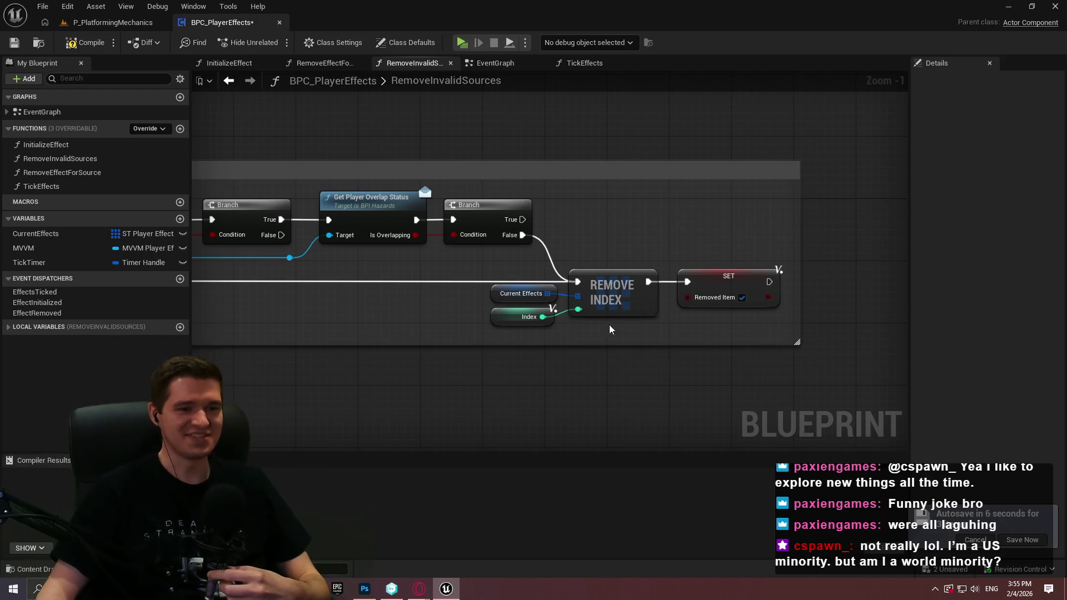
{"action": "scroll", "coordinate": [698, 350], "scroll_direction": "down", "scroll_amount": 1}
{"action": "left_click_drag", "start_coordinate": [698, 351], "coordinate": [850, 304]}
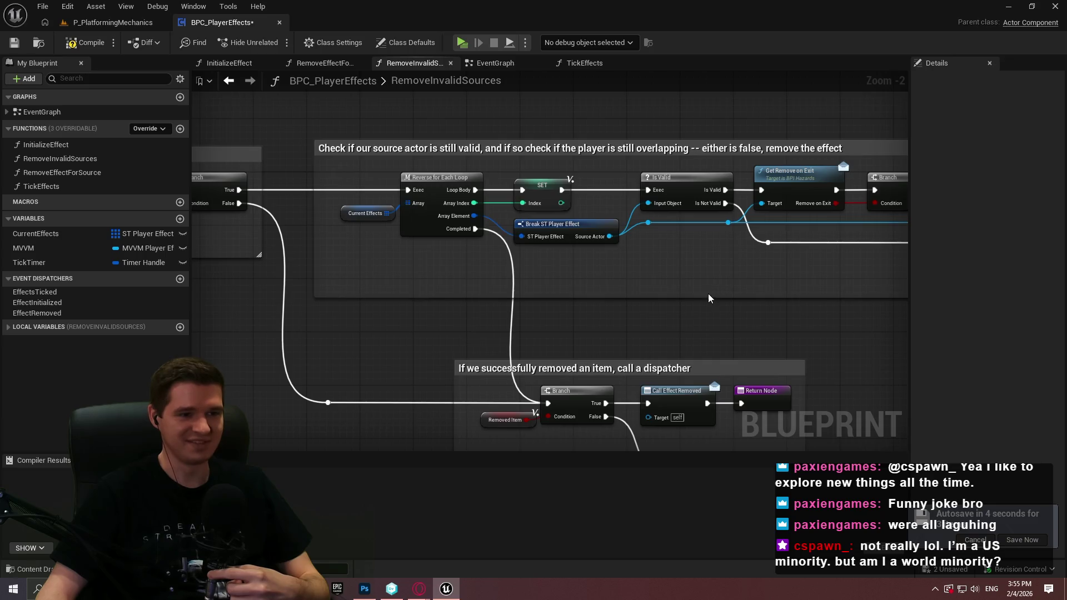
{"action": "scroll", "coordinate": [691, 188], "scroll_direction": "down", "scroll_amount": 3}
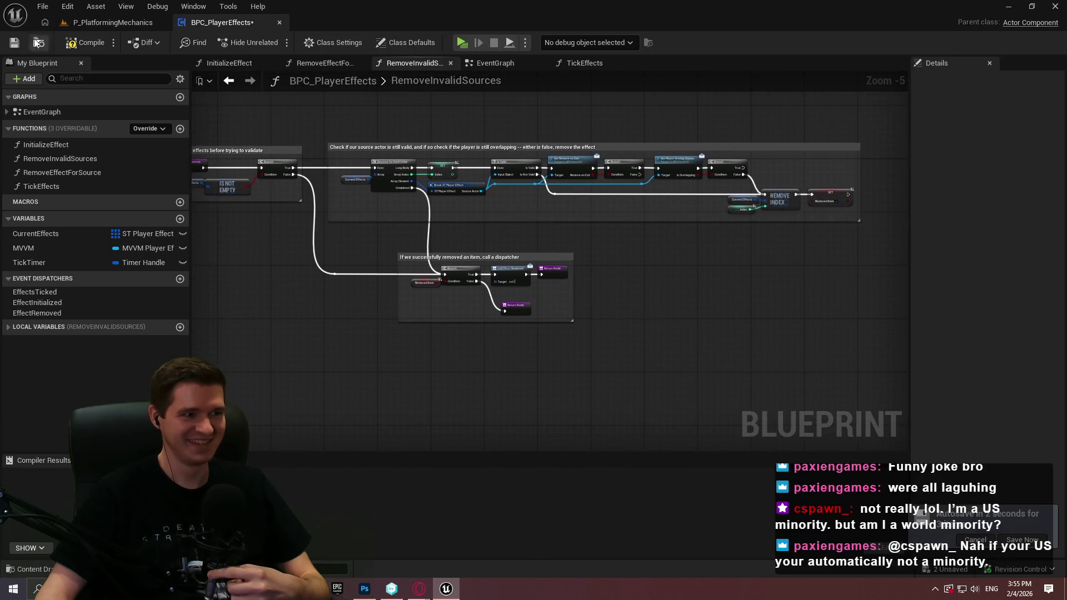
{"action": "left_click", "coordinate": [86, 42]}
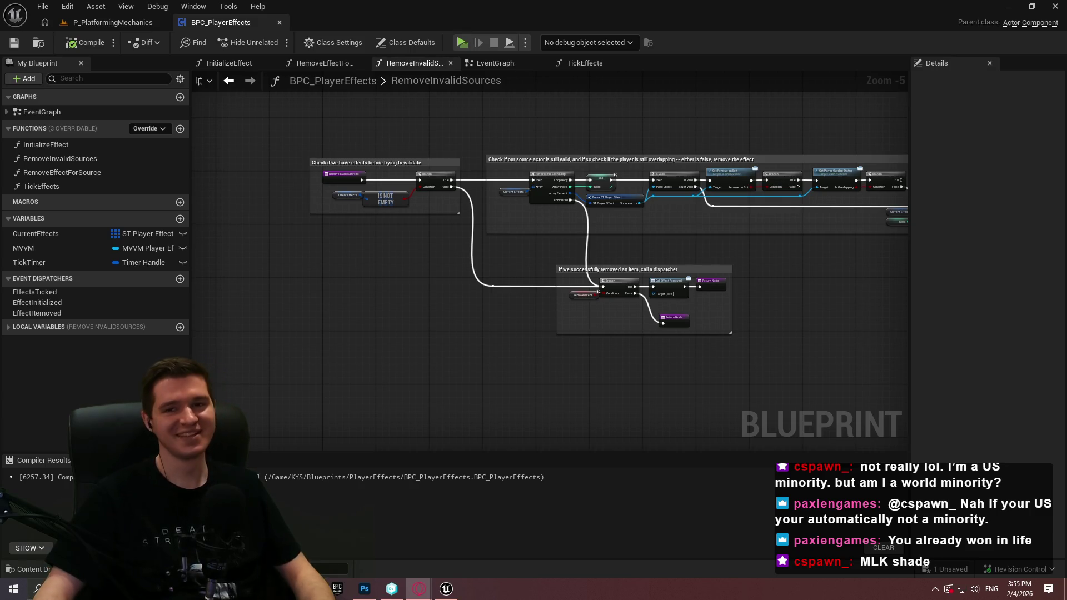
{"action": "key", "text": "alt+Tab"}
Browse the 'mlk' Google image results and preview the Kansas City Symphony portrait
{"action": "left_click", "coordinate": [229, 121]}
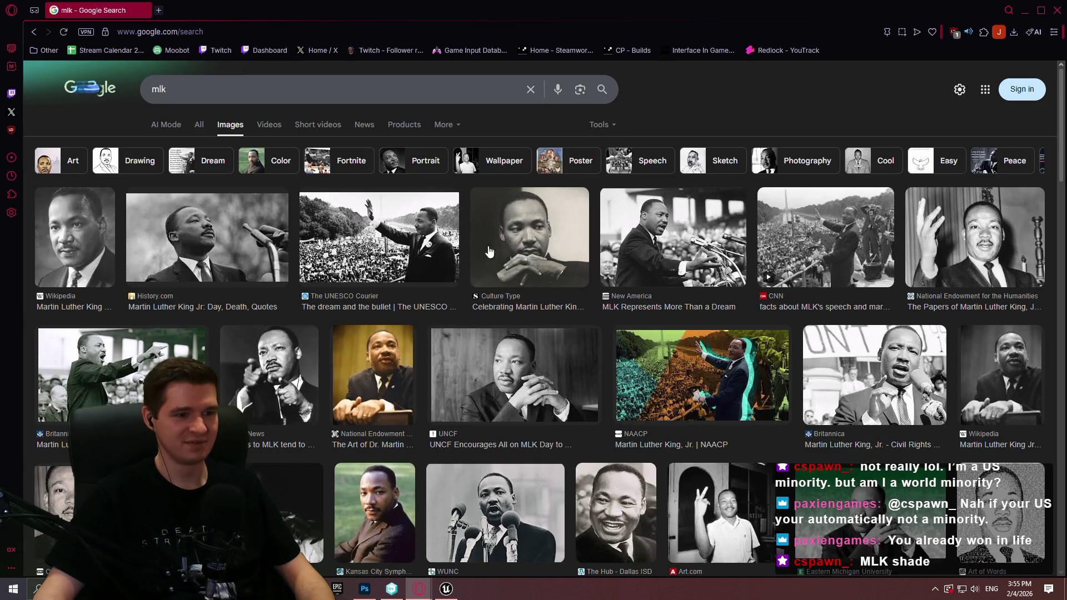
{"action": "scroll", "coordinate": [416, 218], "scroll_direction": "down", "scroll_amount": 6}
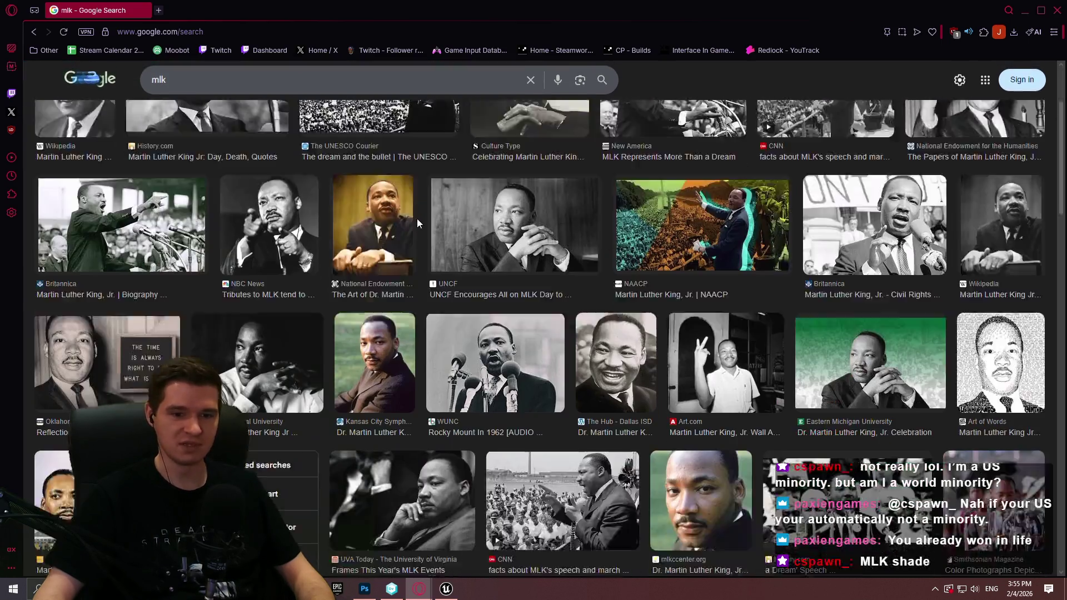
{"action": "scroll", "coordinate": [416, 202], "scroll_direction": "up", "scroll_amount": 5}
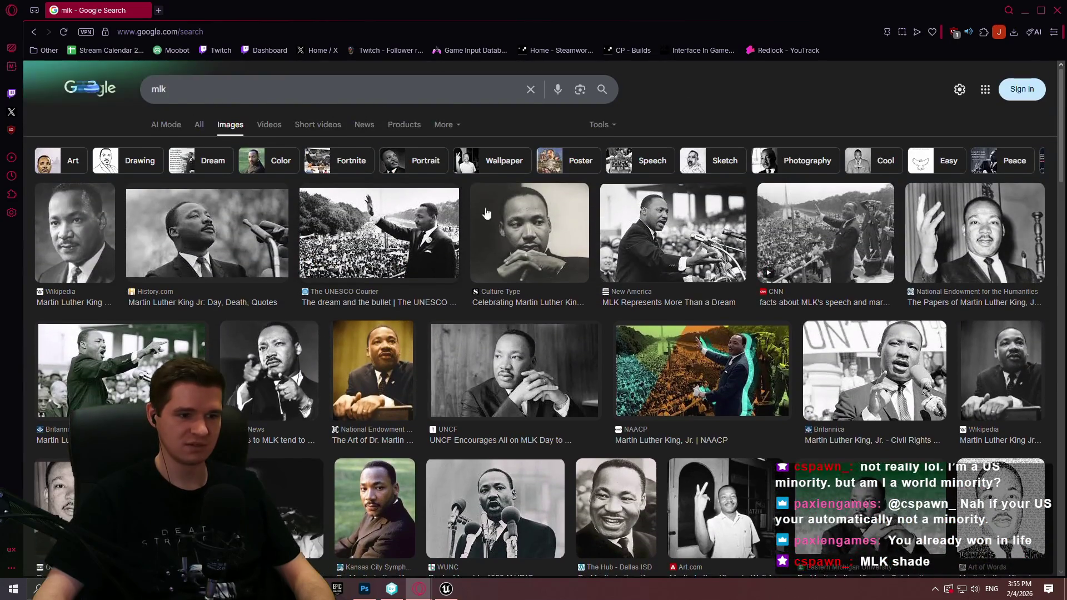
{"action": "scroll", "coordinate": [468, 218], "scroll_direction": "down", "scroll_amount": 2}
{"action": "scroll", "coordinate": [446, 203], "scroll_direction": "up", "scroll_amount": 2}
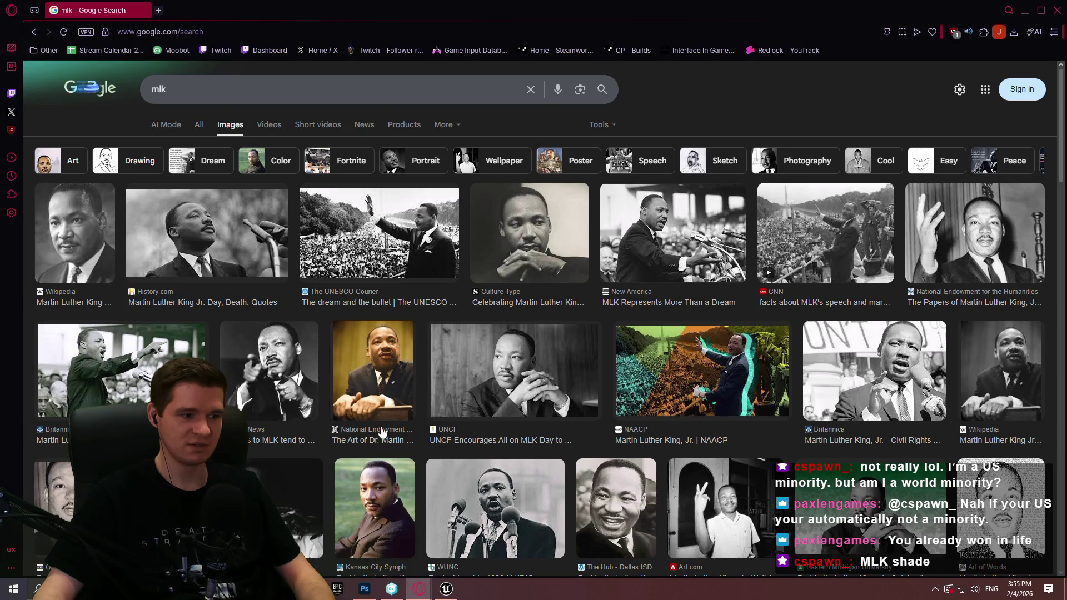
{"action": "left_click", "coordinate": [392, 349]}
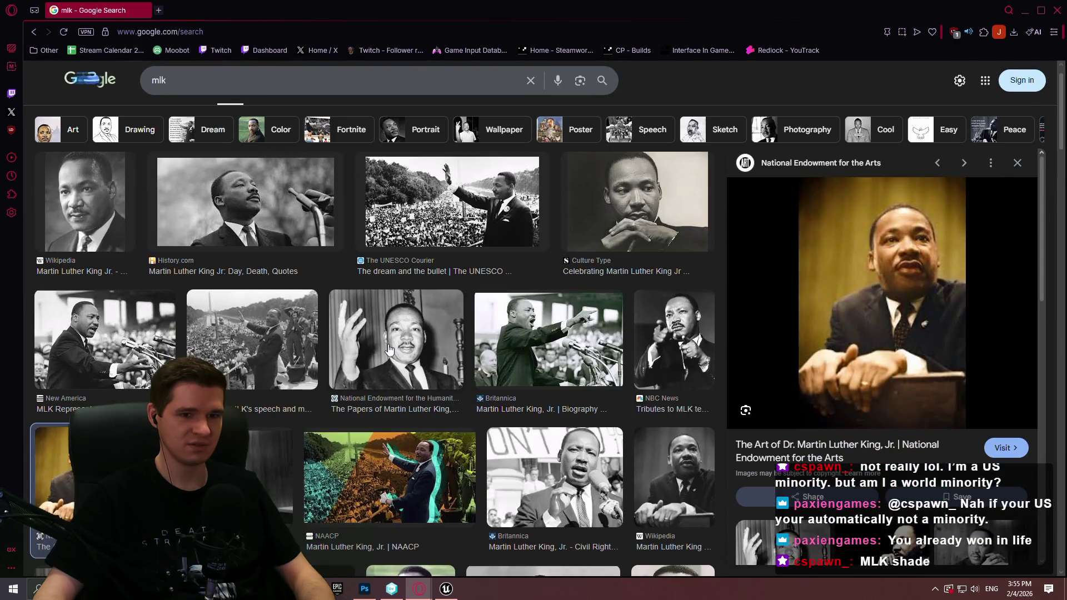
{"action": "scroll", "coordinate": [406, 330], "scroll_direction": "down", "scroll_amount": 2}
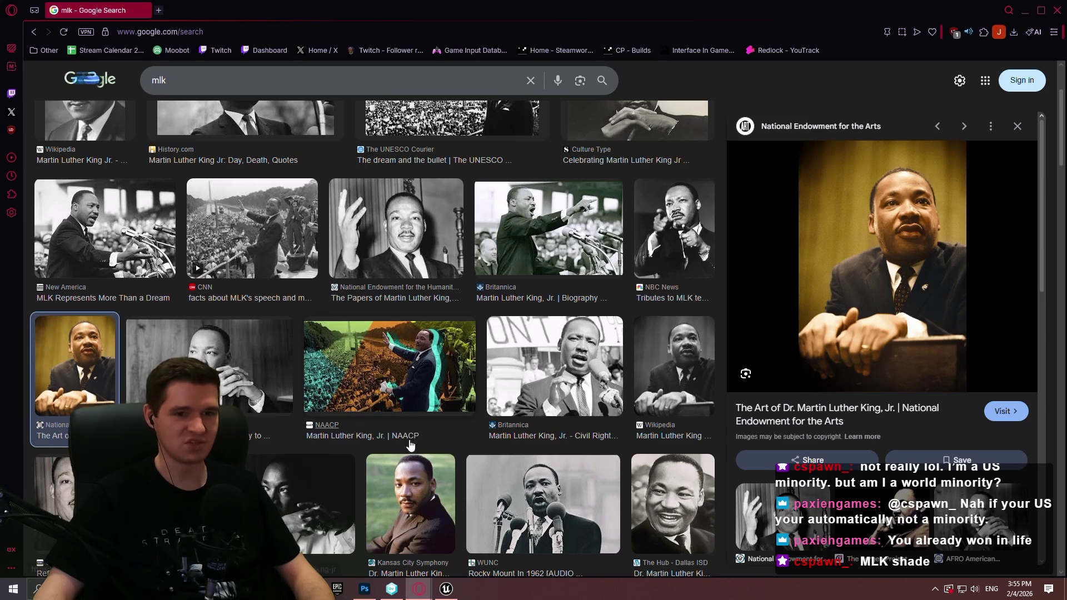
{"action": "left_click", "coordinate": [408, 488]}
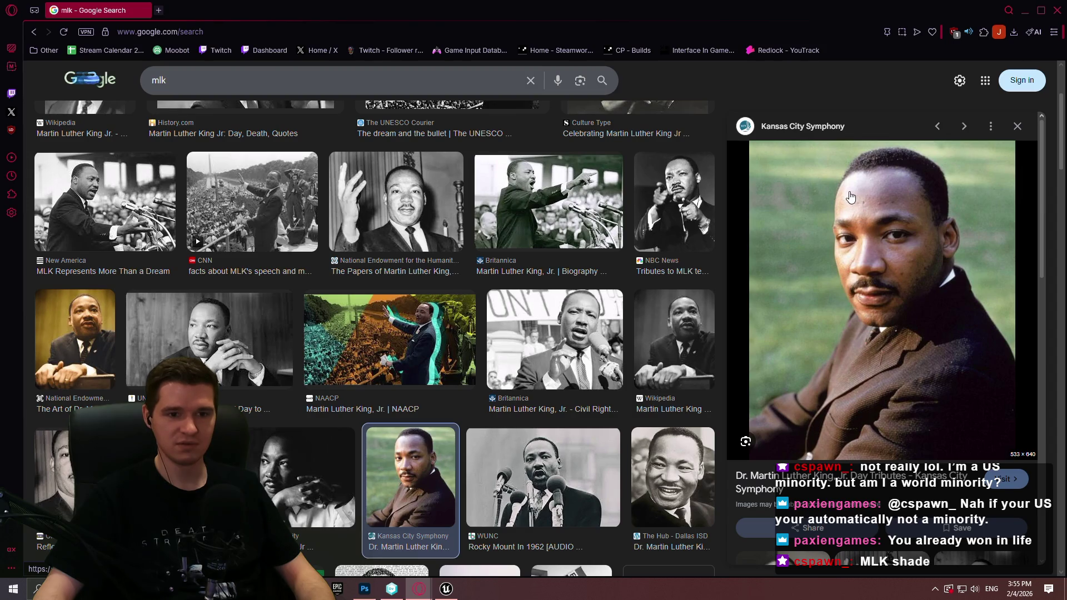
{"action": "scroll", "coordinate": [383, 195], "scroll_direction": "up", "scroll_amount": 3}
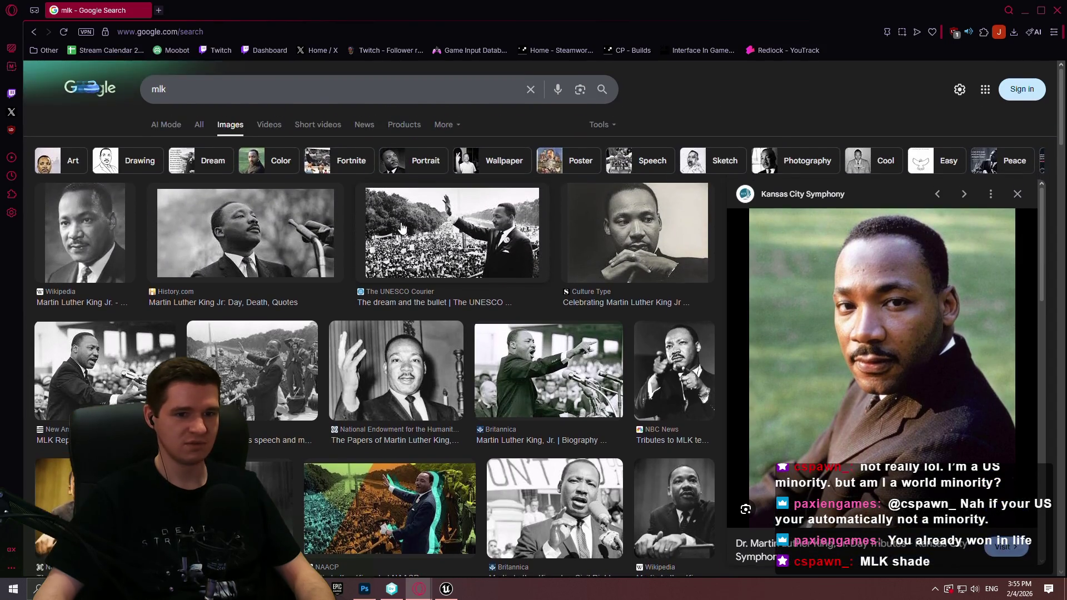
{"action": "scroll", "coordinate": [404, 227], "scroll_direction": "down", "scroll_amount": 4}
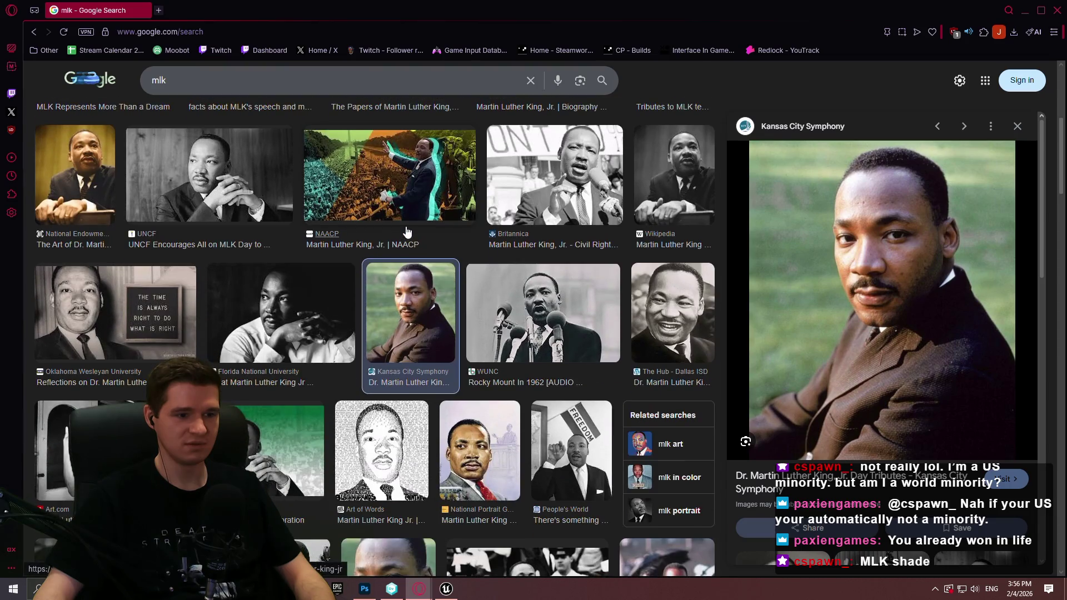
{"action": "scroll", "coordinate": [408, 225], "scroll_direction": "up", "scroll_amount": 4}
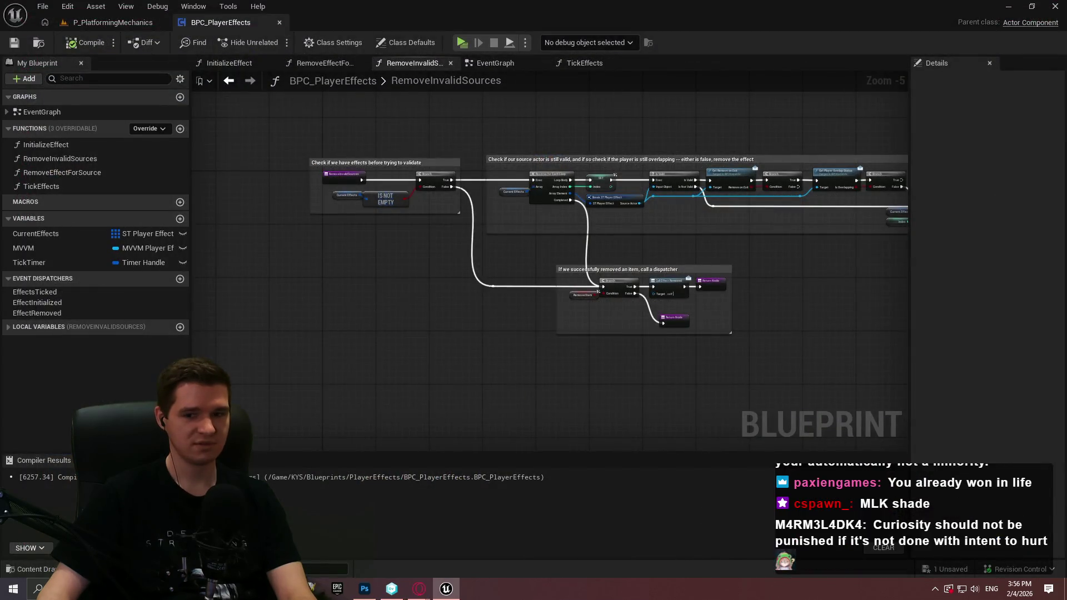
Pan across the RemoveInvalidSources graph, then return to P_PlatformingMechanics overlooking the hazard spheres
{"action": "left_click_drag", "start_coordinate": [846, 315], "coordinate": [624, 315]}
{"action": "left_click_drag", "start_coordinate": [512, 309], "coordinate": [571, 306]}
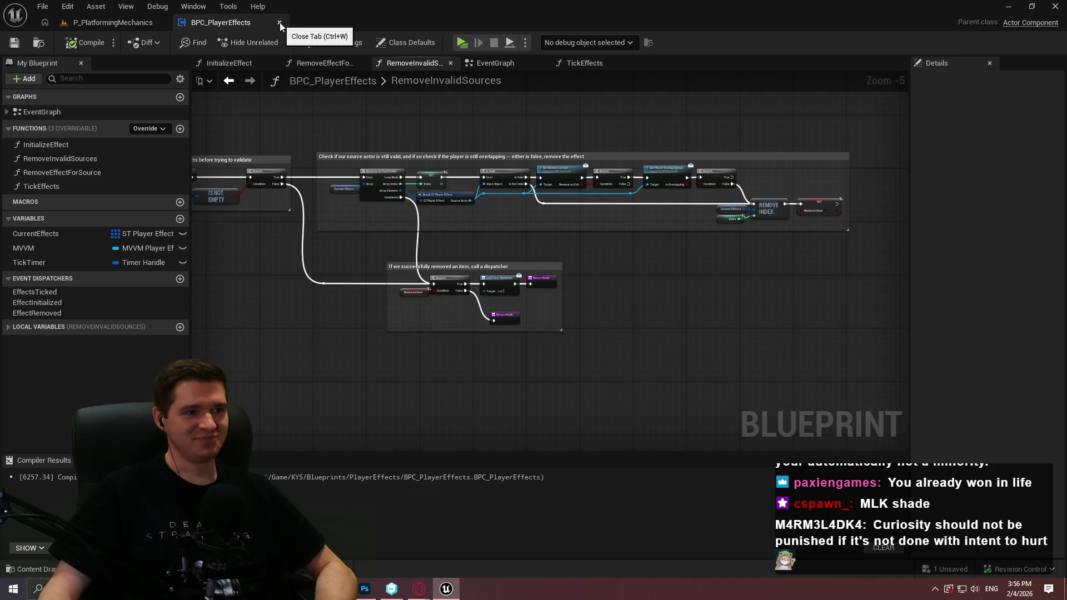
{"action": "left_click_drag", "start_coordinate": [642, 333], "coordinate": [815, 334]}
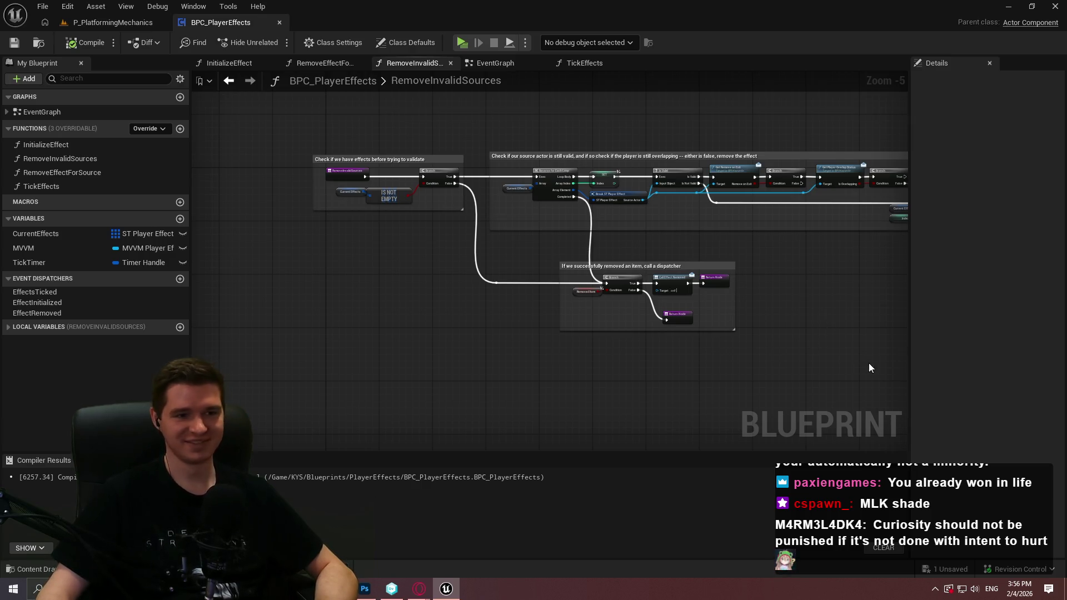
{"action": "left_click", "coordinate": [99, 22]}
{"action": "left_click_drag", "start_coordinate": [500, 222], "coordinate": [500, 306]}
Play-test the level, walking the character into and out of the hazard spheres including One-Shot
{"action": "key", "text": "Escape"}
{"action": "left_click_drag", "start_coordinate": [528, 199], "coordinate": [528, 156]}
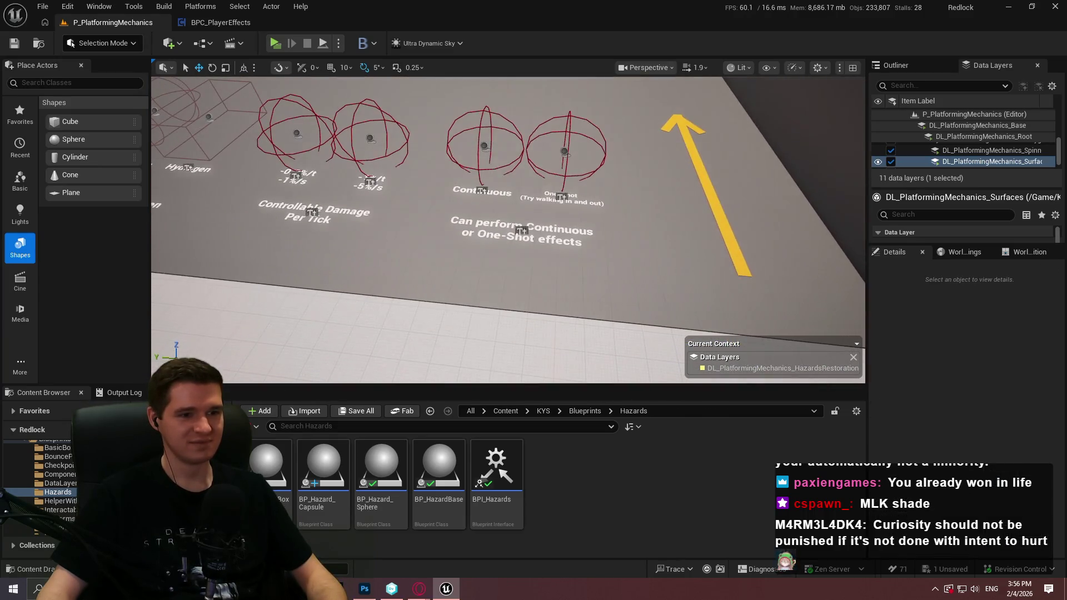
{"action": "right_click", "coordinate": [545, 240]}
{"action": "left_click", "coordinate": [612, 564]}
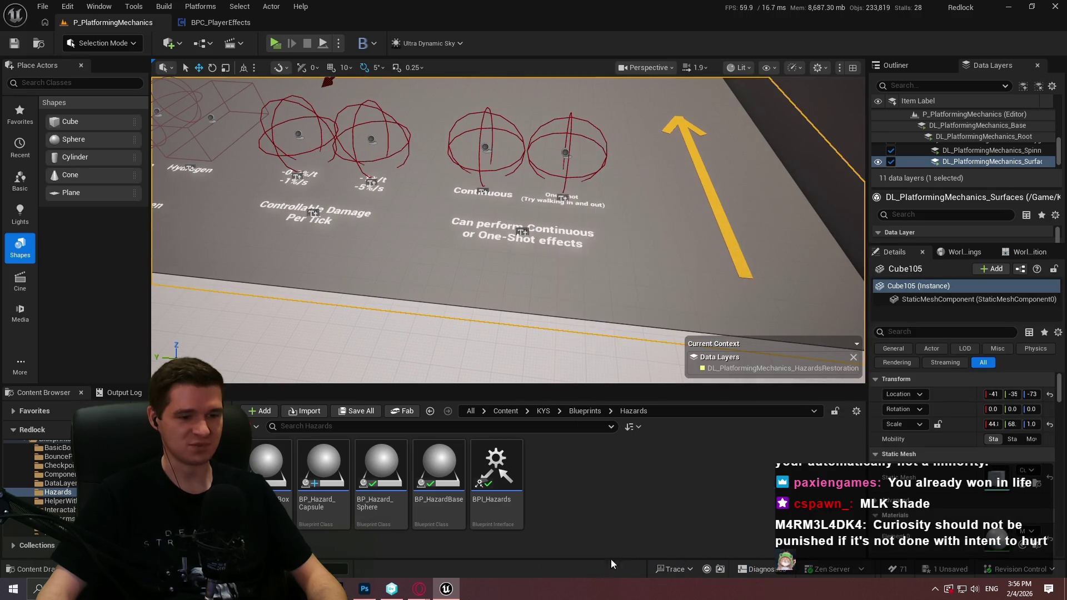
{"action": "key", "text": "alt+p"}
{"action": "left_click", "coordinate": [539, 327]}
{"action": "key", "text": "w"}
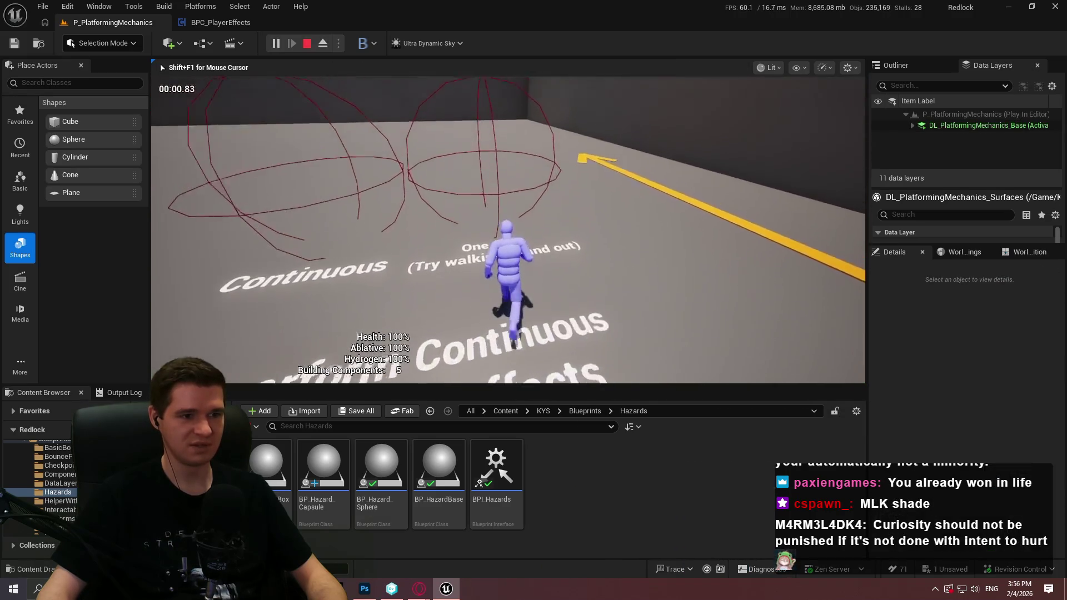
{"action": "key", "text": "s"}
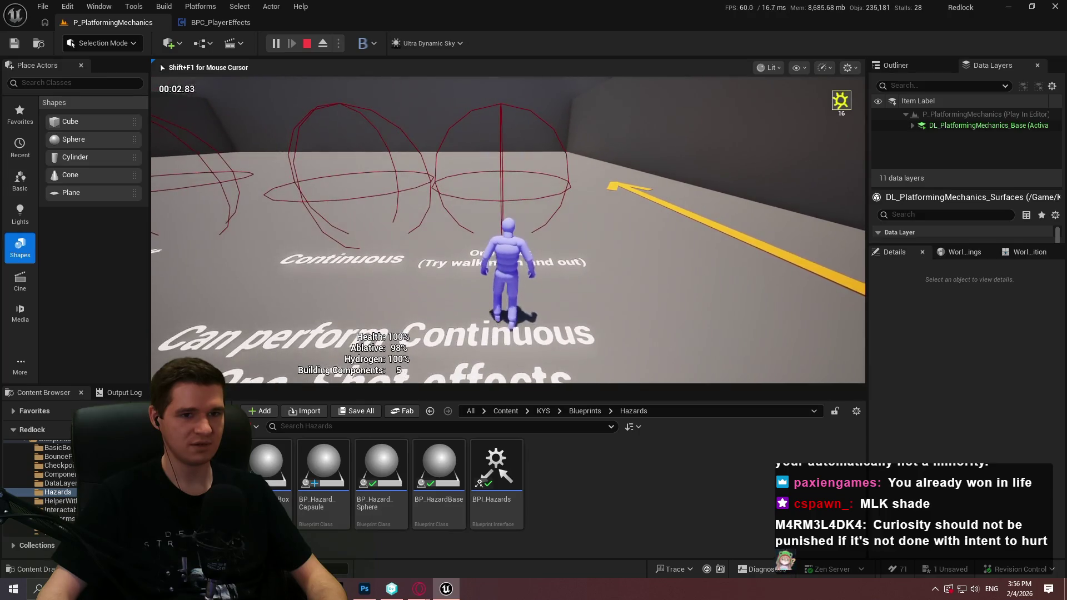
{"action": "key", "text": "w"}
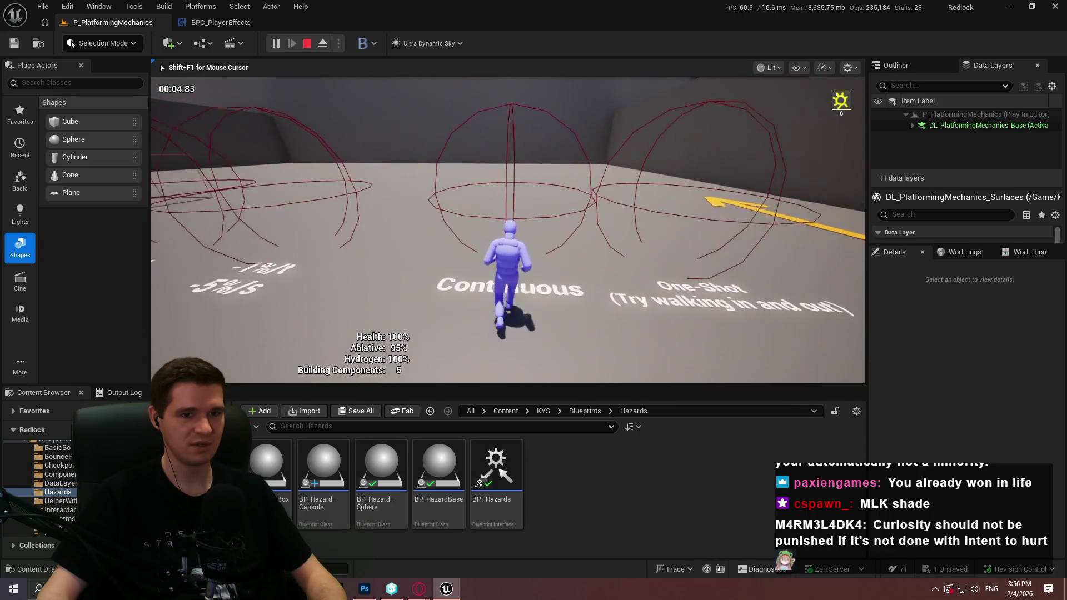
{"action": "key", "text": "w"}
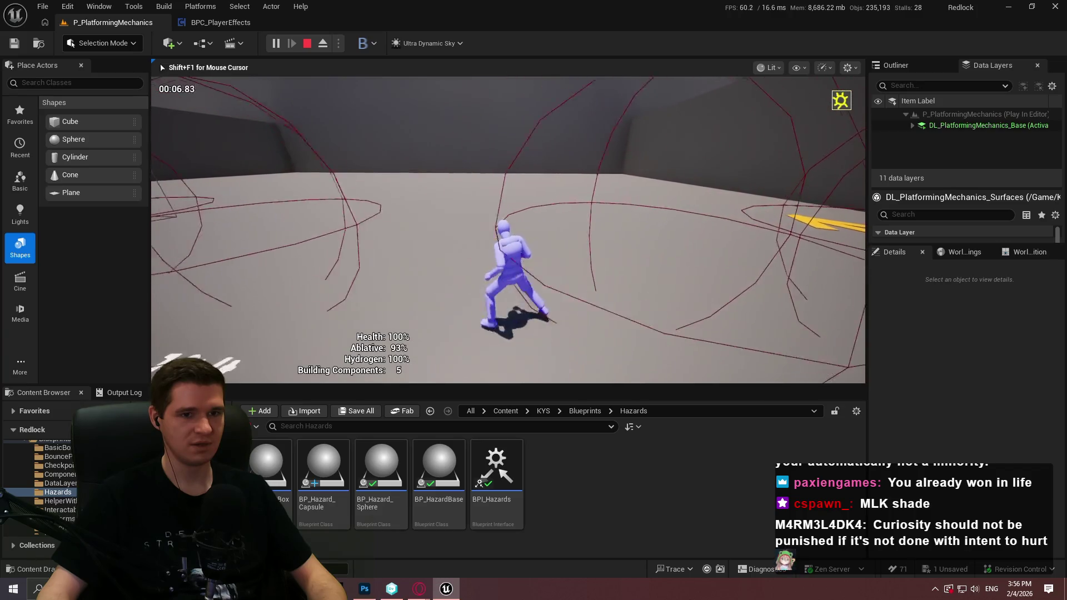
{"action": "key", "text": "w"}
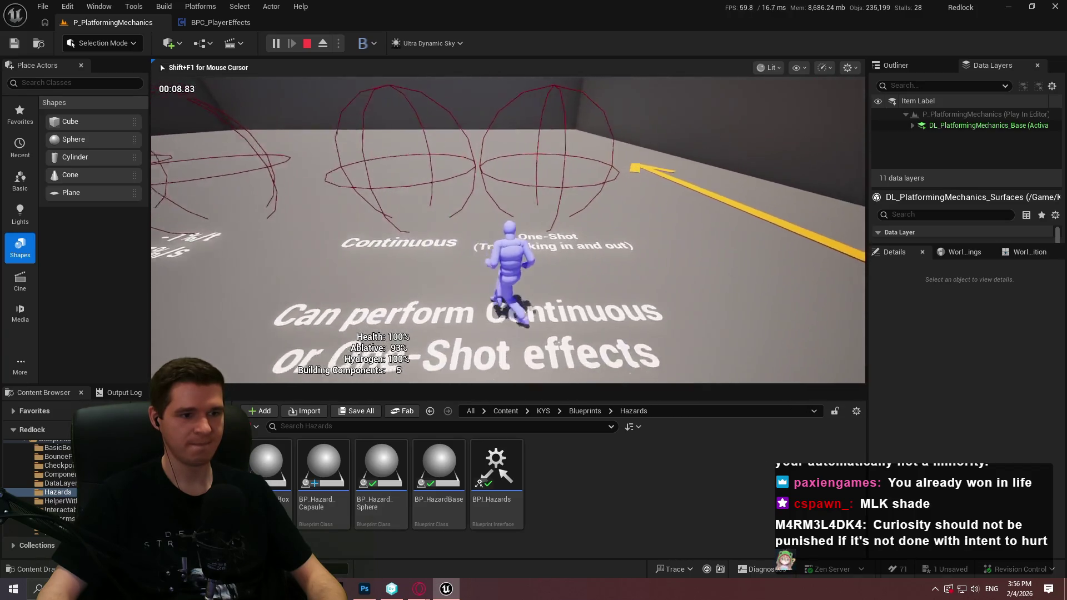
{"action": "key", "text": "w"}
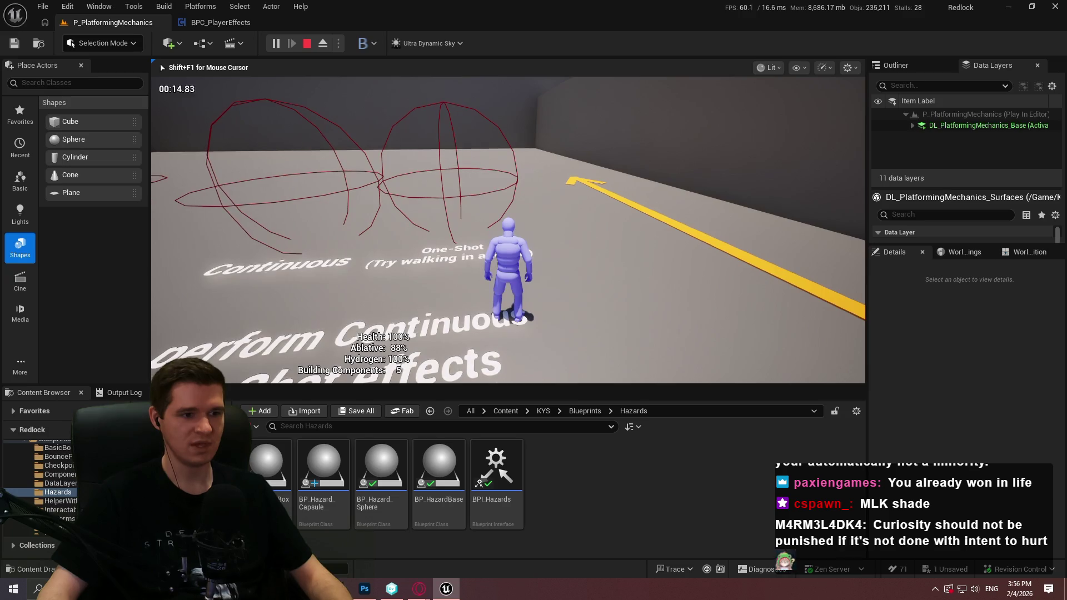
{"action": "key", "text": "Escape"}
Set the One-Shot sphere BP_Hazard_Sphere6's Ticks to Apply to 50
{"action": "left_click", "coordinate": [423, 138]}
{"action": "scroll", "coordinate": [1010, 469], "scroll_direction": "down", "scroll_amount": 5}
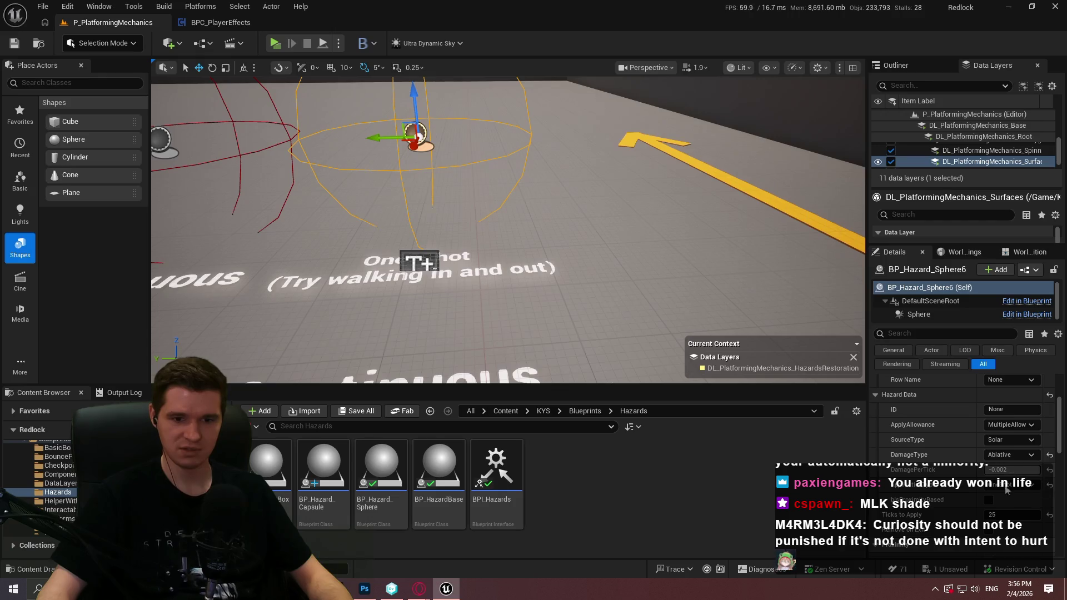
{"action": "type", "text": "50"}
{"action": "key", "text": "Return"}
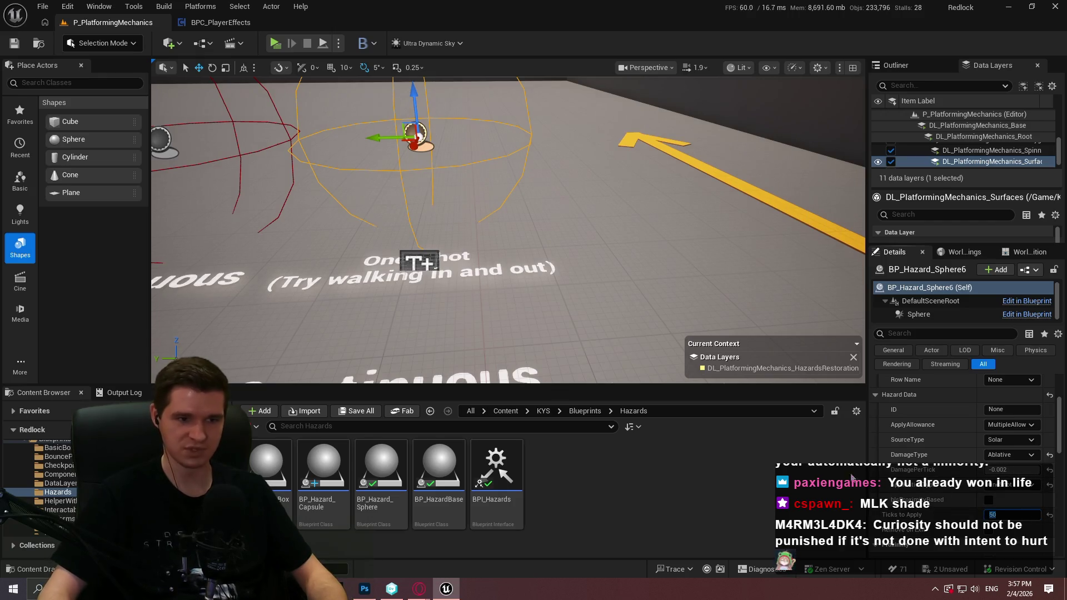
{"action": "scroll", "coordinate": [508, 222], "scroll_direction": "down", "scroll_amount": 5}
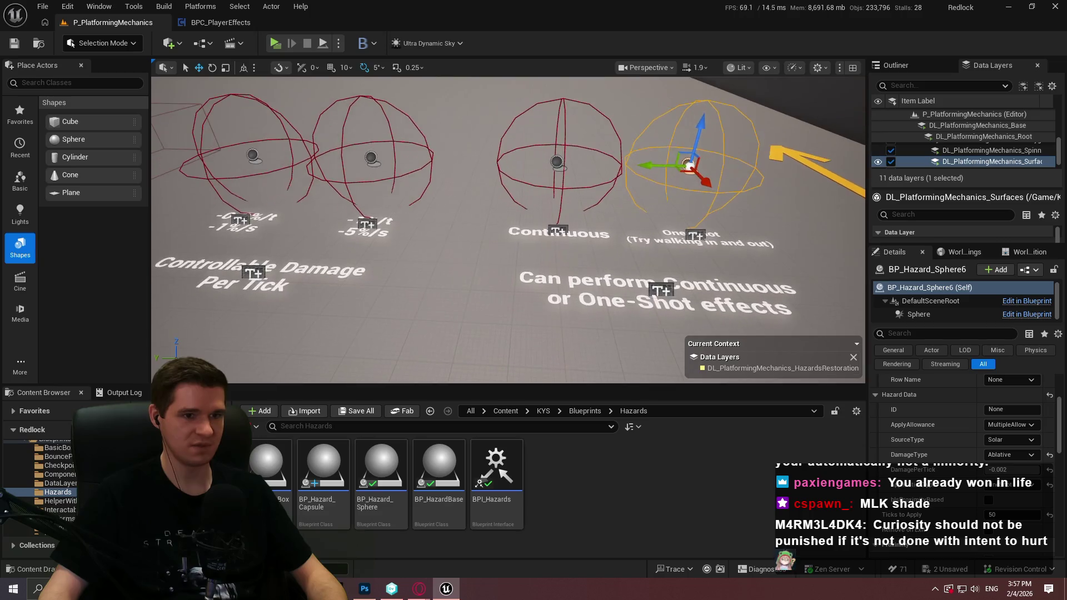
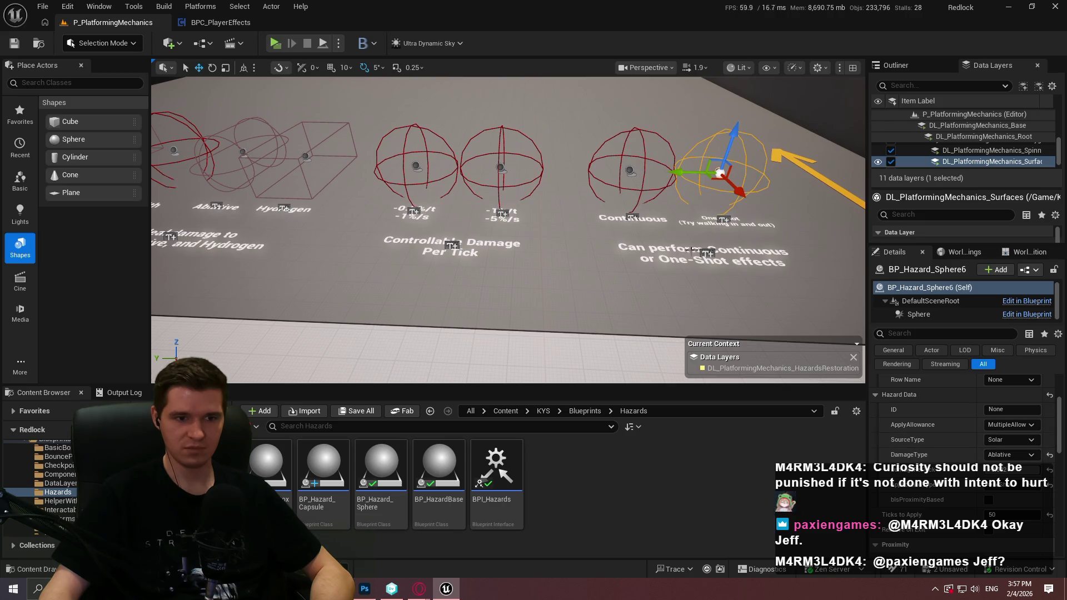
Add the line 'Can also allow for removal on exit; best skipped with one-shot' to the Continuous/One-Shot label
{"action": "left_click", "coordinate": [705, 254]}
{"action": "left_click", "coordinate": [1012, 409]}
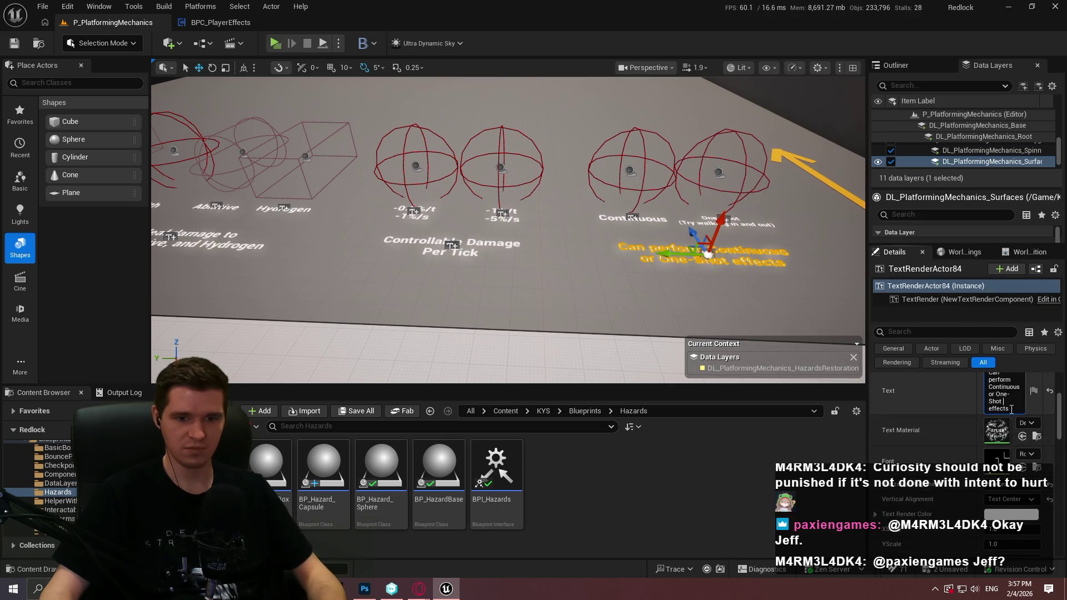
{"action": "key", "text": "shift+Return"}
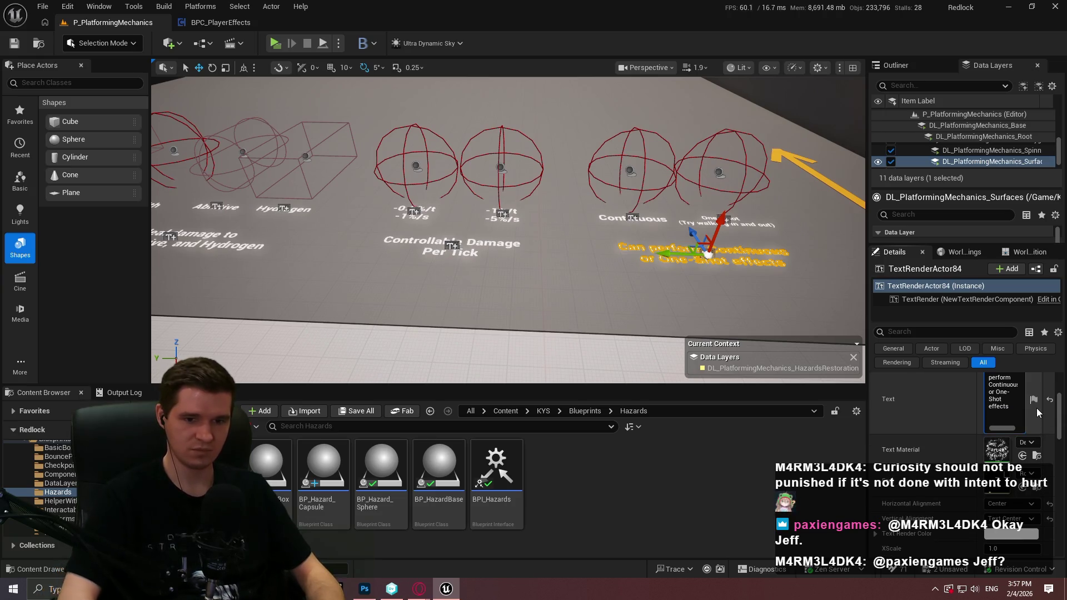
{"action": "type", "text": "Can"}
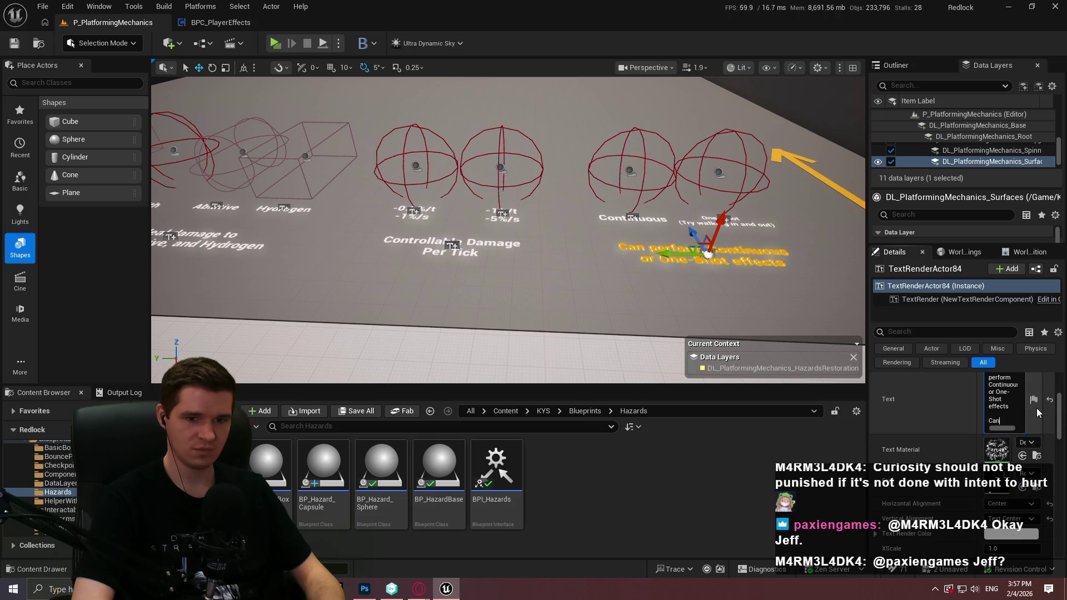
{"action": "type", "text": " also allo"}
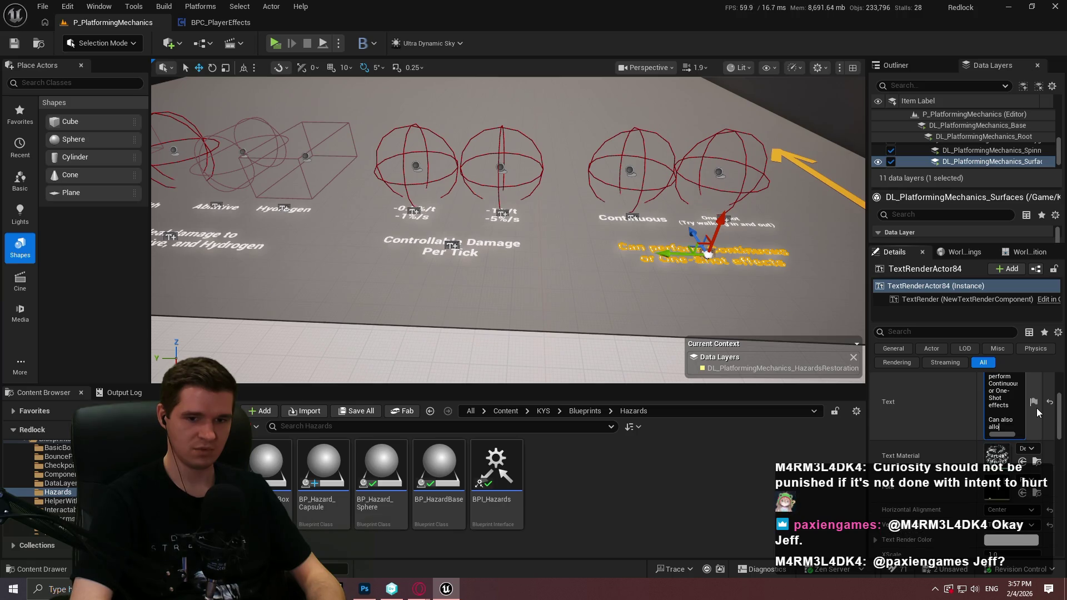
{"action": "type", "text": "w for remova"}
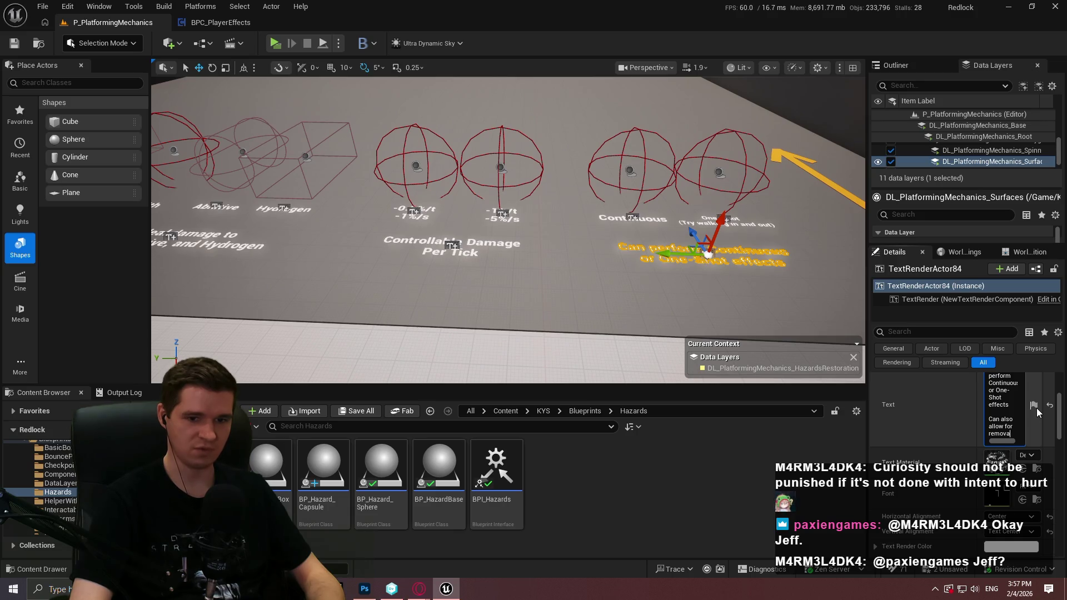
{"action": "type", "text": "l l on exit"}
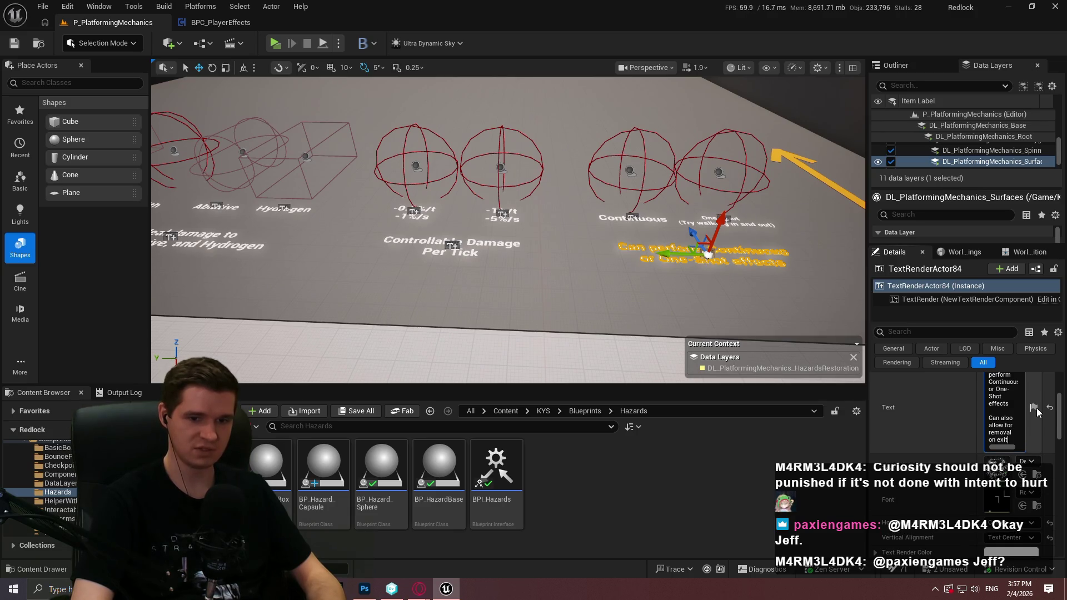
{"action": "type", "text": "; best"}
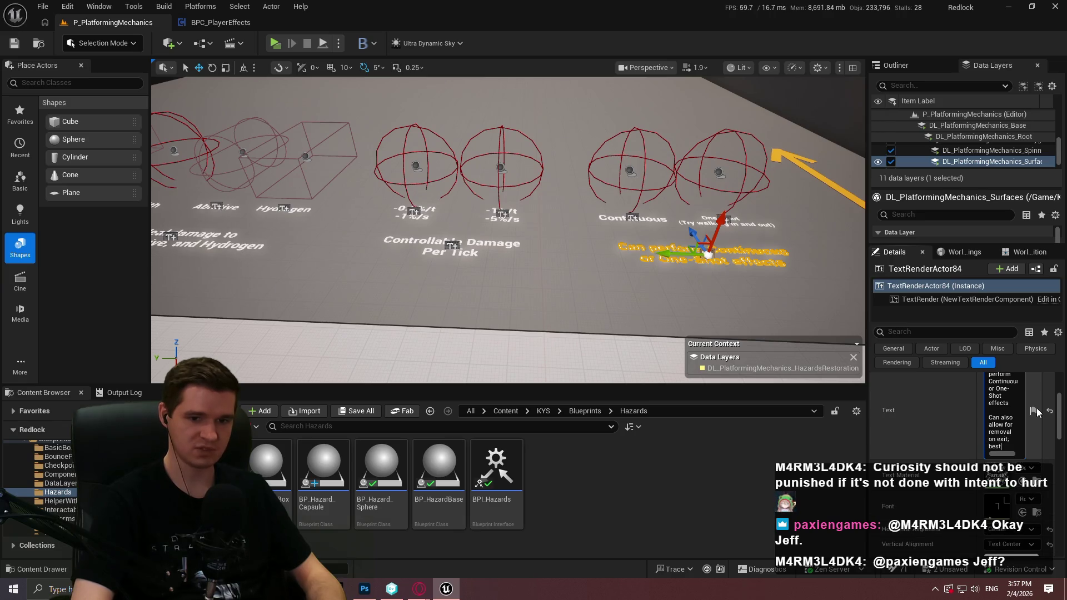
{"action": "type", "text": " skipped "}
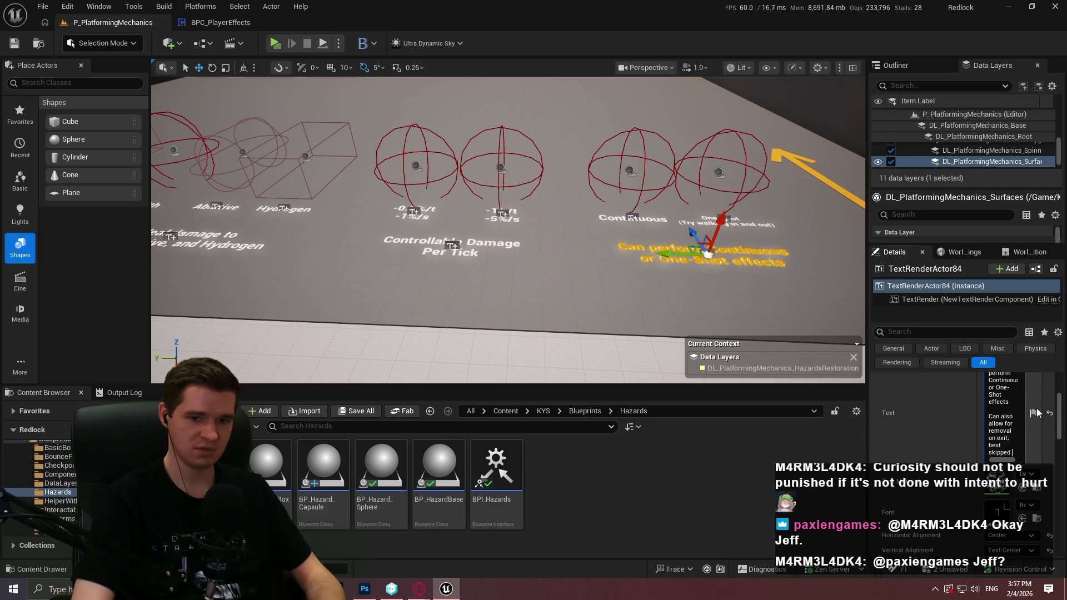
{"action": "type", "text": "with-shot"}
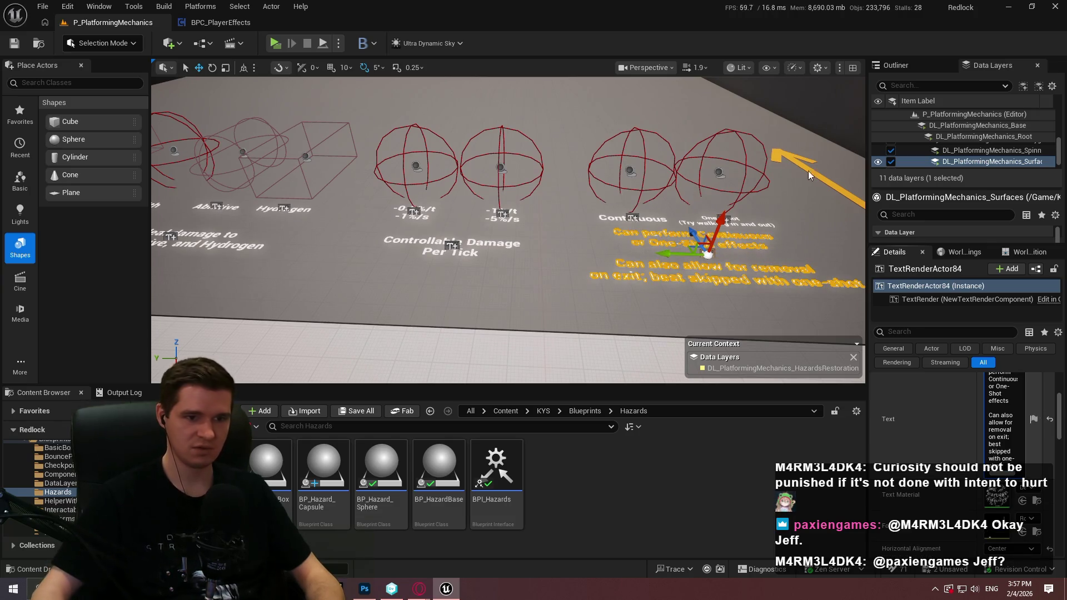
Reposition the label lower and toward the viewer, then deselect it
{"action": "left_click_drag", "start_coordinate": [500, 278], "coordinate": [492, 228]}
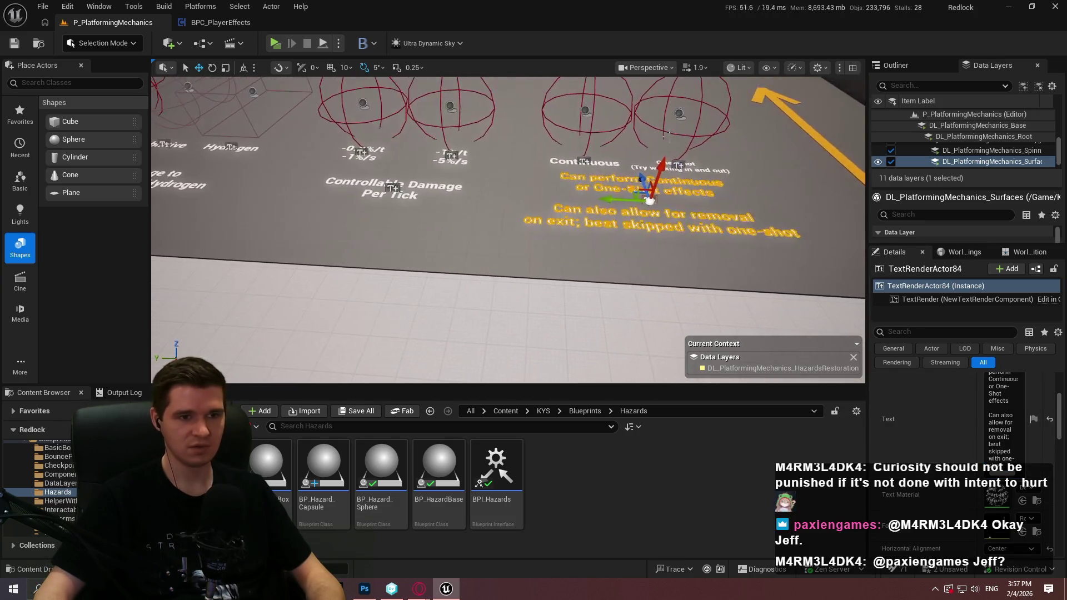
{"action": "mouse_move", "coordinate": [642, 177]}
{"action": "left_mouse_down"}
{"action": "mouse_move", "coordinate": [650, 222]}
{"action": "mouse_move", "coordinate": [612, 250]}
{"action": "mouse_move", "coordinate": [572, 245]}
{"action": "mouse_move", "coordinate": [586, 239]}
{"action": "left_mouse_up"}
{"action": "key", "text": "Escape"}
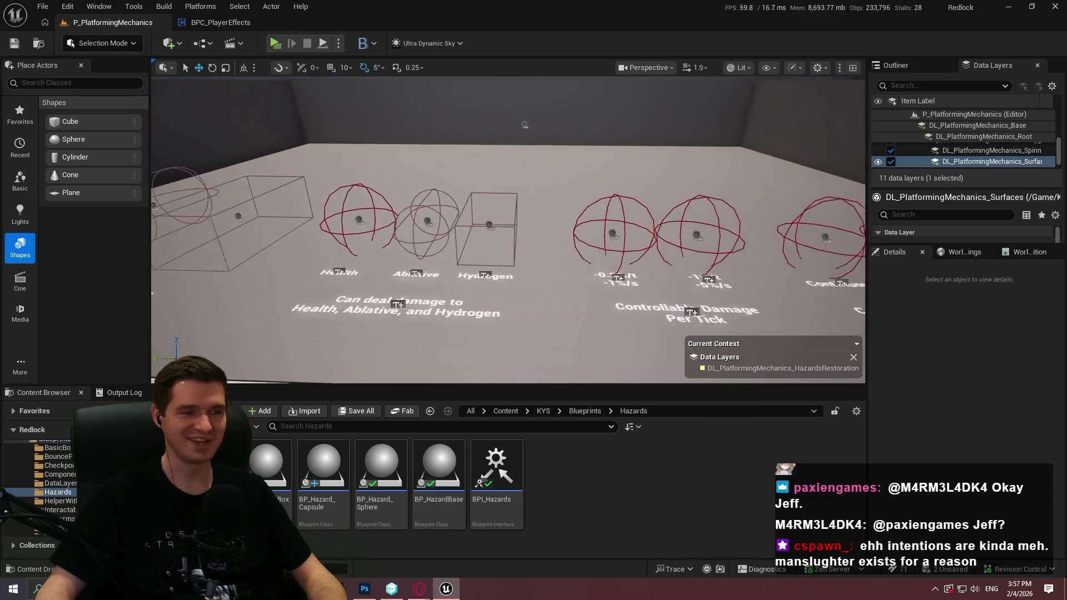
Save all changed level files with File > Save All
{"action": "left_click", "coordinate": [43, 6]}
{"action": "left_click", "coordinate": [154, 175]}
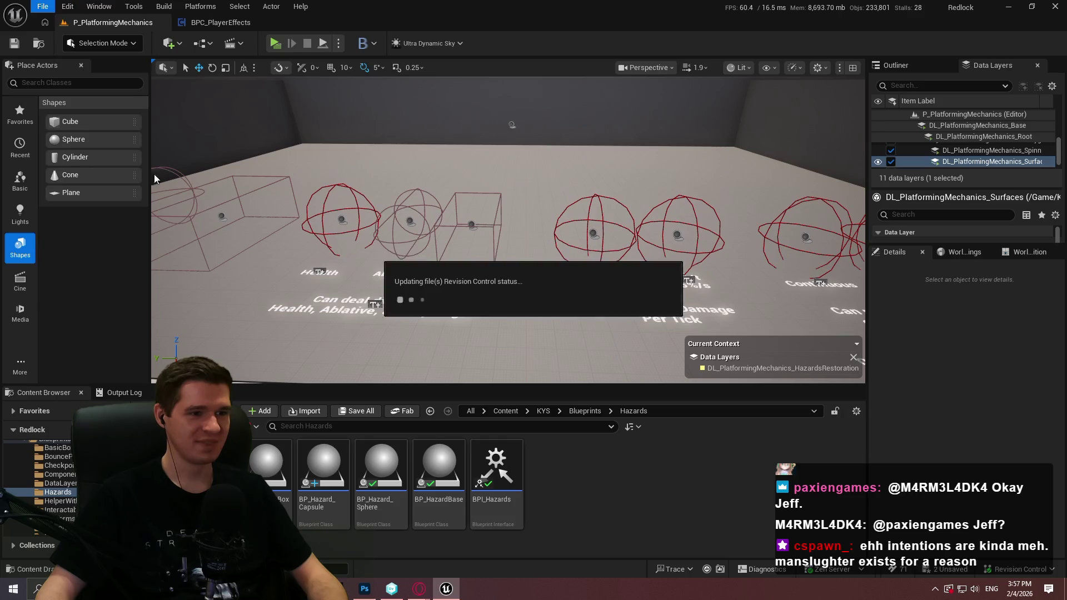
{"action": "mouse_move", "coordinate": [565, 263]}
{"action": "left_mouse_down"}
{"action": "mouse_move", "coordinate": [533, 259]}
{"action": "mouse_move", "coordinate": [589, 263]}
{"action": "left_mouse_up"}
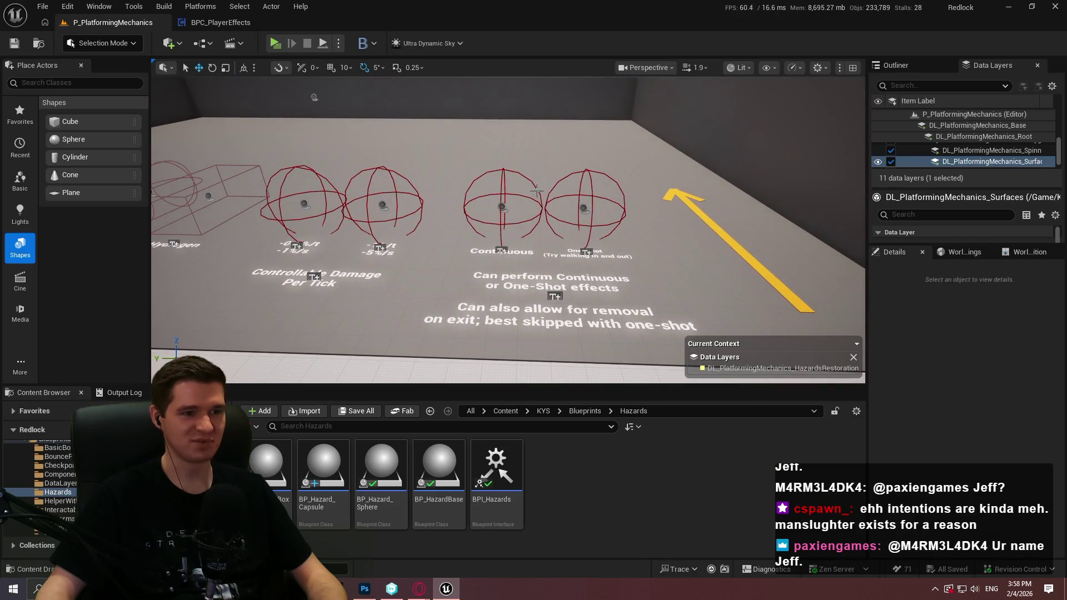
Bring the hazard spheres into view and select the right-hand sphere hazard
{"action": "left_click_drag", "start_coordinate": [514, 236], "coordinate": [532, 235]}
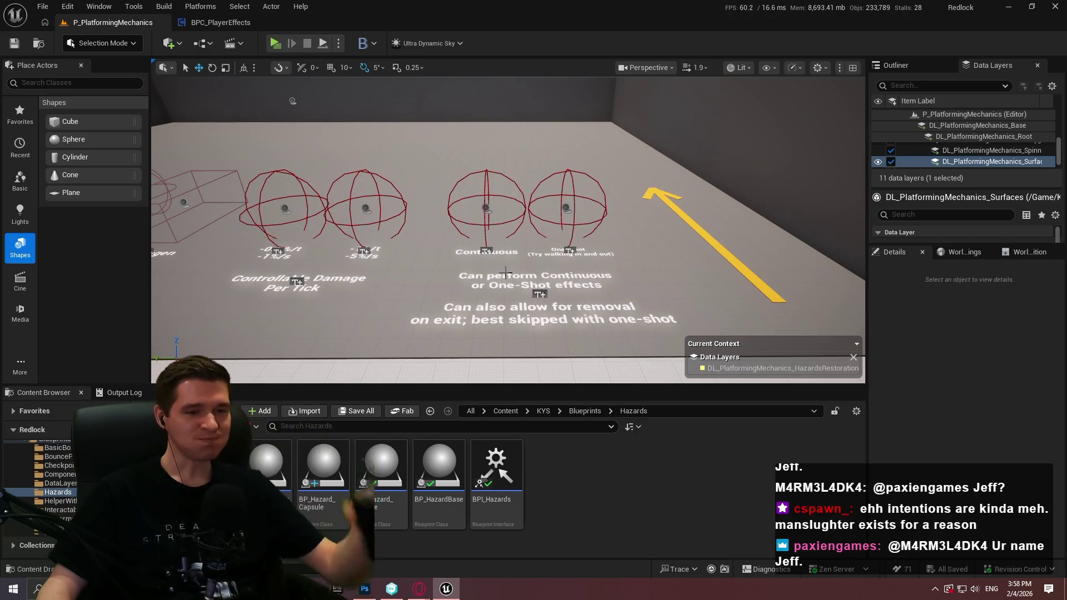
{"action": "mouse_move", "coordinate": [529, 271]}
{"action": "left_mouse_down"}
{"action": "mouse_move", "coordinate": [531, 223]}
{"action": "mouse_move", "coordinate": [531, 272]}
{"action": "mouse_move", "coordinate": [580, 238]}
{"action": "mouse_move", "coordinate": [557, 216]}
{"action": "mouse_move", "coordinate": [638, 285]}
{"action": "mouse_move", "coordinate": [645, 234]}
{"action": "mouse_move", "coordinate": [677, 205]}
{"action": "left_mouse_up"}
{"action": "left_click", "coordinate": [633, 174]}
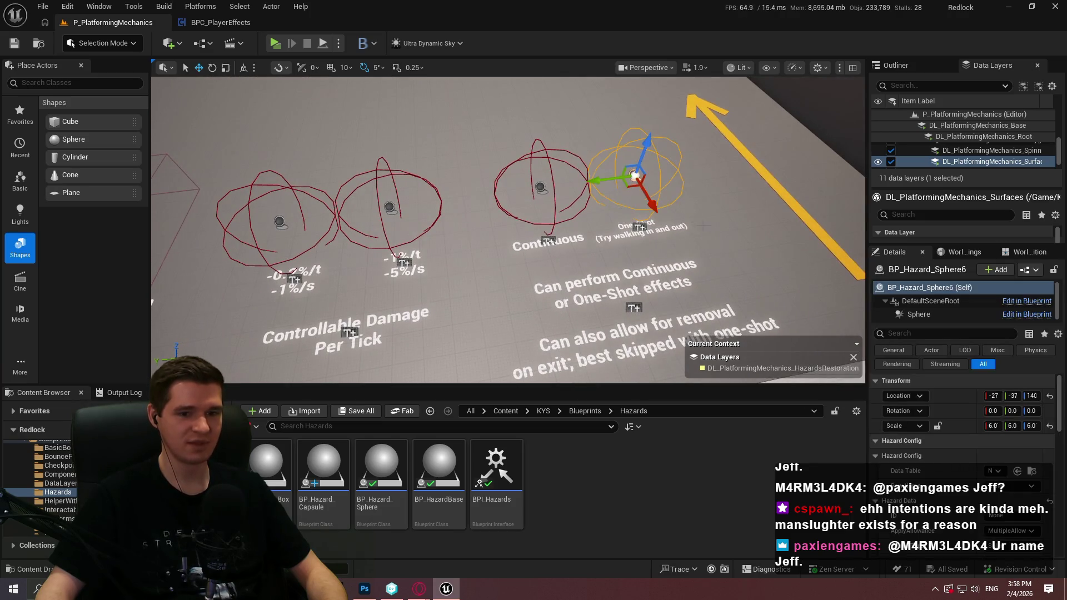
Select the left and middle sphere hazards, the box hazard and the primitive volumes label
{"action": "scroll", "coordinate": [939, 457], "scroll_direction": "down", "scroll_amount": 3}
{"action": "left_click_drag", "start_coordinate": [611, 250], "coordinate": [611, 300]}
{"action": "left_click_drag", "start_coordinate": [378, 247], "coordinate": [394, 236]}
{"action": "left_click", "coordinate": [388, 238], "text": "ctrl"}
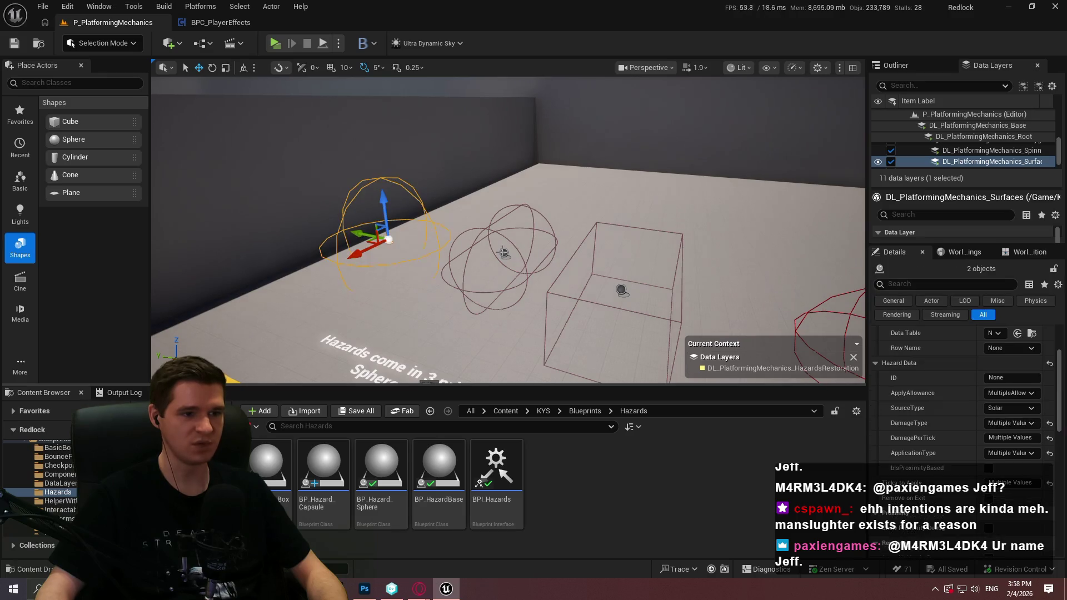
{"action": "left_click", "coordinate": [504, 253], "text": "ctrl"}
{"action": "left_click", "coordinate": [622, 289], "text": "ctrl"}
{"action": "left_click_drag", "start_coordinate": [629, 286], "coordinate": [583, 317]}
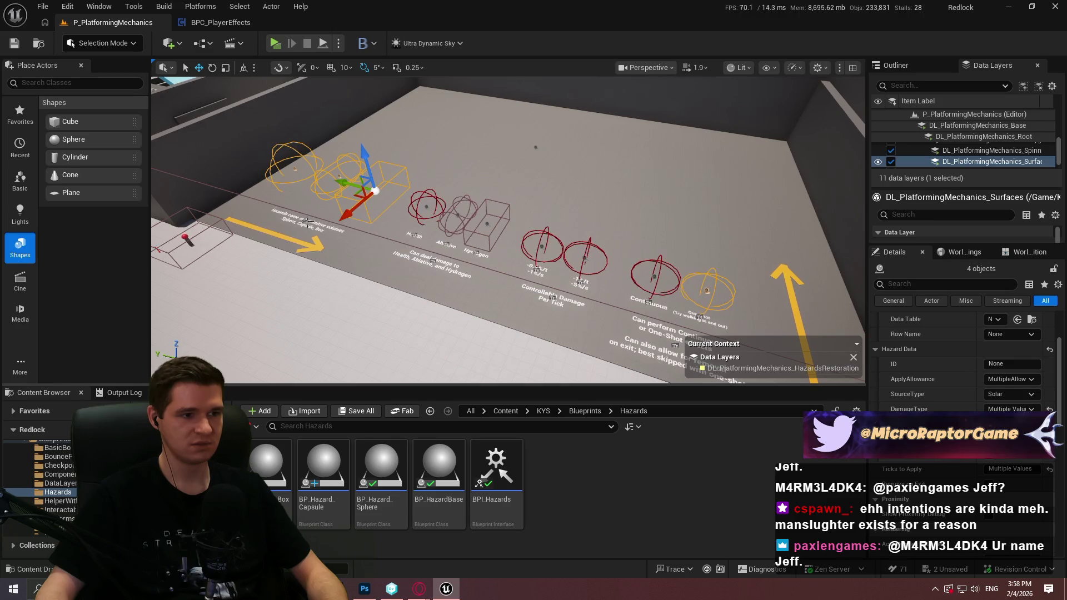
{"action": "left_click", "coordinate": [331, 216], "text": "ctrl"}
Move the selected hazard examples to the open floor at the far end and frame them
{"action": "left_click_drag", "start_coordinate": [307, 213], "coordinate": [676, 167]}
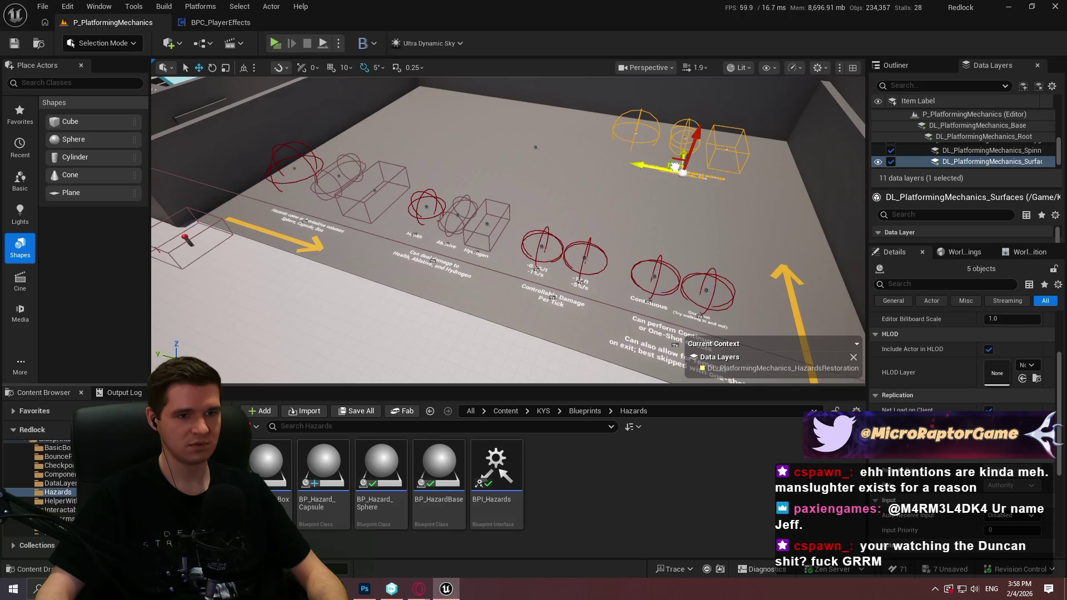
{"action": "key", "text": "ctrl+z"}
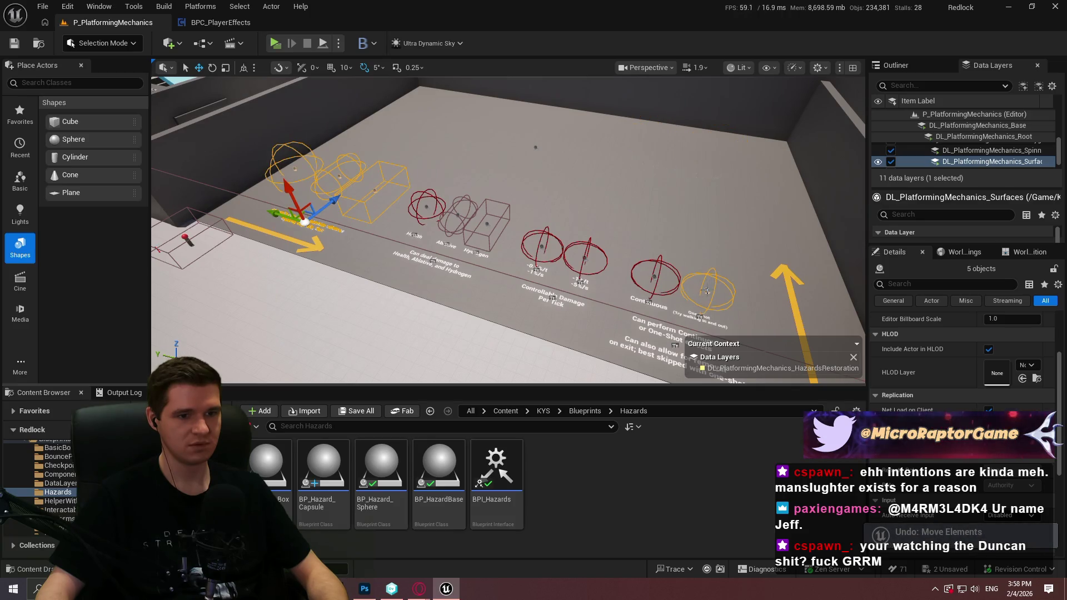
{"action": "mouse_move", "coordinate": [322, 206]}
{"action": "left_mouse_down"}
{"action": "mouse_move", "coordinate": [406, 142]}
{"action": "mouse_move", "coordinate": [440, 135]}
{"action": "mouse_move", "coordinate": [691, 176]}
{"action": "mouse_move", "coordinate": [704, 170]}
{"action": "left_mouse_up"}
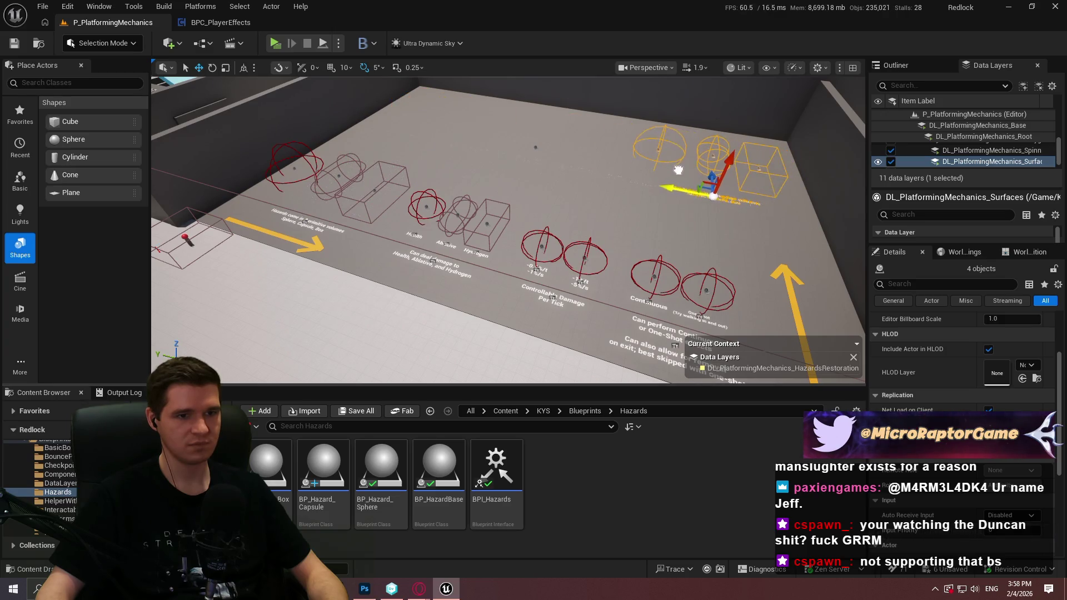
{"action": "key", "text": "f"}
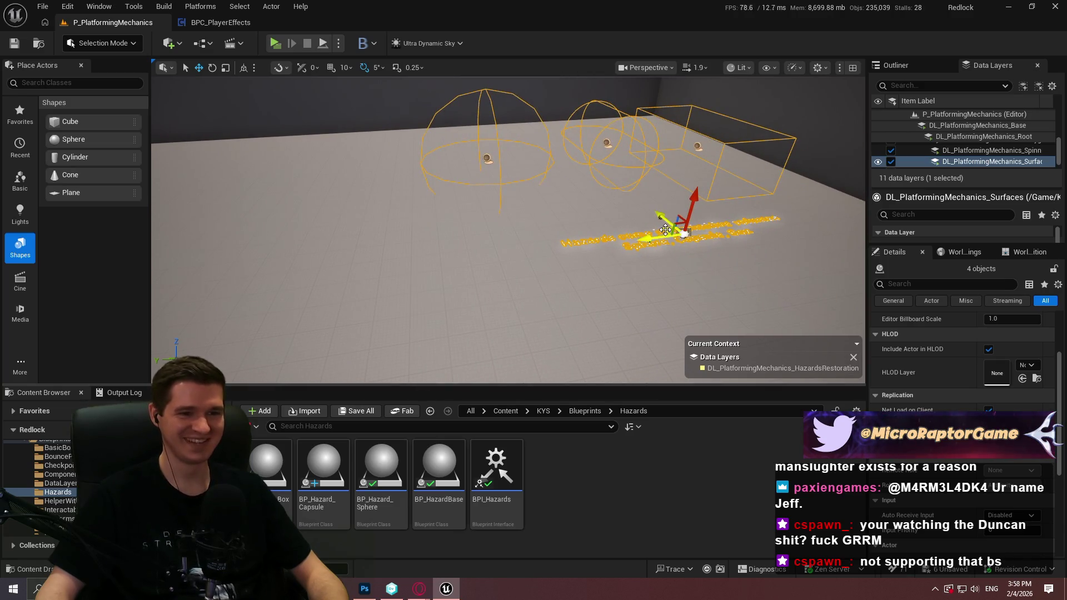
{"action": "key", "text": "f"}
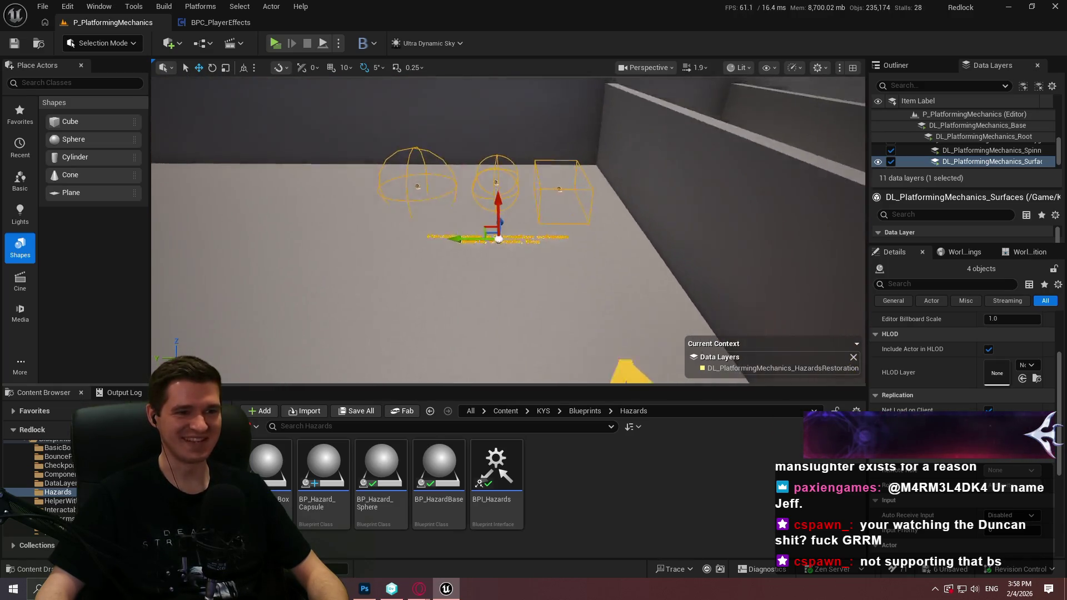
{"action": "left_click_drag", "start_coordinate": [512, 228], "coordinate": [539, 222]}
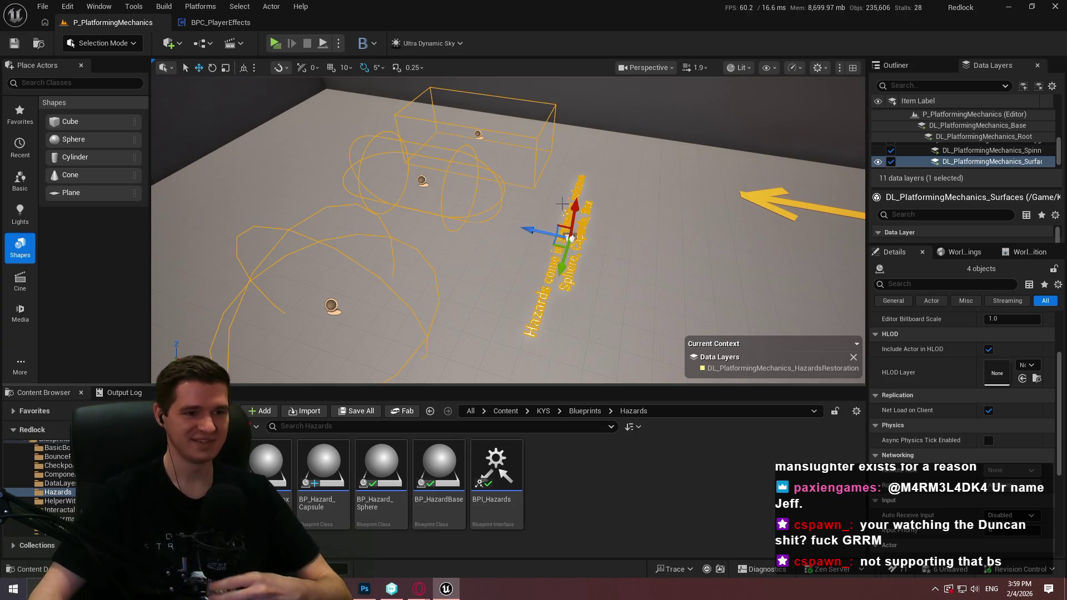
Scale up the BP_Hazard_Sphere7 volume well beyond its original size with the scale gizmo
{"action": "left_click", "coordinate": [321, 172]}
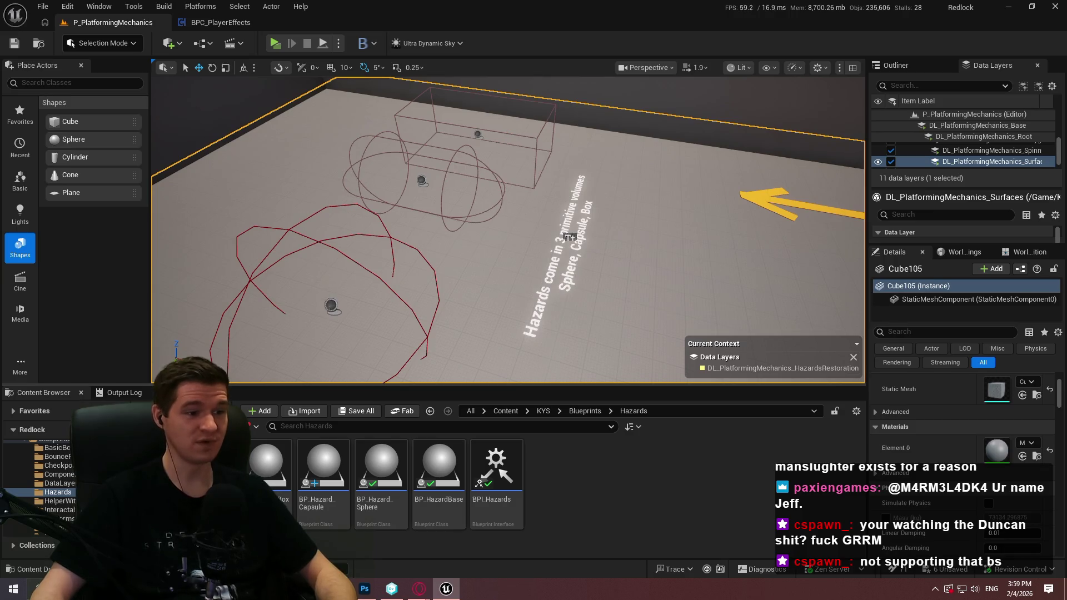
{"action": "left_click", "coordinate": [330, 307]}
{"action": "key", "text": "f"}
{"action": "key", "text": "r"}
{"action": "left_click_drag", "start_coordinate": [497, 256], "coordinate": [397, 274]}
{"action": "left_click_drag", "start_coordinate": [523, 273], "coordinate": [839, 203]}
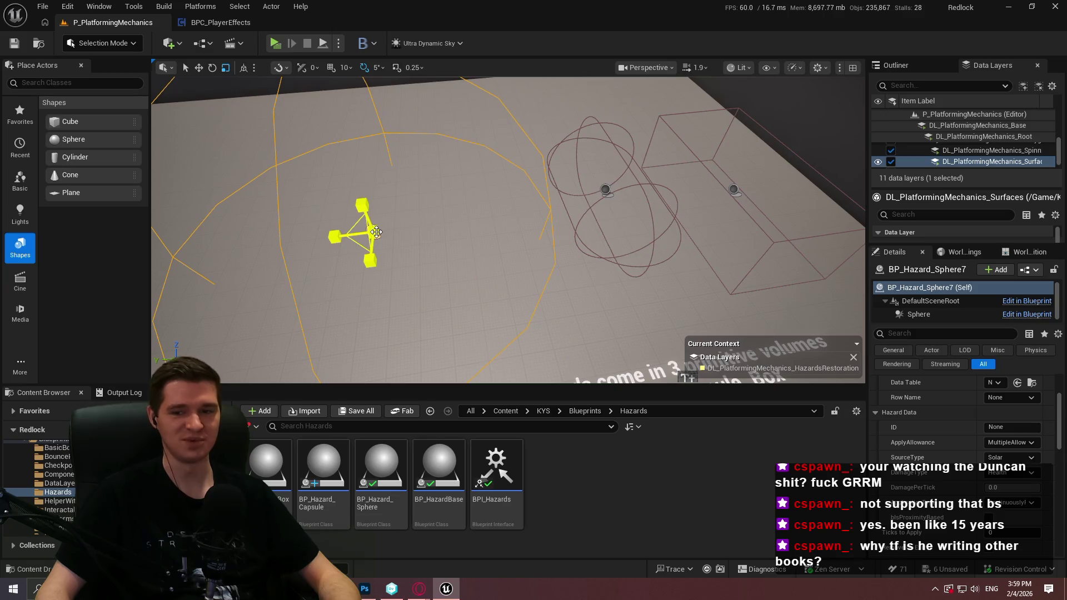
{"action": "left_click_drag", "start_coordinate": [372, 232], "coordinate": [411, 220]}
Change the label to 'Can perform proximity-based damage (Best to skip proximity checks with boxes for obvious reasons)'
{"action": "left_click_drag", "start_coordinate": [501, 222], "coordinate": [572, 216]}
{"action": "left_click", "coordinate": [530, 258]}
{"action": "scroll", "coordinate": [989, 445], "scroll_direction": "down", "scroll_amount": 5}
{"action": "key", "text": "ctrl+a"}
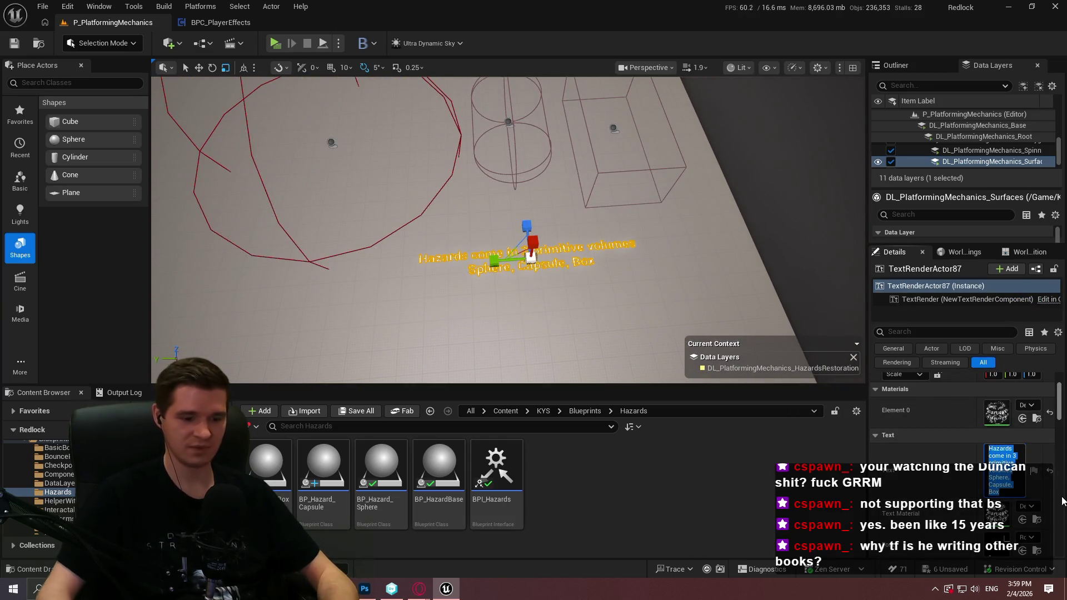
{"action": "type", "text": "Can perform proximity"}
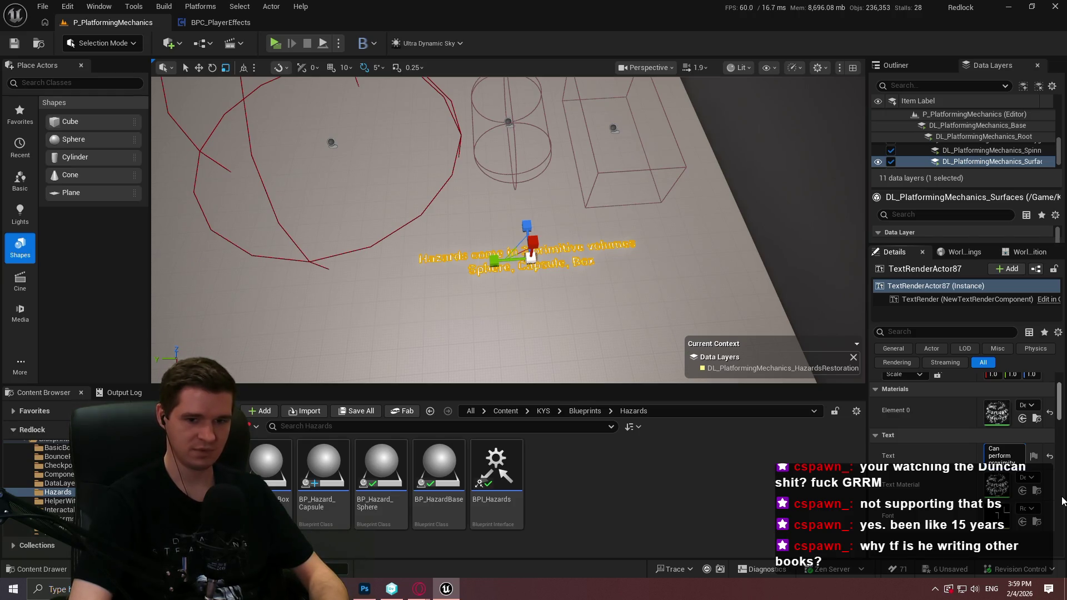
{"action": "type", "text": " bu"}
{"action": "type", "text": " damage"}
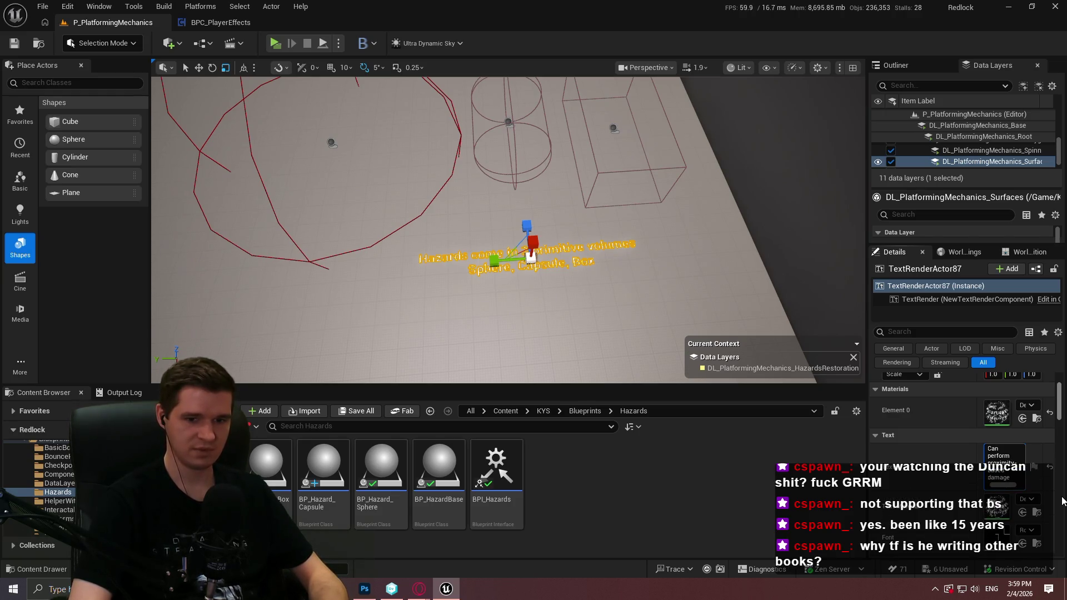
{"action": "type", "text": " to"}
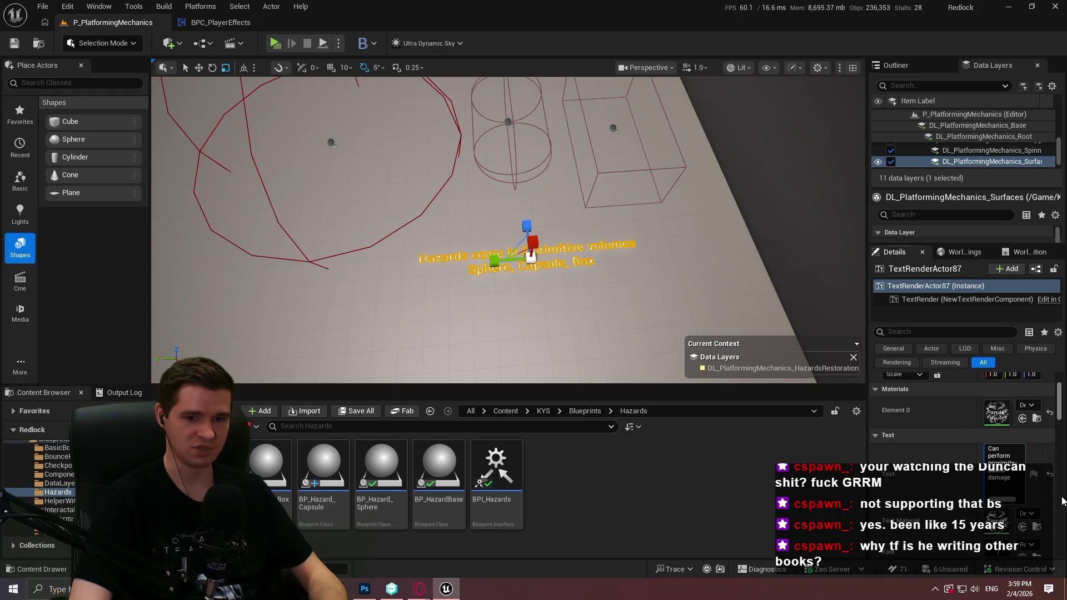
{"action": "type", "text": "Be"}
{"action": "type", "text": "et"}
{"action": "type", "text": "imity checks wi"}
{"action": "type", "text": "th"}
{"action": "type", "text": "th for o"}
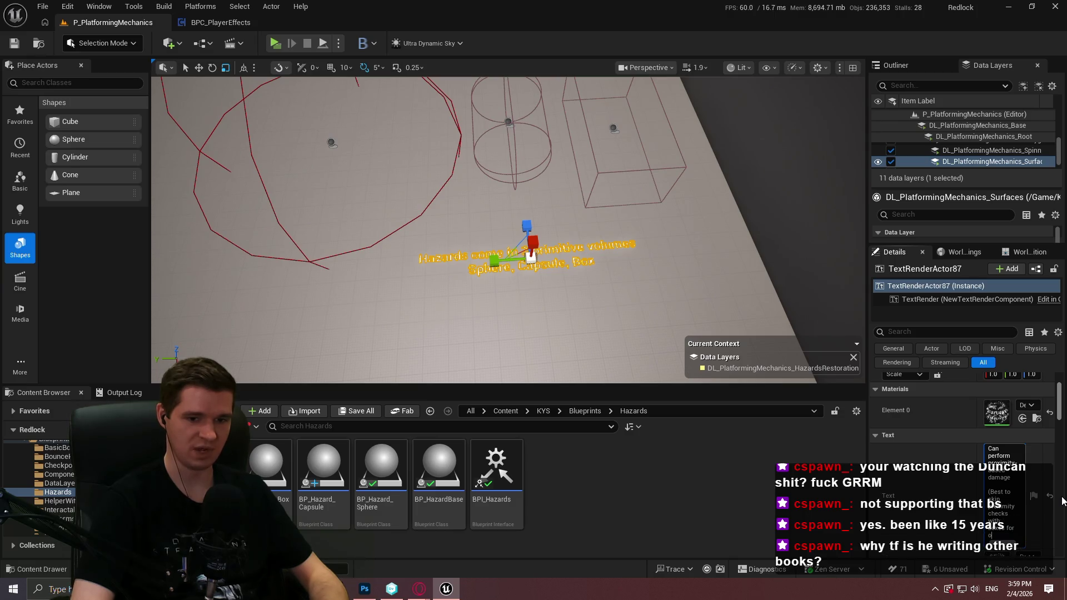
{"action": "type", "text": "easons)"}
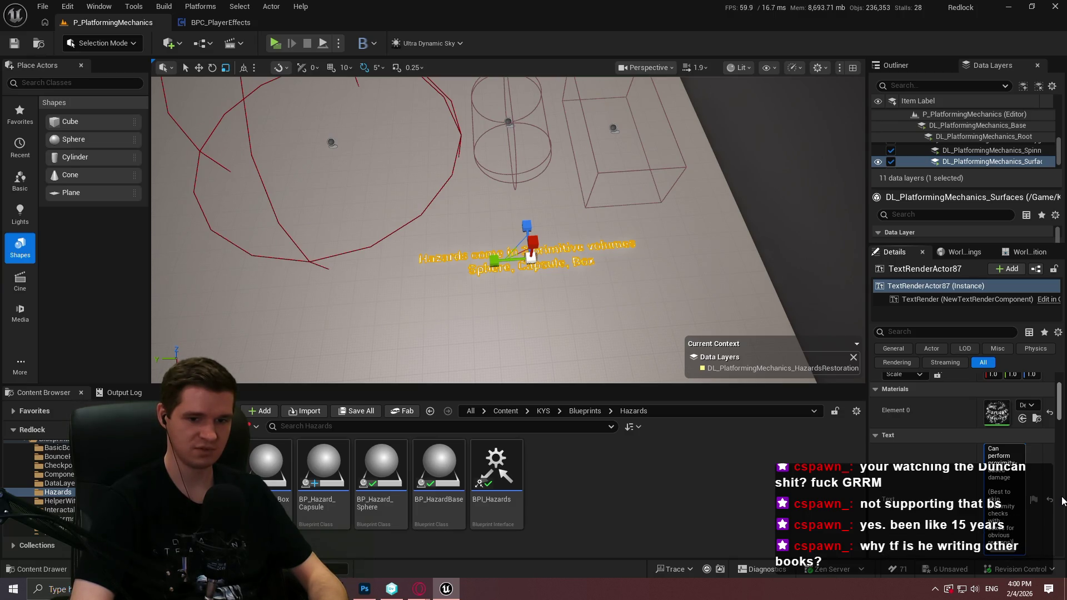
{"action": "key", "text": "Return"}
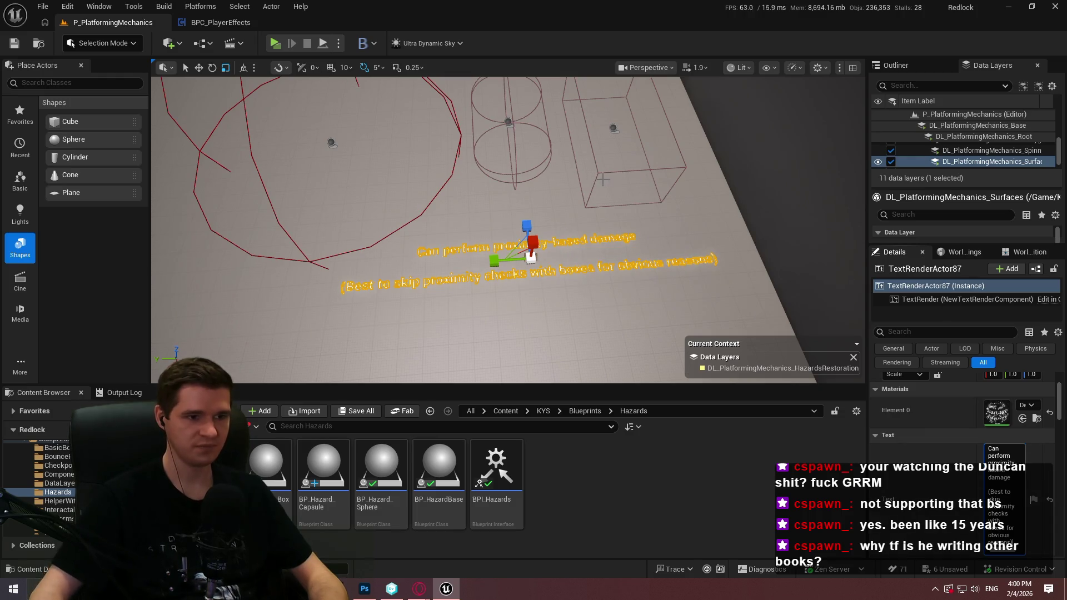
Shift the proximity-damage label to the left along its Y axis
{"action": "key", "text": "w"}
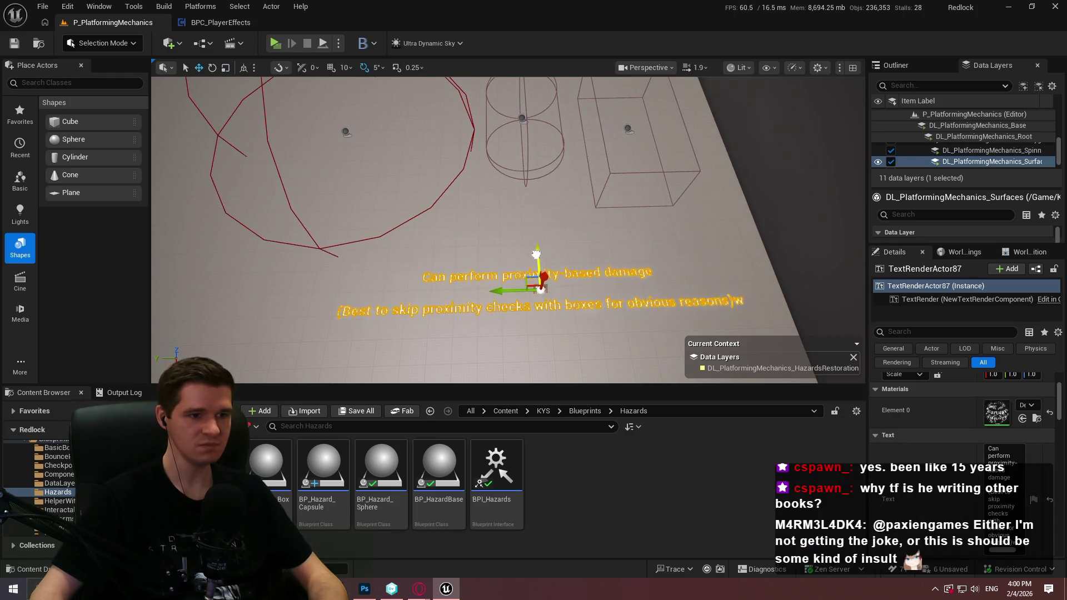
{"action": "left_click_drag", "start_coordinate": [515, 295], "coordinate": [450, 295]}
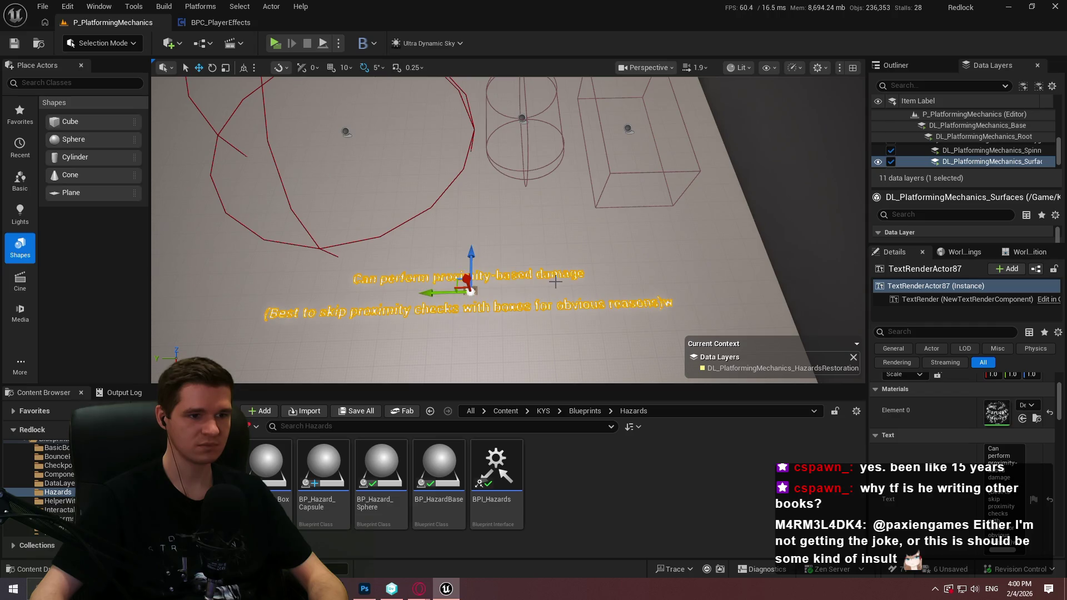
{"action": "left_click_drag", "start_coordinate": [555, 282], "coordinate": [514, 306]}
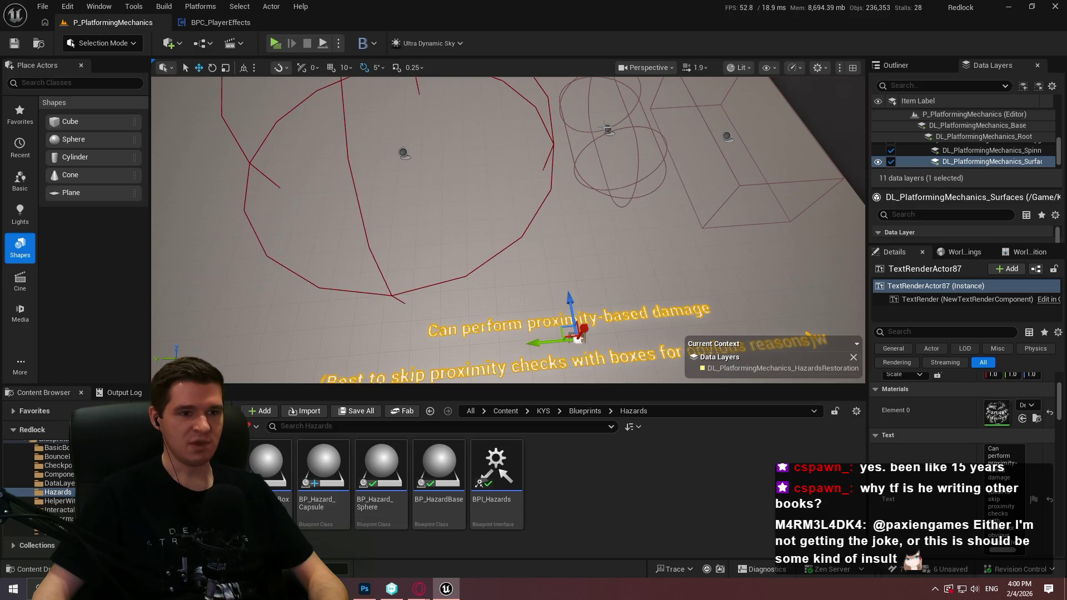
Scale the BP_Hazard_Capsule3 capsule hazard up to about 14
{"action": "left_click", "coordinate": [607, 129]}
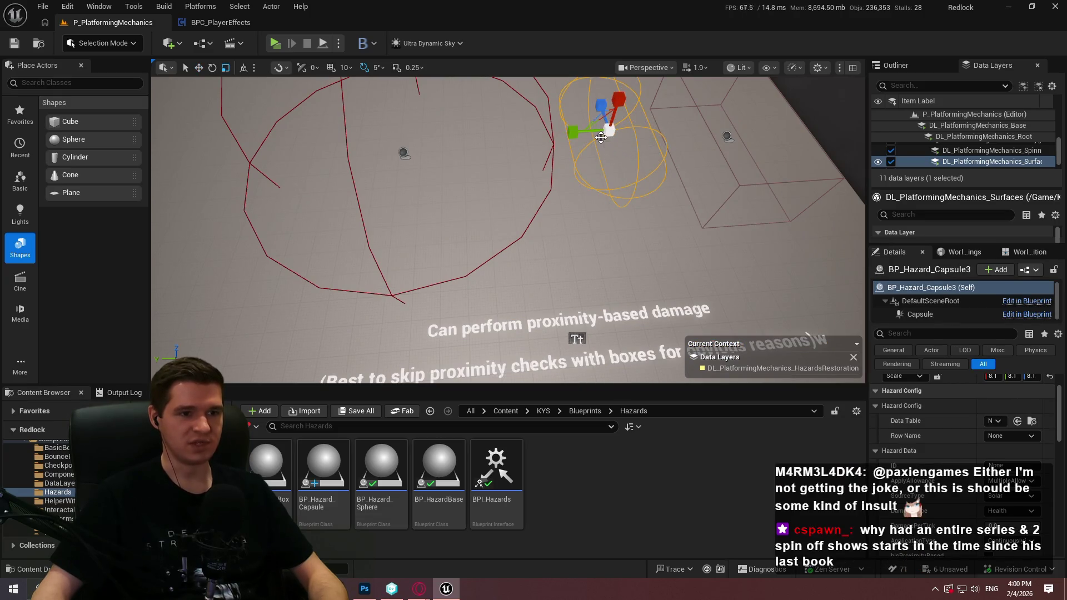
{"action": "left_click_drag", "start_coordinate": [590, 119], "coordinate": [616, 109]}
{"action": "key", "text": "w"}
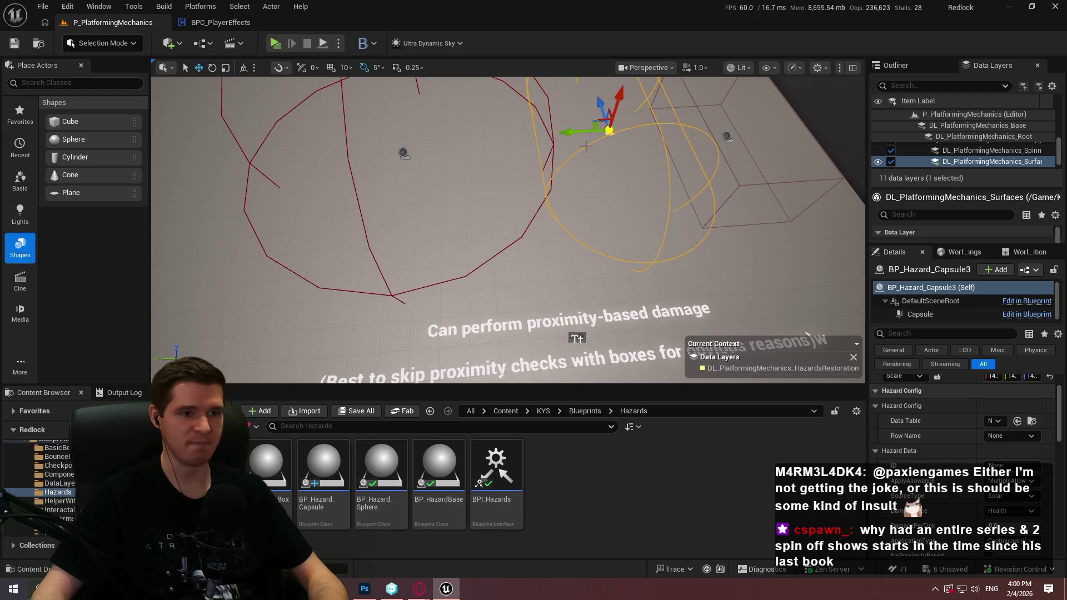
Move the sphere hazard to the left and nudge the capsule hazard into position
{"action": "left_click", "coordinate": [404, 154]}
{"action": "mouse_move", "coordinate": [355, 155]}
{"action": "left_mouse_down"}
{"action": "mouse_move", "coordinate": [258, 155]}
{"action": "mouse_move", "coordinate": [275, 157]}
{"action": "left_mouse_up"}
{"action": "left_click", "coordinate": [607, 129]}
{"action": "key", "text": "f"}
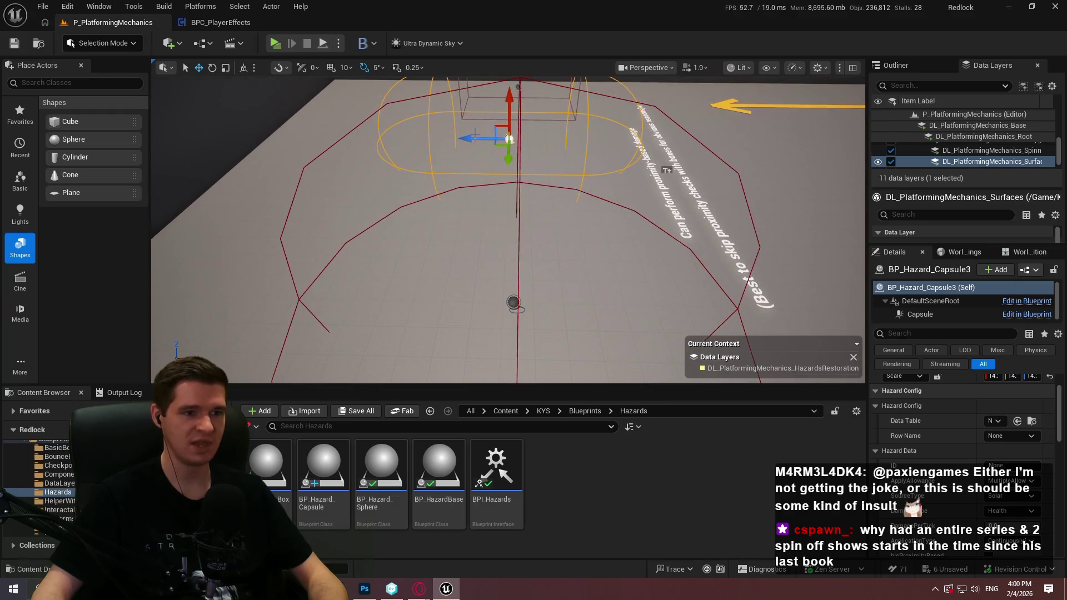
{"action": "left_click_drag", "start_coordinate": [476, 137], "coordinate": [484, 137]}
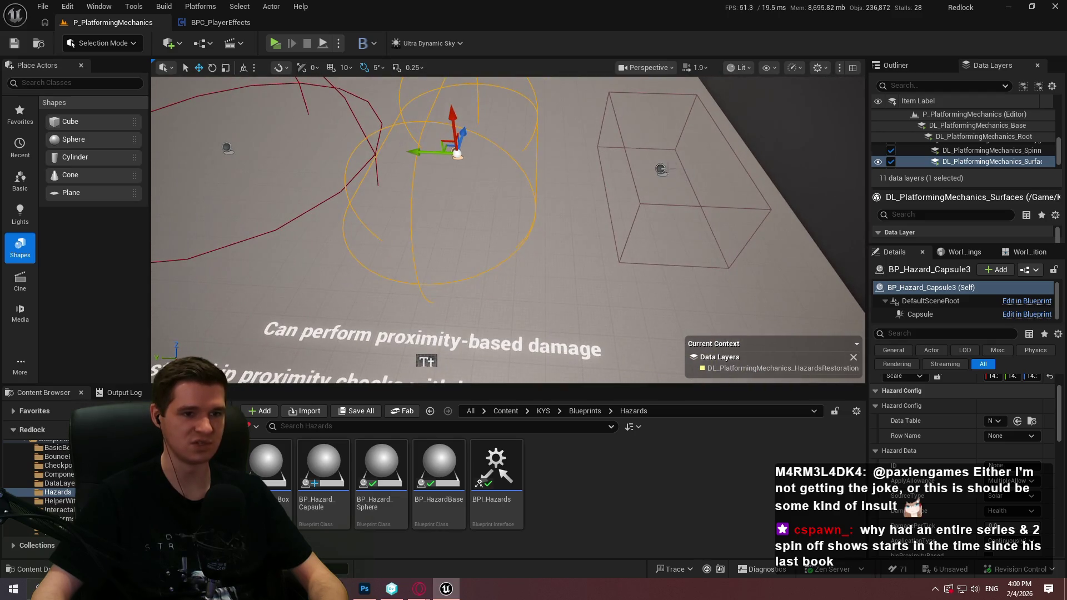
{"action": "left_click", "coordinate": [660, 169]}
{"action": "key", "text": "r"}
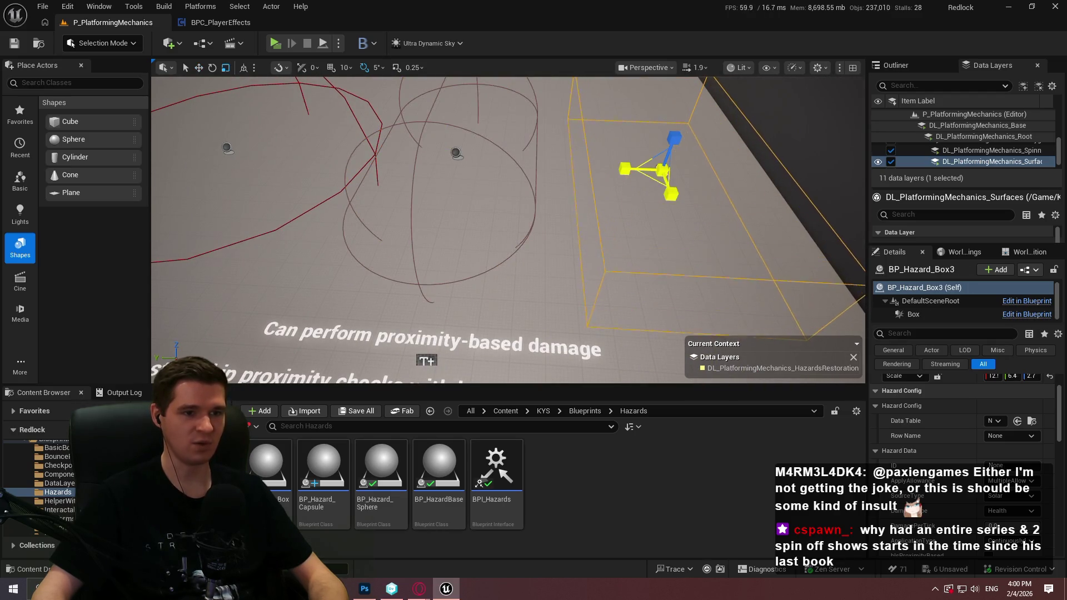
{"action": "key", "text": "w"}
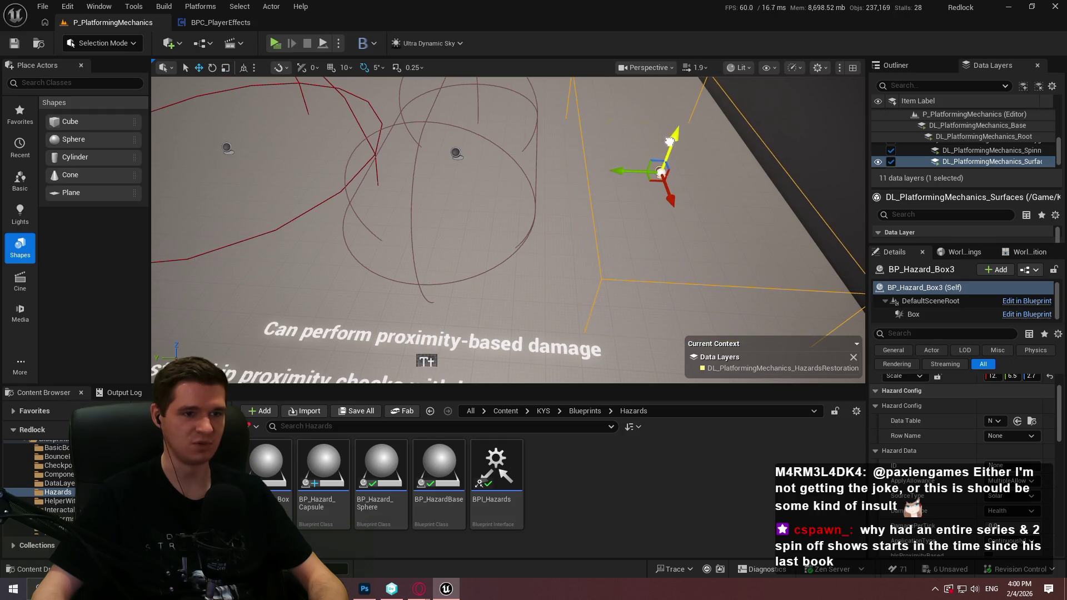
{"action": "left_click", "coordinate": [454, 152]}
{"action": "left_click_drag", "start_coordinate": [467, 139], "coordinate": [422, 150]}
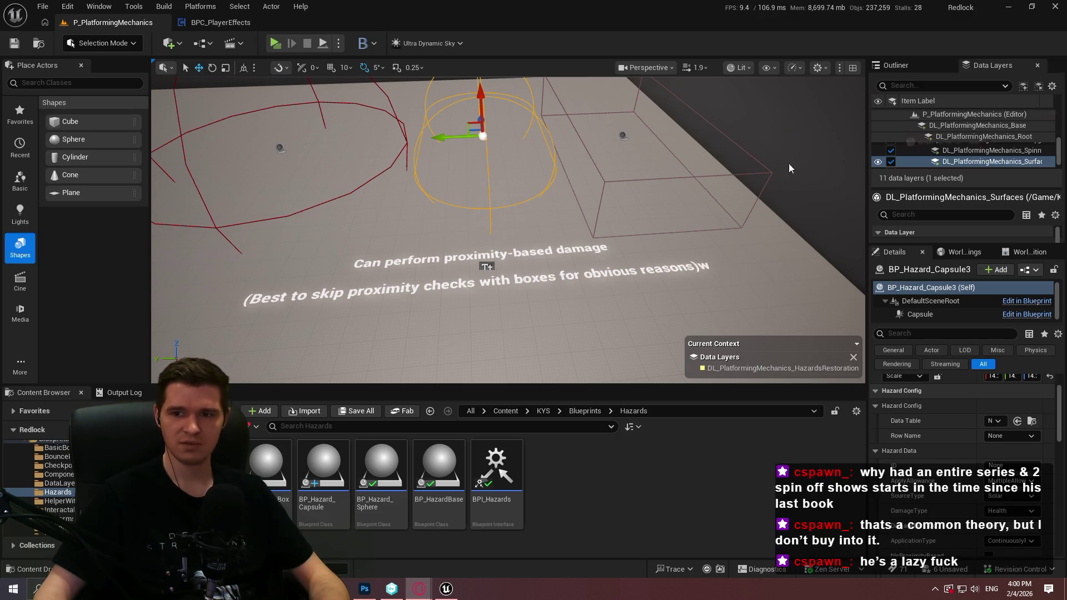
Switch from the Unreal Editor to the Opera browser window
{"action": "key", "text": "alt+Tab"}
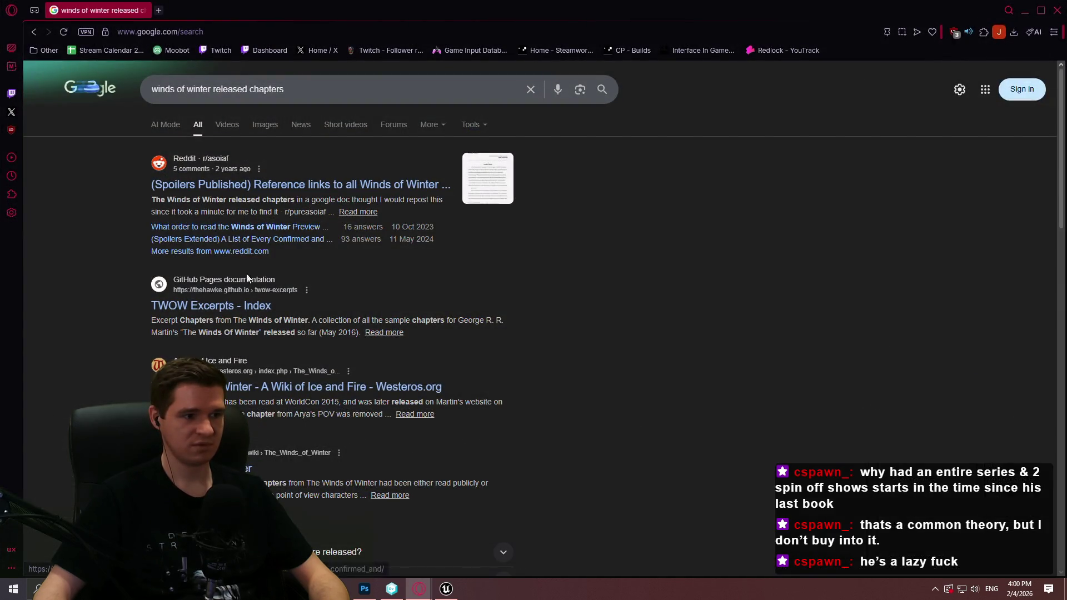
Read the TWOW Excerpts - Index list of Winds of Winter chapters, then close Opera
{"action": "left_click", "coordinate": [247, 307]}
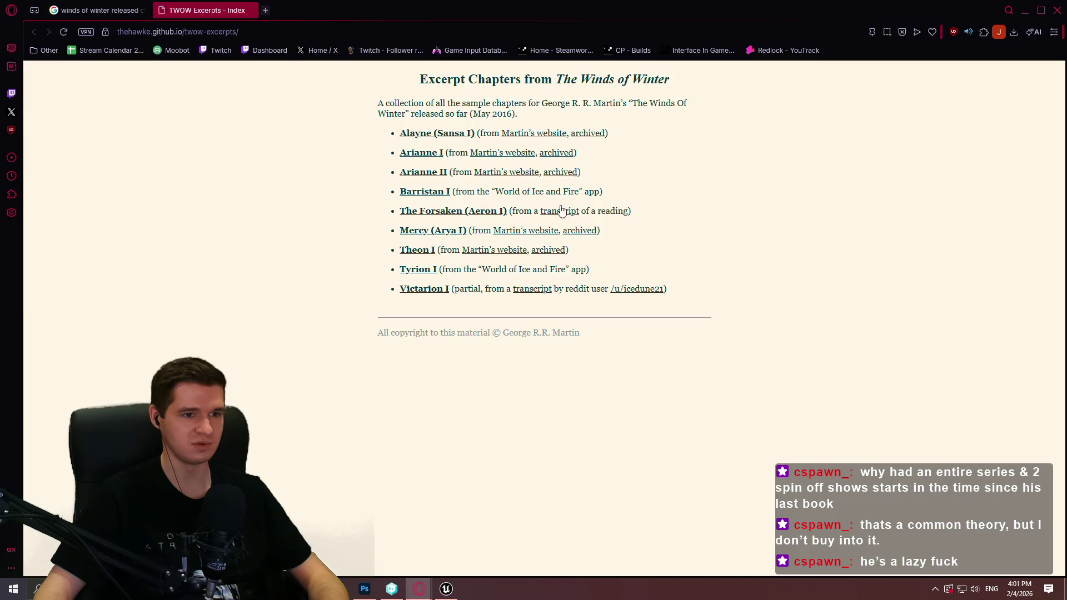
{"action": "double_click", "coordinate": [484, 289]}
{"action": "left_click", "coordinate": [787, 296]}
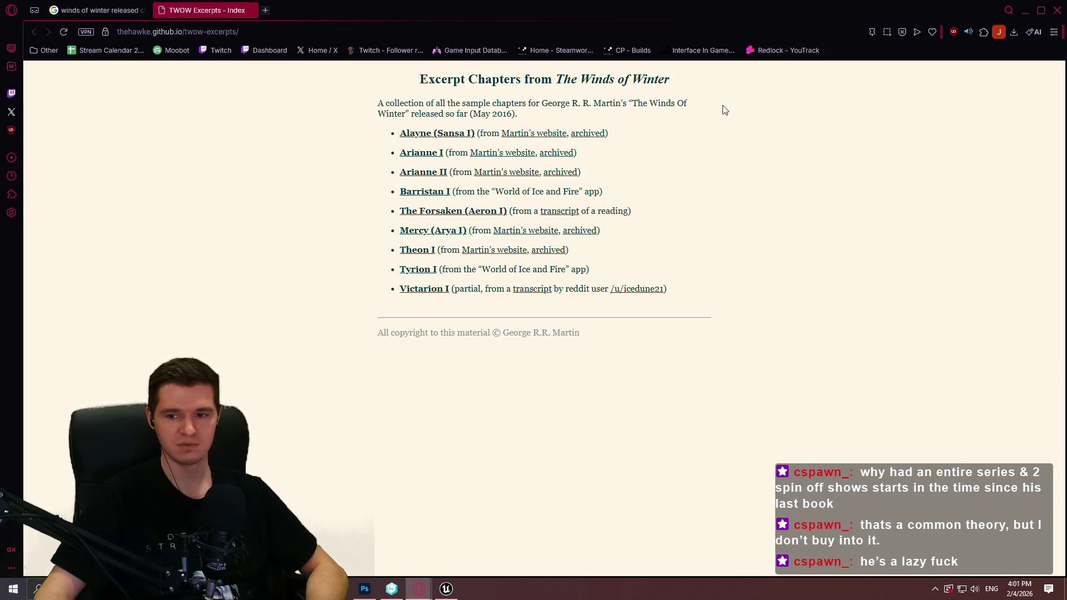
{"action": "left_click", "coordinate": [1057, 10]}
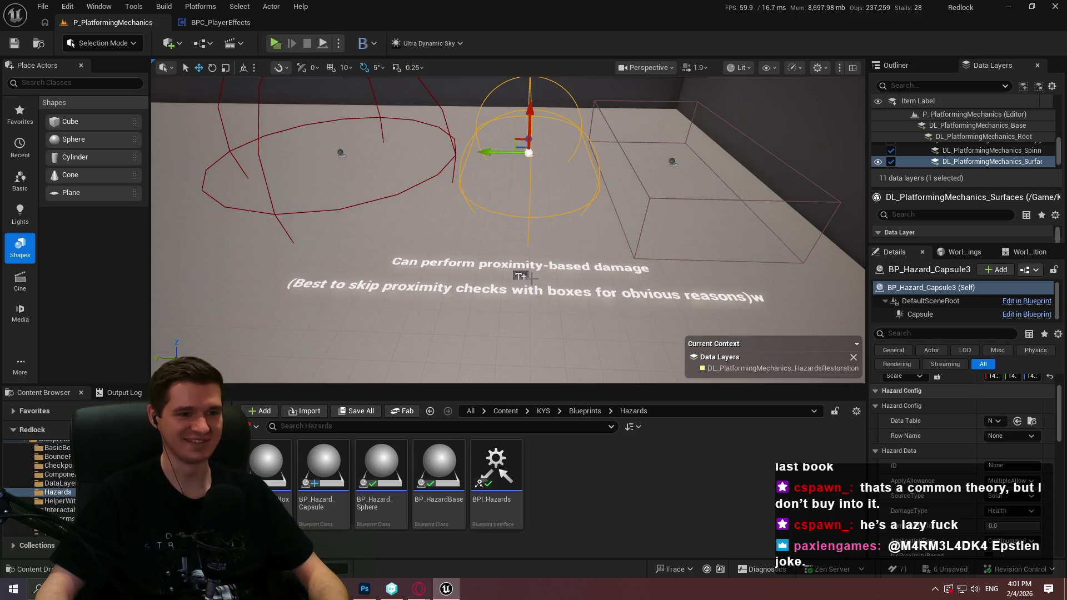
Enable Show Proximity Debug on the BP_Hazard_Box3 box hazard in the Details panel
{"action": "left_click", "coordinate": [521, 276]}
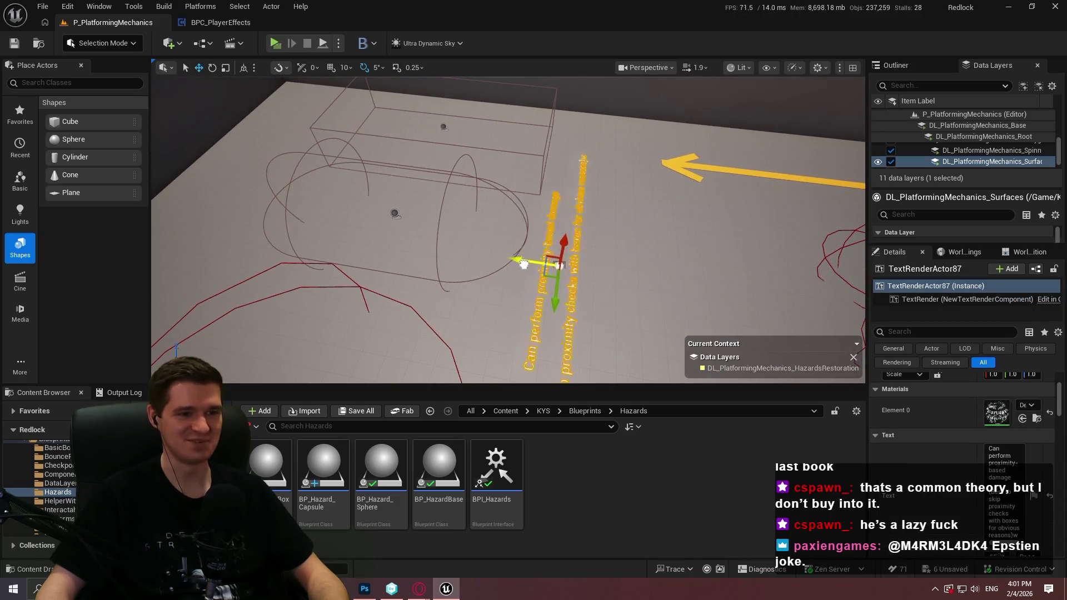
{"action": "left_click_drag", "start_coordinate": [523, 264], "coordinate": [516, 109]}
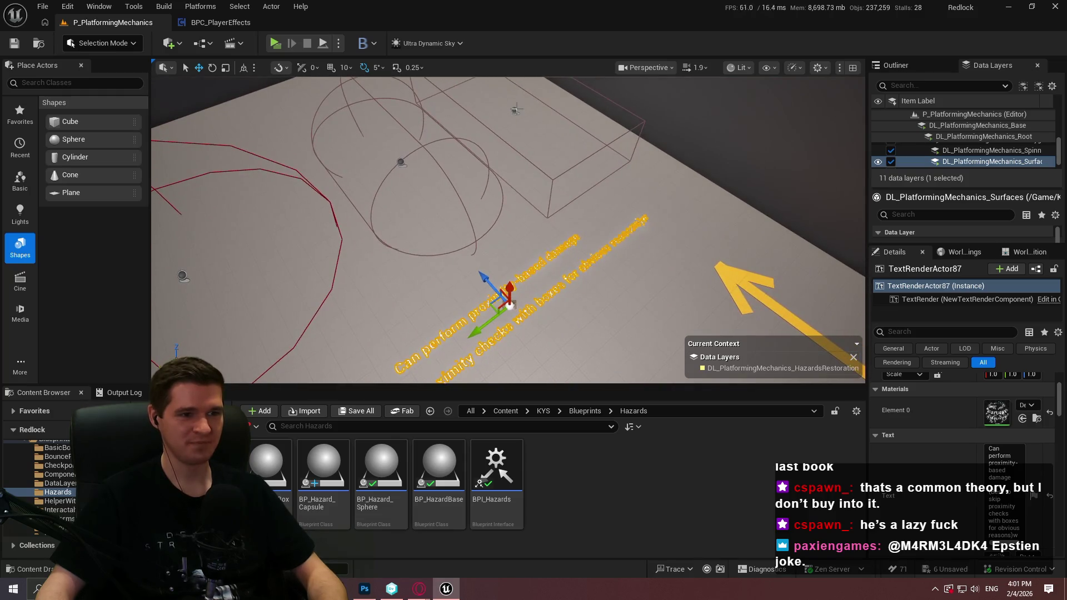
{"action": "left_click", "coordinate": [516, 109]}
{"action": "scroll", "coordinate": [944, 436], "scroll_direction": "down", "scroll_amount": 2}
{"action": "scroll", "coordinate": [983, 454], "scroll_direction": "down", "scroll_amount": 1}
{"action": "left_click", "coordinate": [987, 456]}
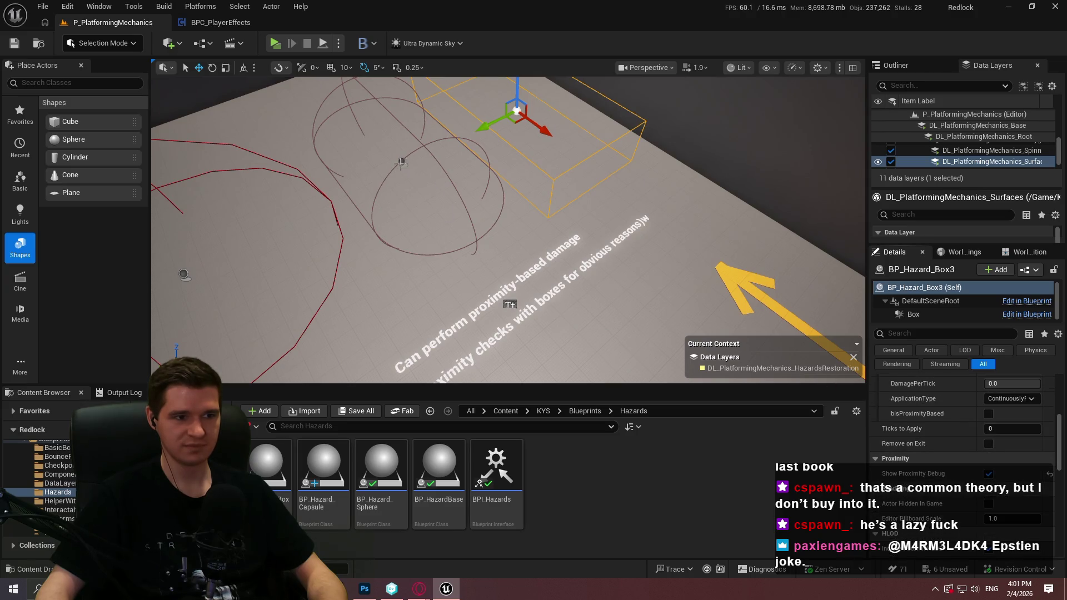
{"action": "left_click", "coordinate": [401, 162]}
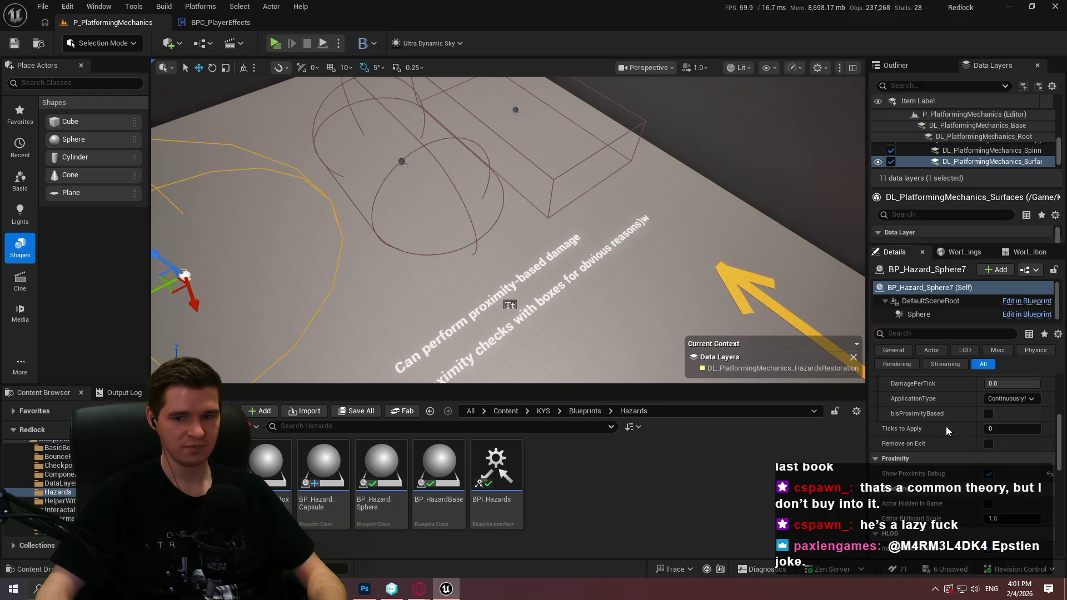
Enter -0.002 as BP_Hazard_Sphere7's DamagePerTick in the Details panel
{"action": "key", "text": "f"}
{"action": "left_click", "coordinate": [1011, 383]}
{"action": "scroll", "coordinate": [1059, 430], "scroll_direction": "up", "scroll_amount": 2}
{"action": "key", "text": "Home"}
{"action": "type", "text": "-"}
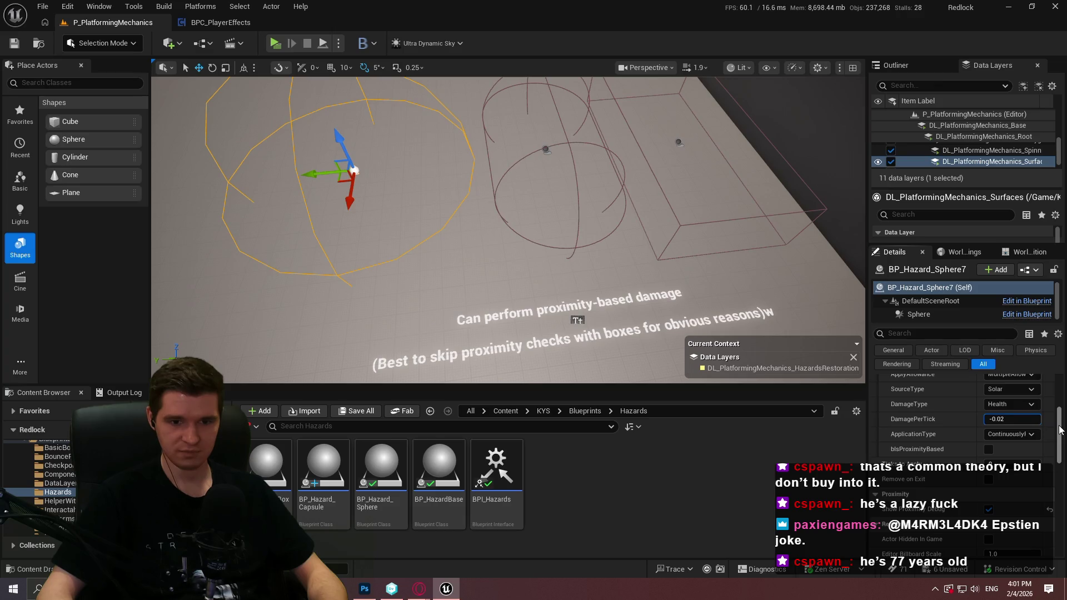
{"action": "key", "text": "BackSpace"}
{"action": "type", "text": "0"}
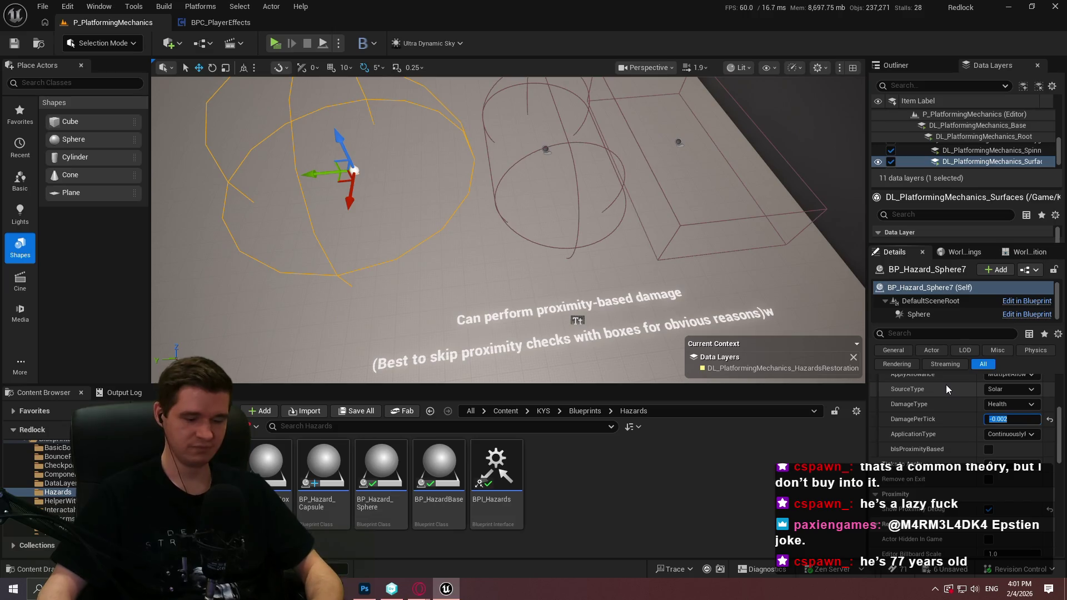
{"action": "scroll", "coordinate": [944, 432], "scroll_direction": "up", "scroll_amount": 3}
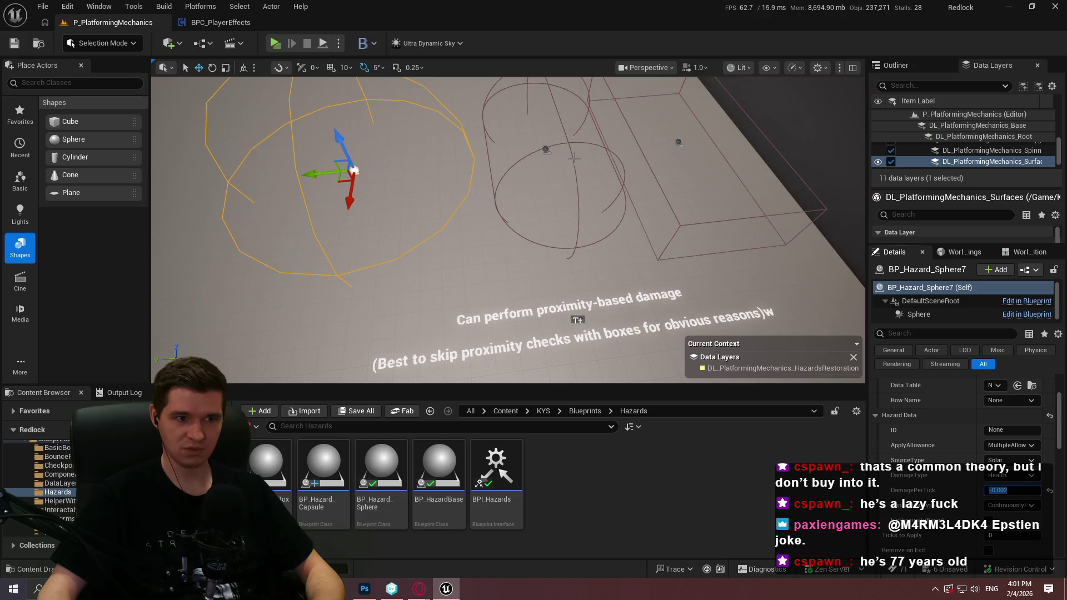
{"action": "left_click", "coordinate": [546, 149]}
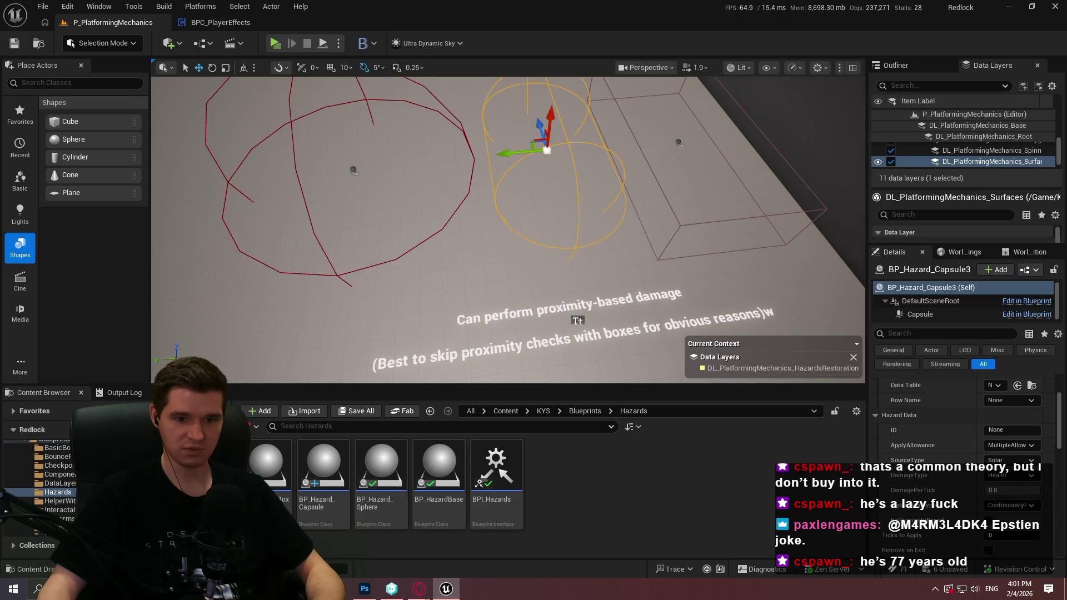
Set the capsule hazard to a GenericRadiation source with Ablative damage, and the sphere to ToxicGas
{"action": "left_click", "coordinate": [1008, 462]}
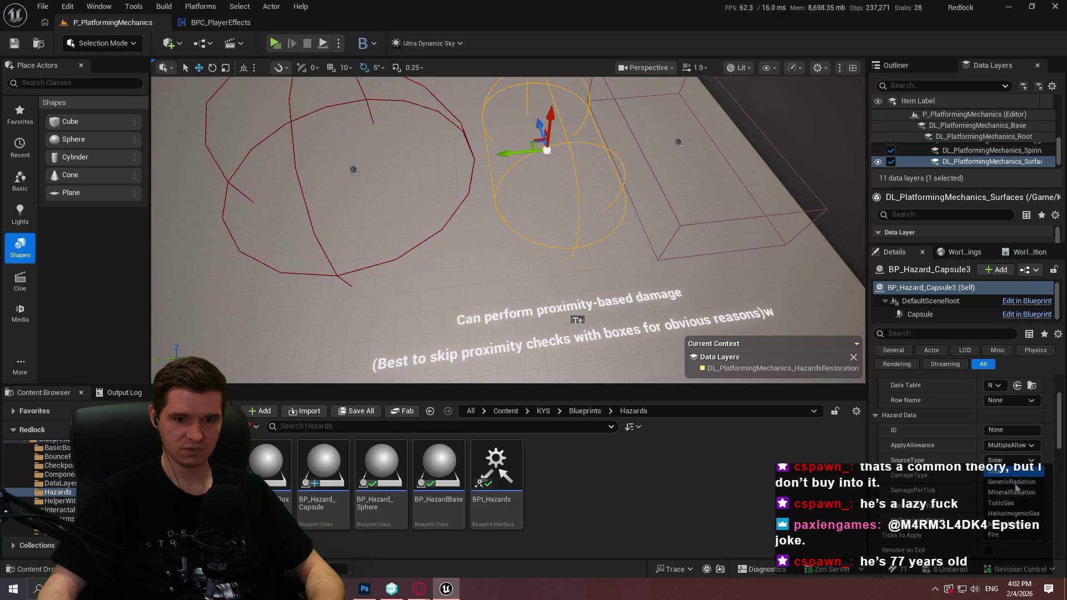
{"action": "left_click", "coordinate": [1008, 483]}
{"action": "left_click", "coordinate": [1008, 476]}
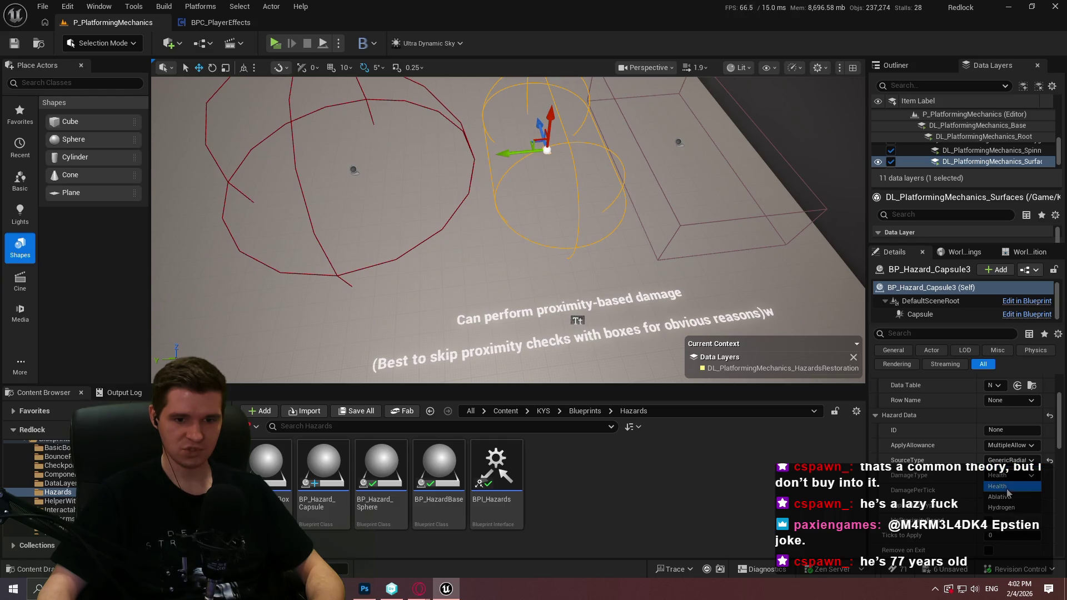
{"action": "left_click", "coordinate": [1009, 498]}
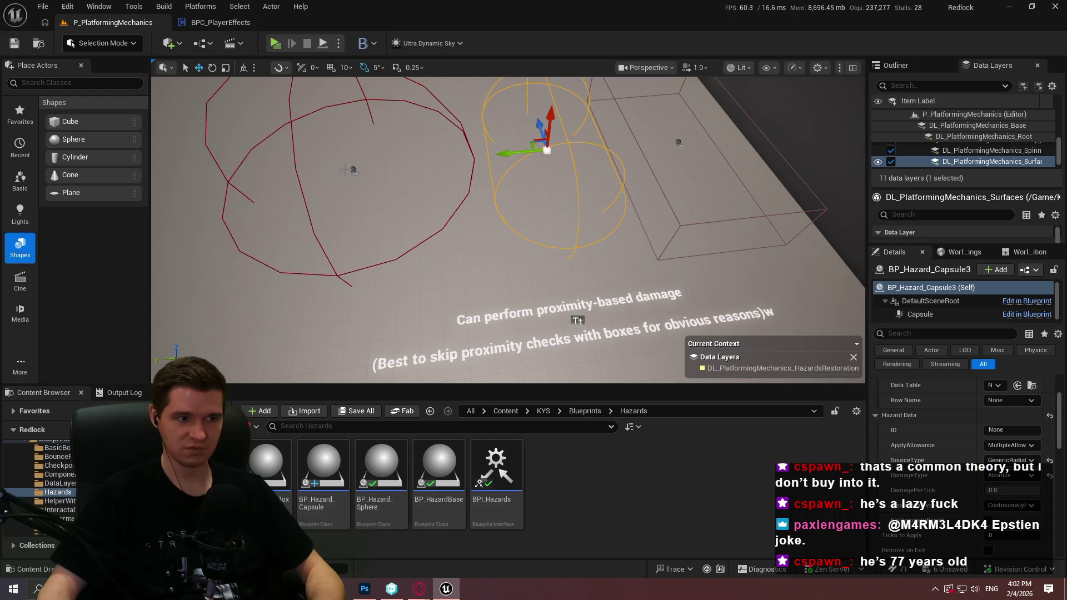
{"action": "left_click", "coordinate": [353, 169]}
{"action": "left_click", "coordinate": [1010, 460]}
{"action": "left_click", "coordinate": [1014, 503]}
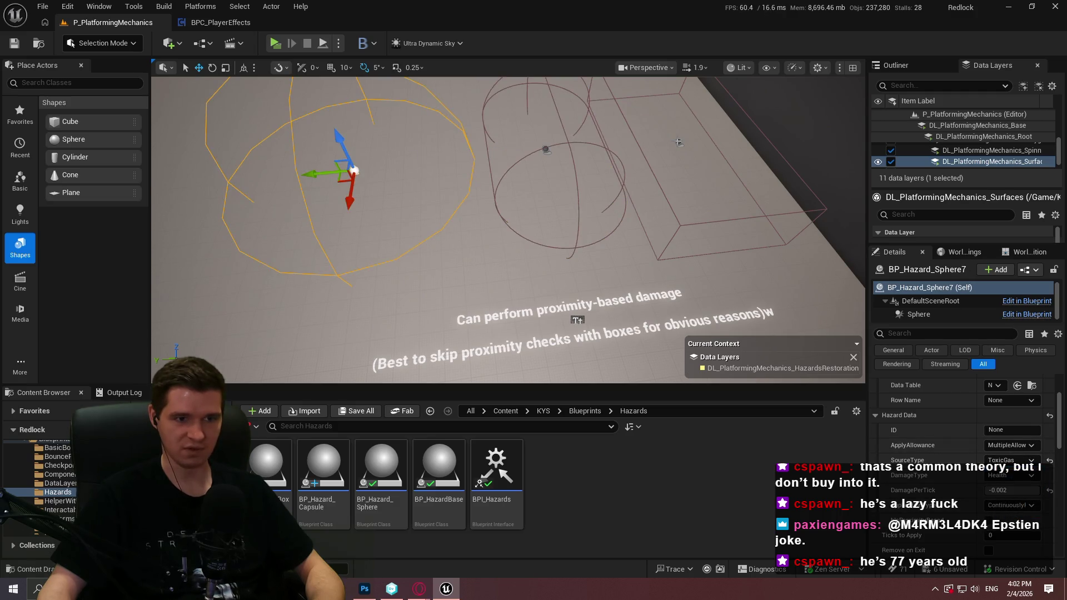
Give the box hazard Hydrogen damage, a Fire source and -0.002 damage per tick
{"action": "left_click", "coordinate": [678, 143]}
{"action": "left_click", "coordinate": [1009, 475]}
{"action": "left_click", "coordinate": [1004, 508]}
{"action": "left_click", "coordinate": [1010, 460]}
{"action": "left_click", "coordinate": [1007, 491]}
{"action": "left_click", "coordinate": [1007, 491]}
{"action": "type", "text": "-0.002"}
{"action": "key", "text": "Return"}
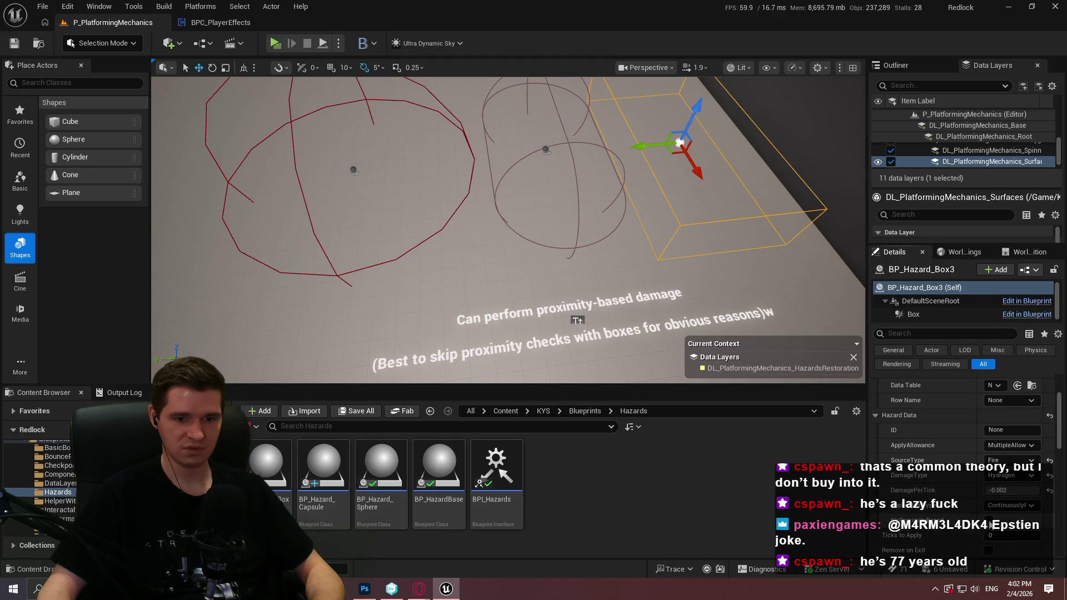
Revisit the capsule and sphere hazards, undo an edit and enter 5 for ticks to apply
{"action": "left_click", "coordinate": [546, 149]}
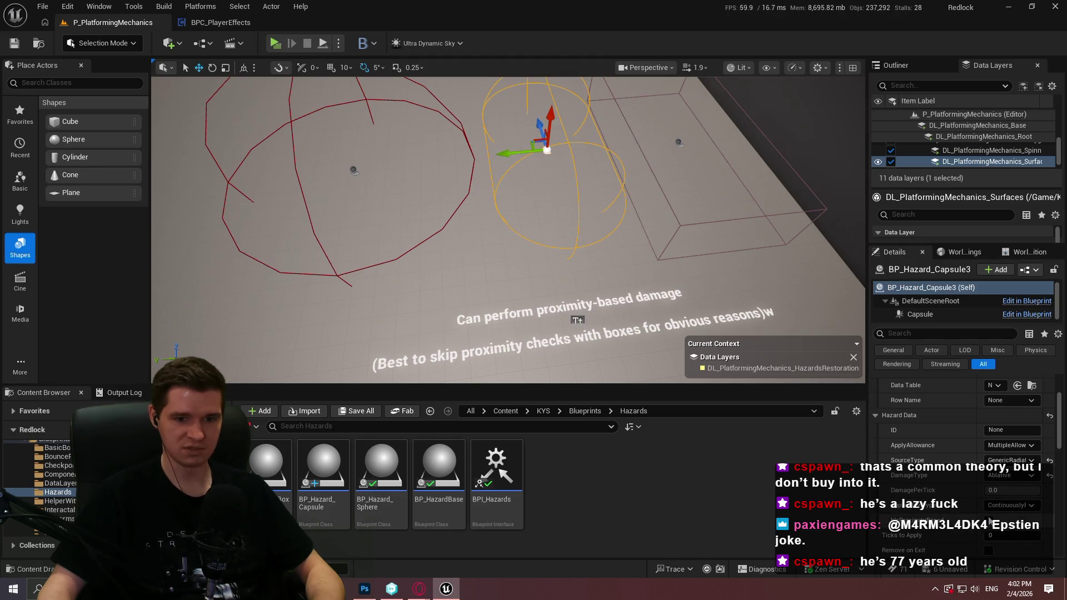
{"action": "left_click", "coordinate": [355, 170]}
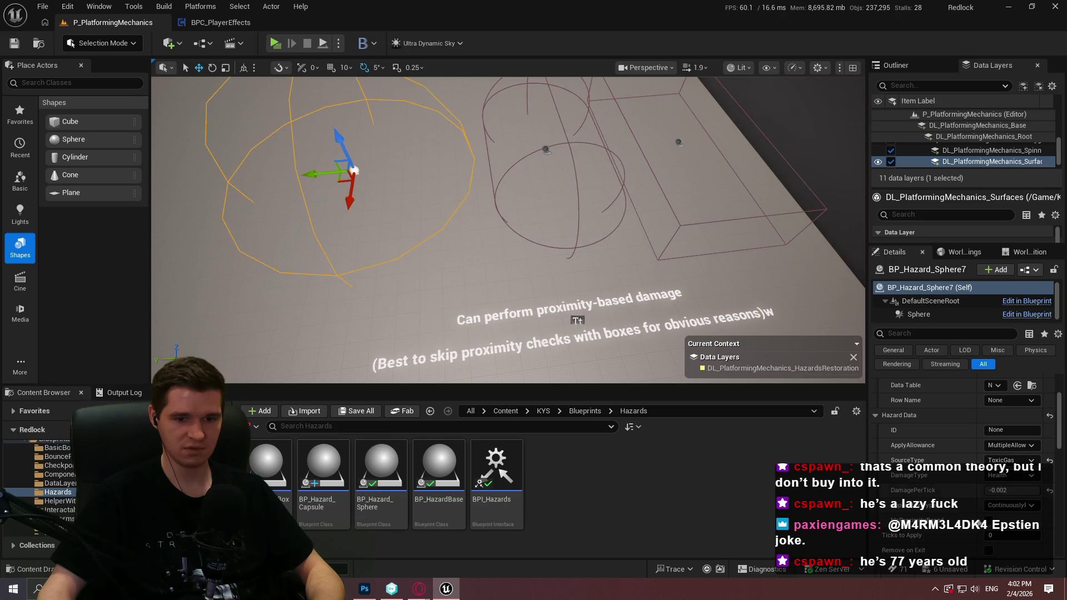
{"action": "key", "text": "Tab"}
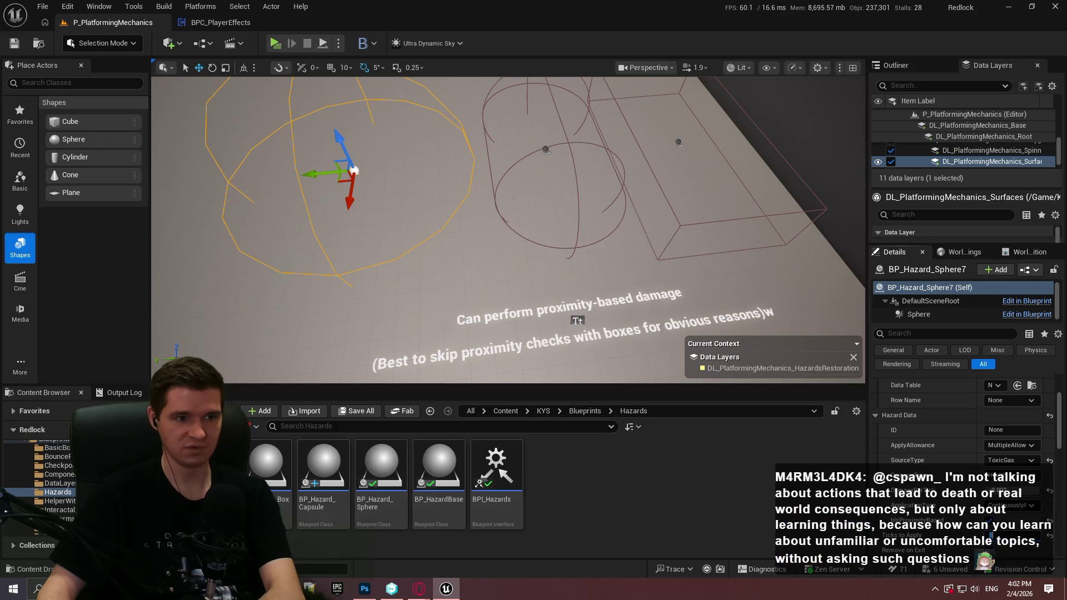
{"action": "key", "text": "ctrl+z"}
{"action": "type", "text": "5"}
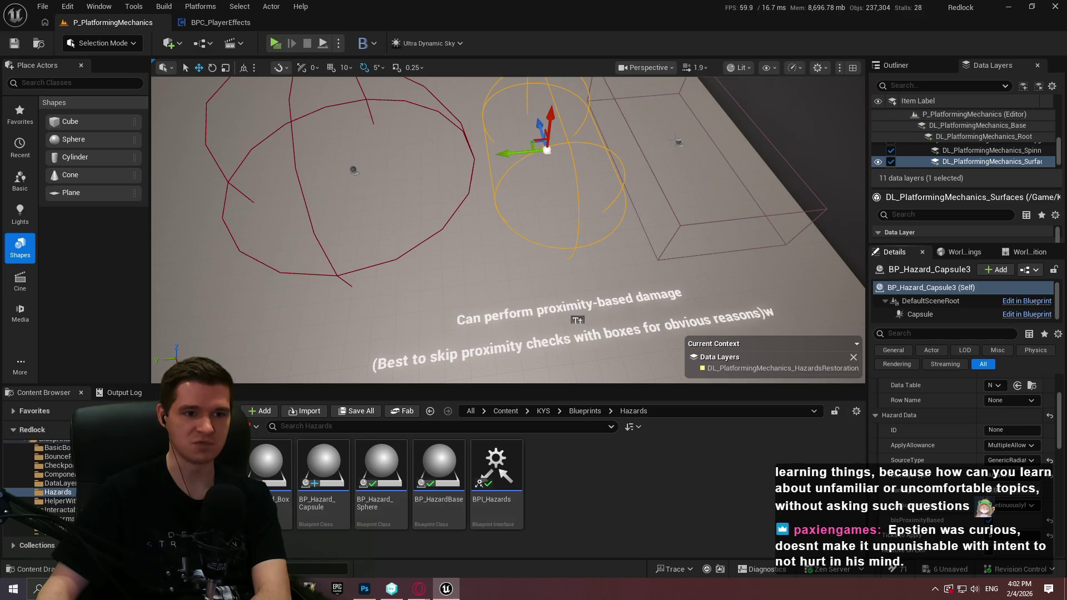
Recheck the box, capsule and sphere settings, then open the floor cube's actor menu near the yellow arrow
{"action": "left_click", "coordinate": [674, 140]}
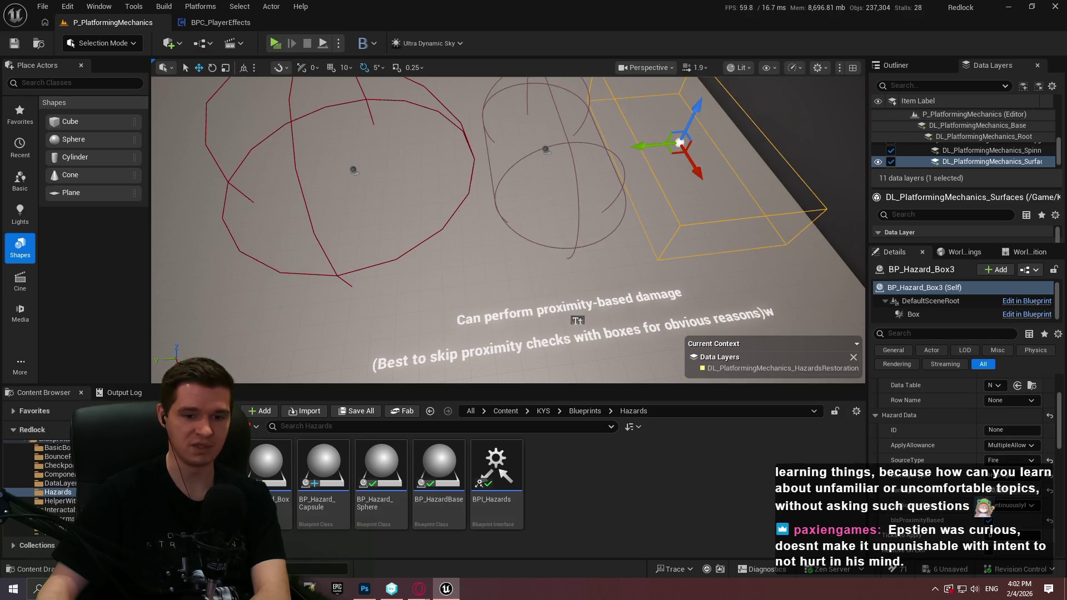
{"action": "scroll", "coordinate": [950, 535], "scroll_direction": "down", "scroll_amount": 2}
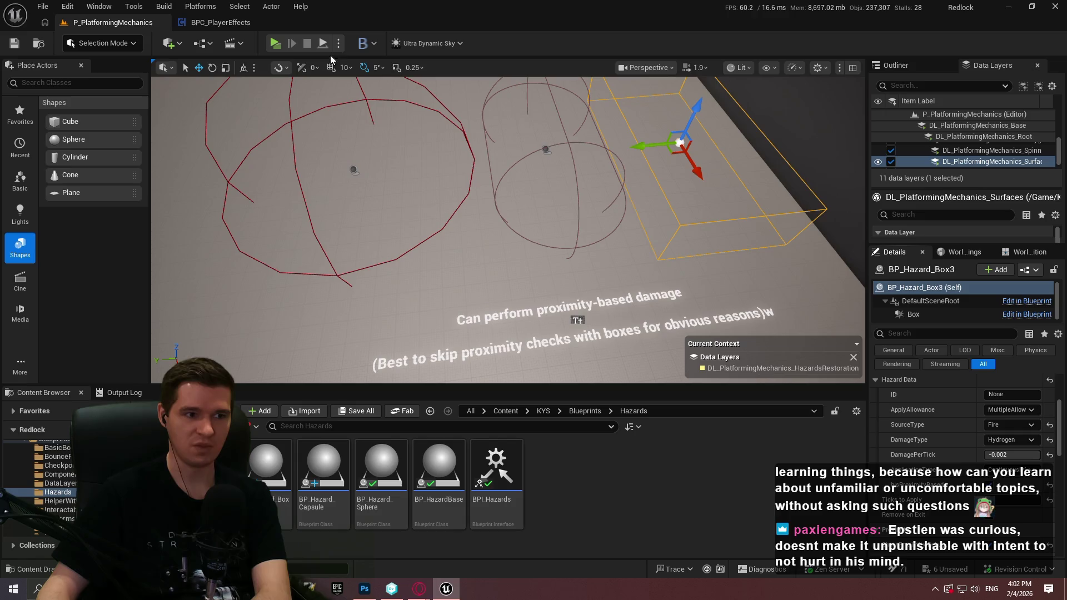
{"action": "left_click", "coordinate": [544, 147]}
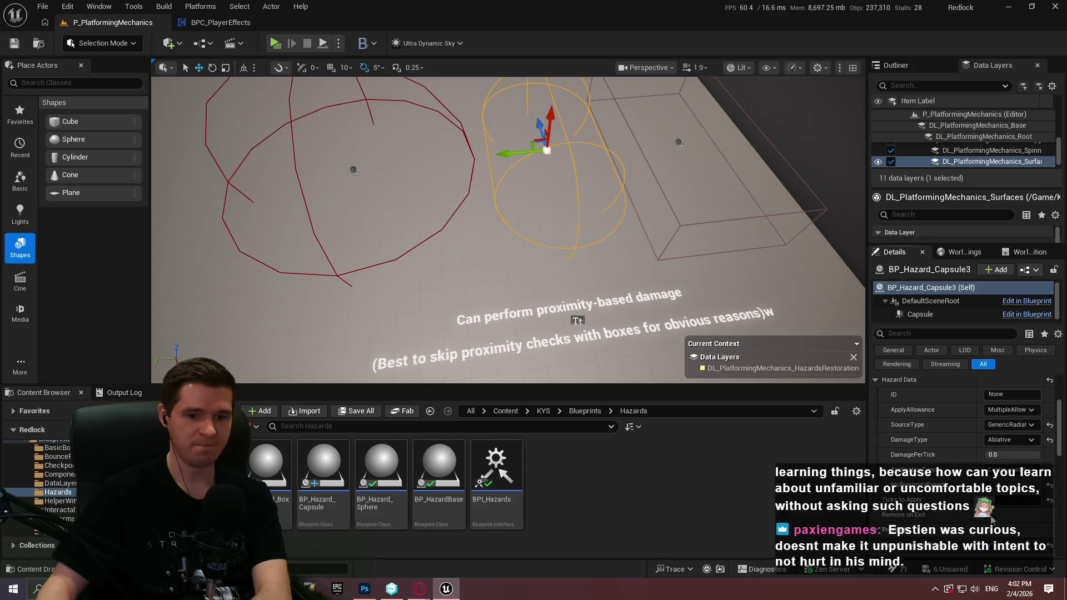
{"action": "left_click", "coordinate": [354, 170]}
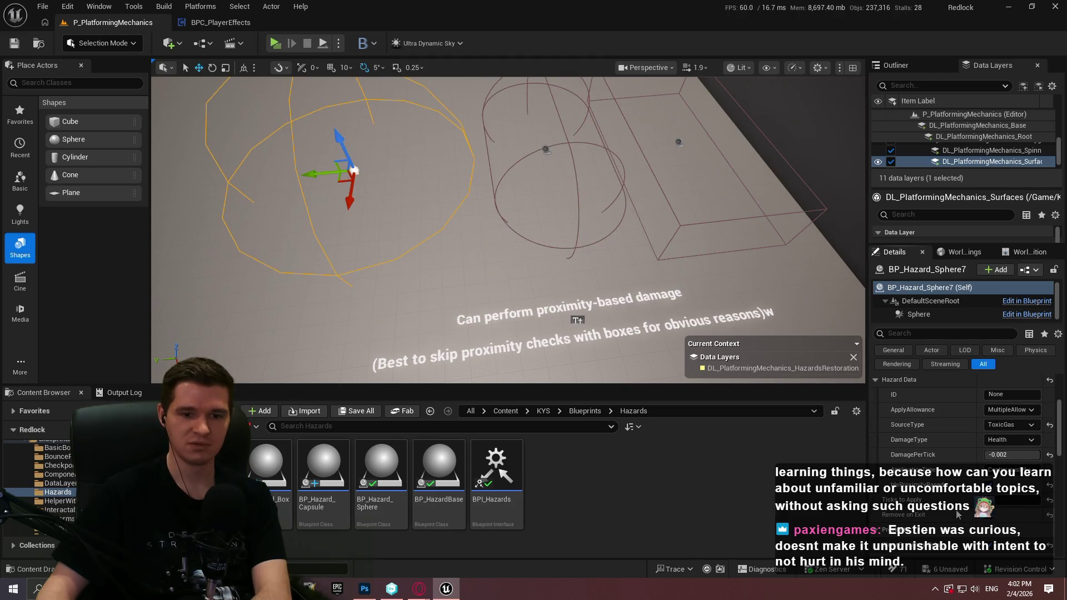
{"action": "scroll", "coordinate": [958, 515], "scroll_direction": "up", "scroll_amount": 1}
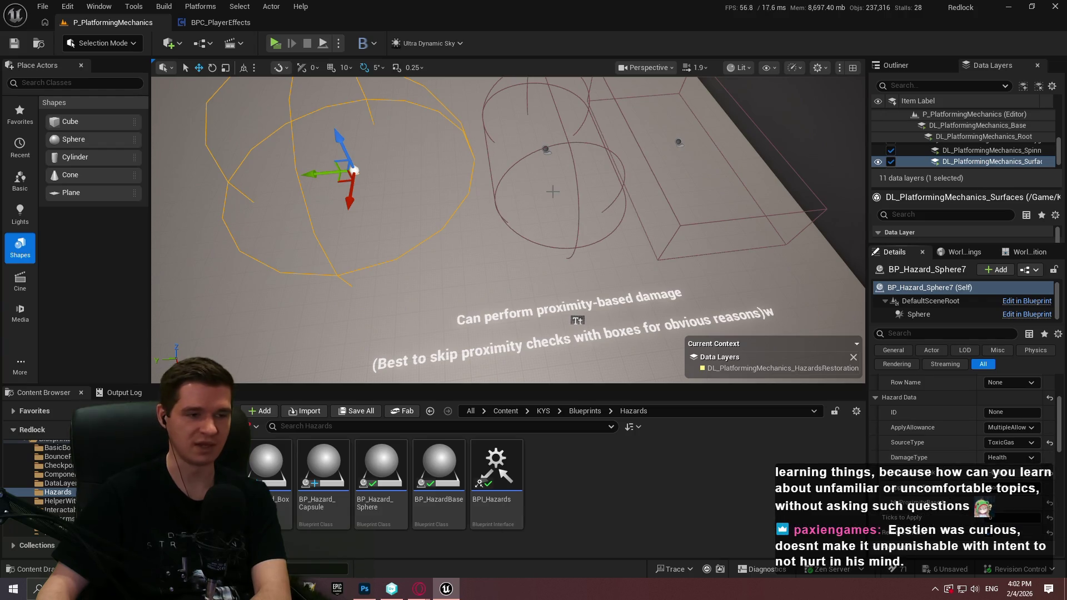
{"action": "mouse_move", "coordinate": [577, 233]}
{"action": "left_mouse_down"}
{"action": "mouse_move", "coordinate": [534, 216]}
{"action": "mouse_move", "coordinate": [622, 206]}
{"action": "left_mouse_up"}
{"action": "right_click", "coordinate": [674, 329]}
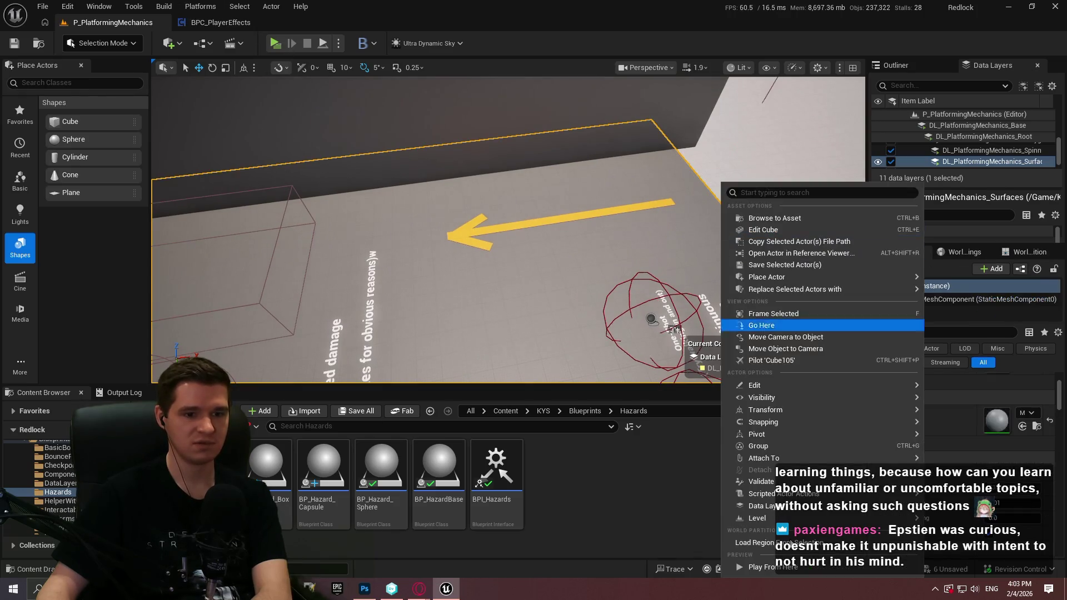
Play the level from the spot by the yellow arrow, with the game view fullscreen
{"action": "left_click", "coordinate": [789, 572]}
{"action": "left_click", "coordinate": [520, 329]}
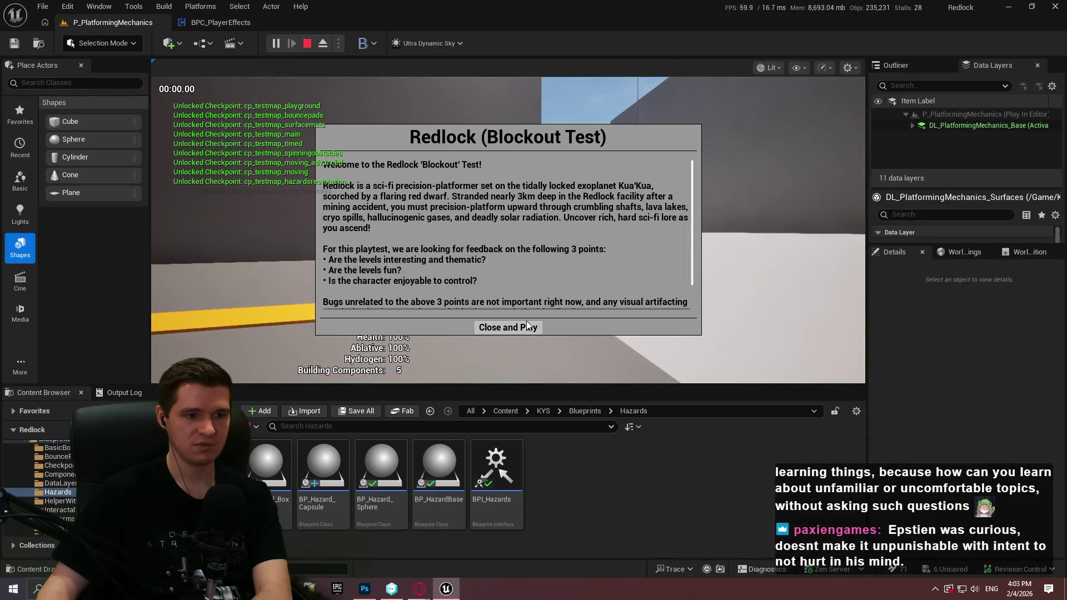
{"action": "key", "text": "w"}
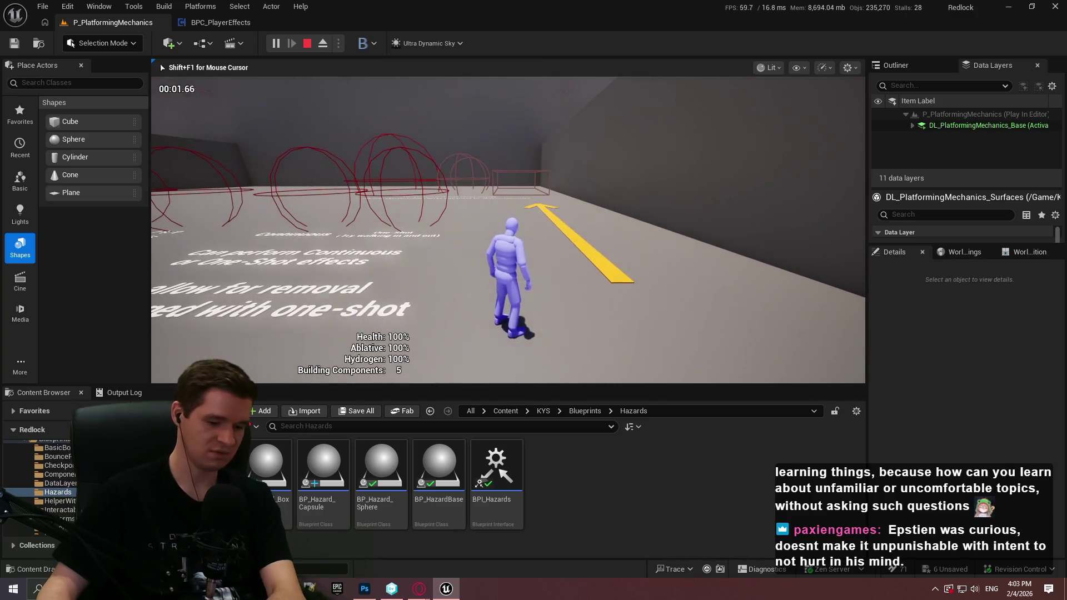
{"action": "key", "text": "F11"}
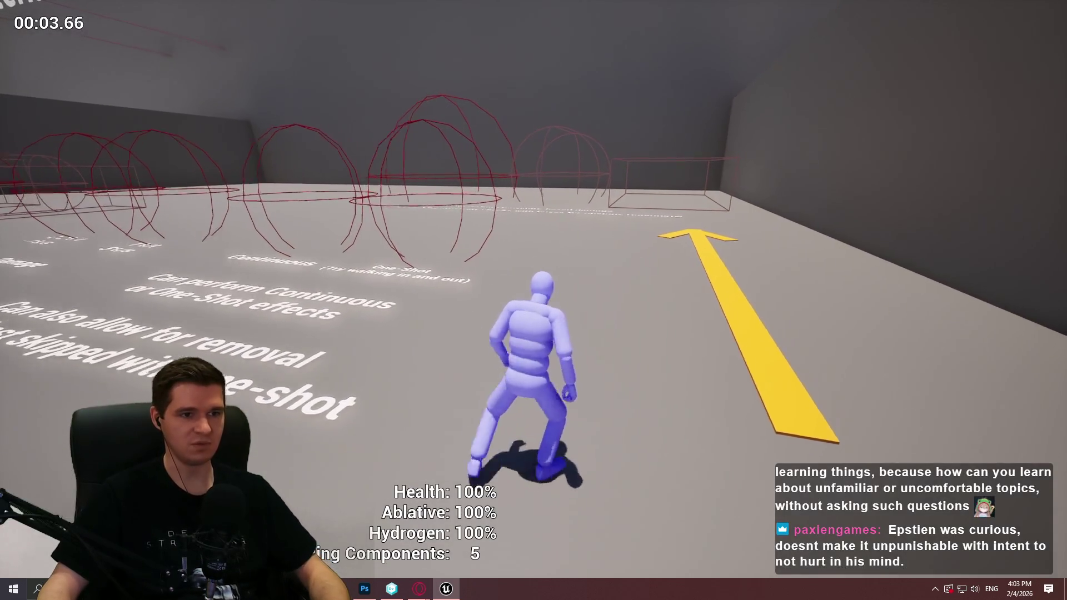
Run the character through the hazard volumes toward the magenta sphere, then end play and restore the editor
{"action": "key", "text": "w"}
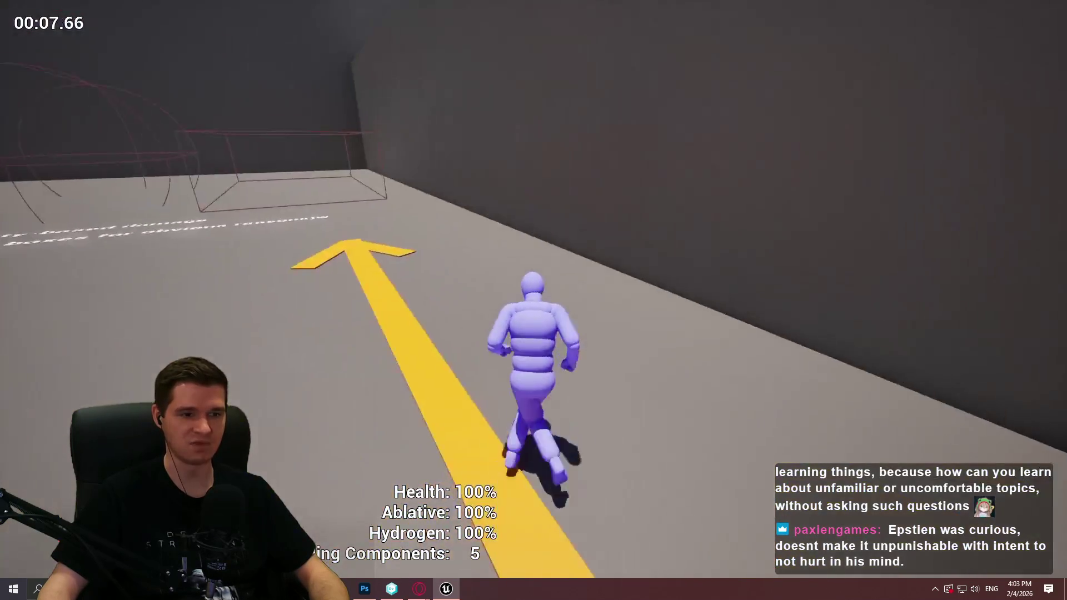
{"action": "key", "text": "space"}
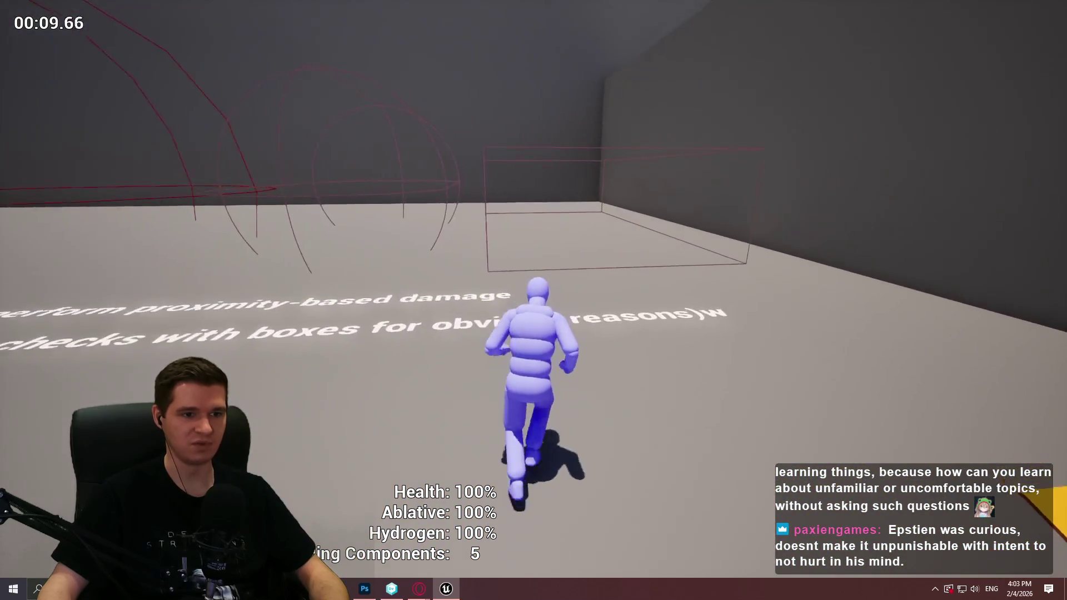
{"action": "key", "text": "e"}
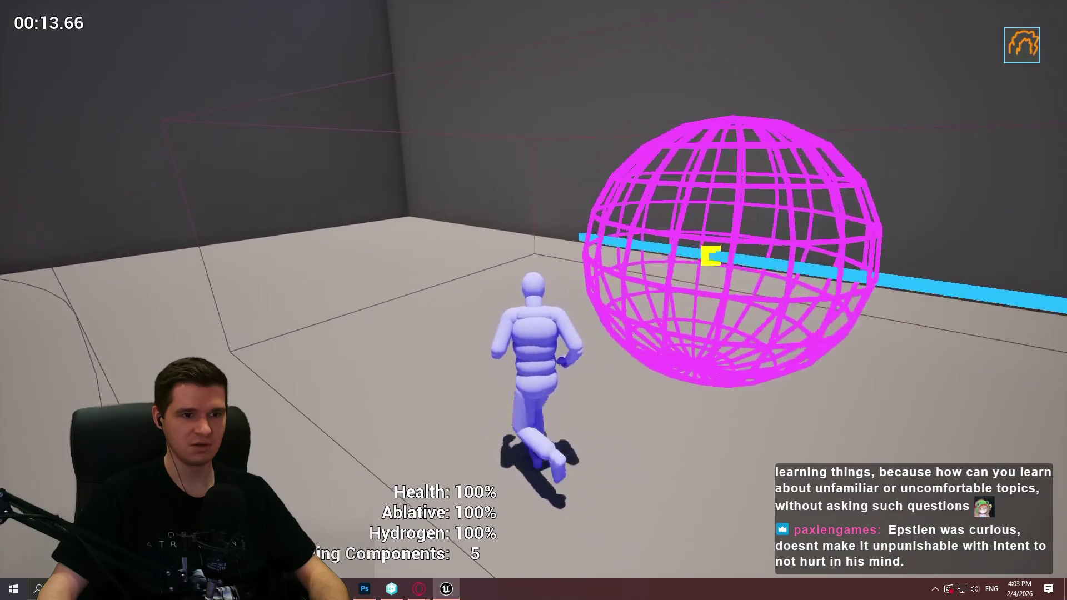
{"action": "key", "text": "space"}
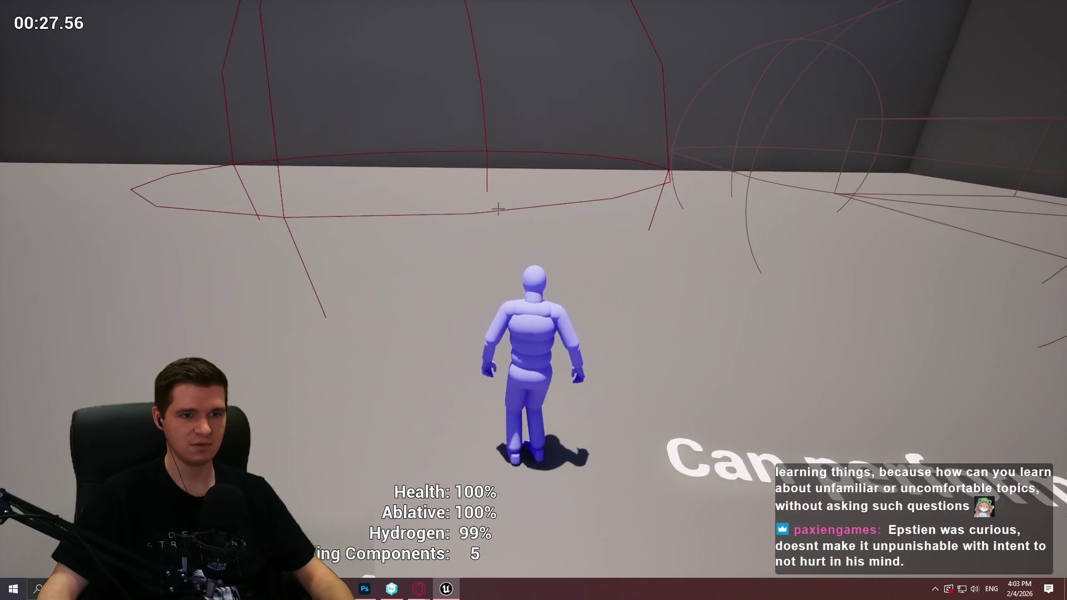
{"action": "key", "text": "Escape"}
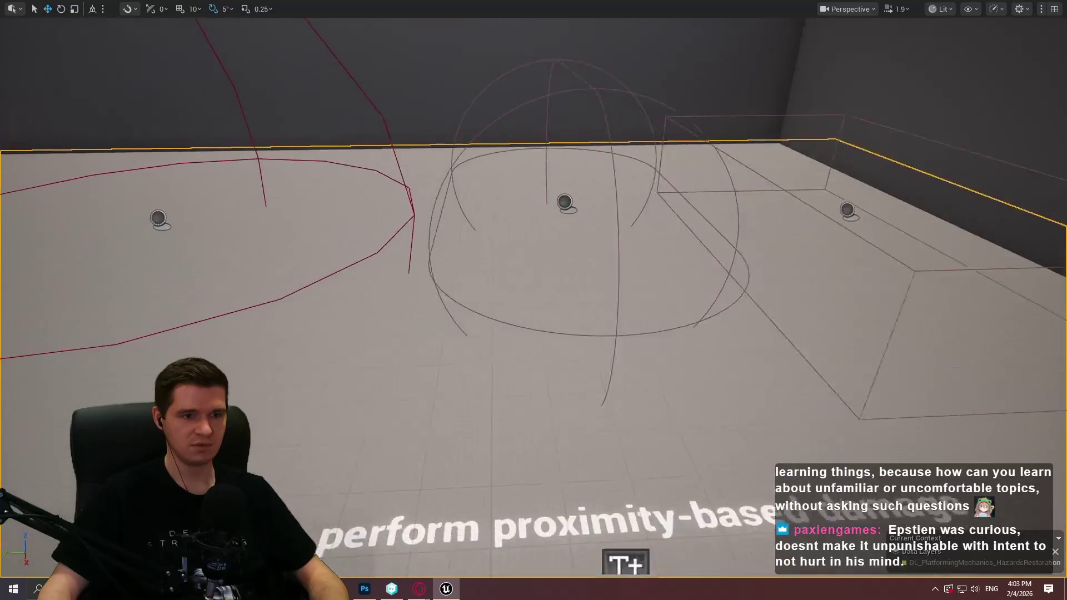
{"action": "key", "text": "F11"}
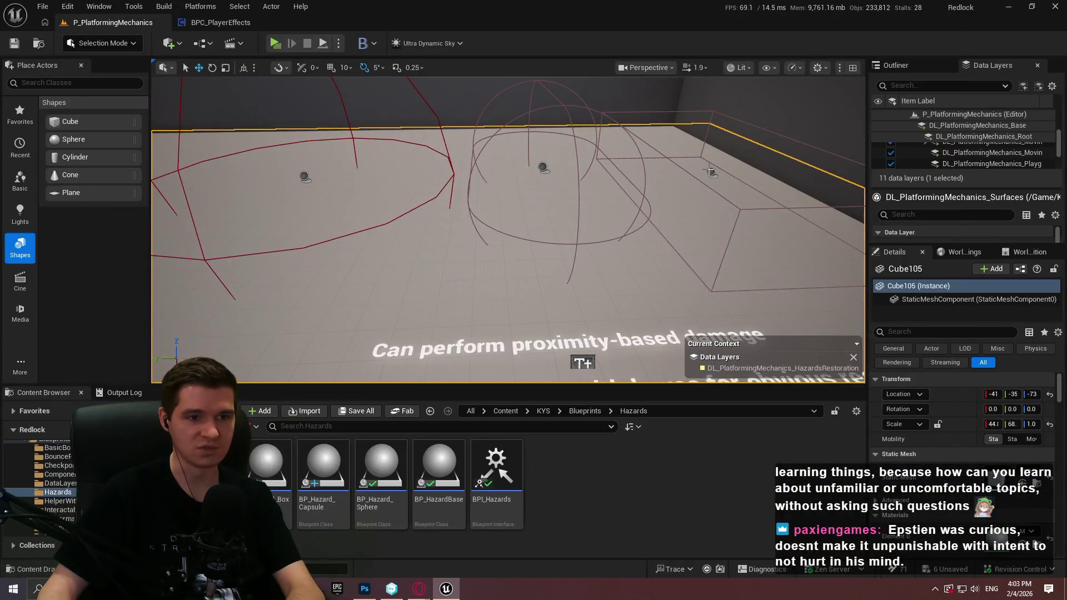
Inspect the box, capsule and sphere hazards' Details, then open Cube105's actor menu beside the proximity-damage text
{"action": "left_click", "coordinate": [711, 172]}
{"action": "scroll", "coordinate": [946, 441], "scroll_direction": "down", "scroll_amount": 5}
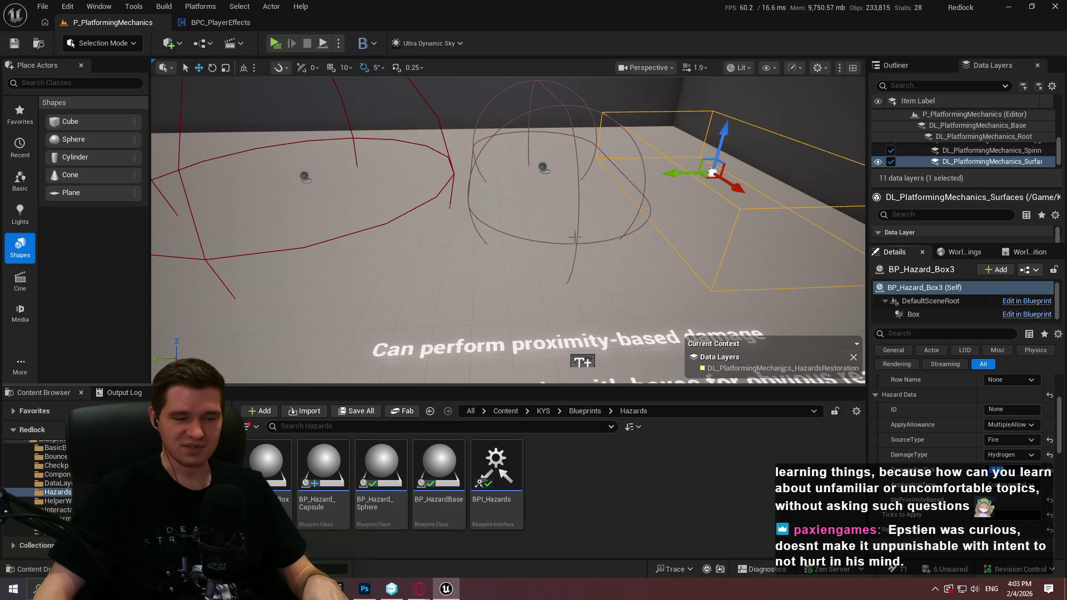
{"action": "left_click", "coordinate": [539, 166]}
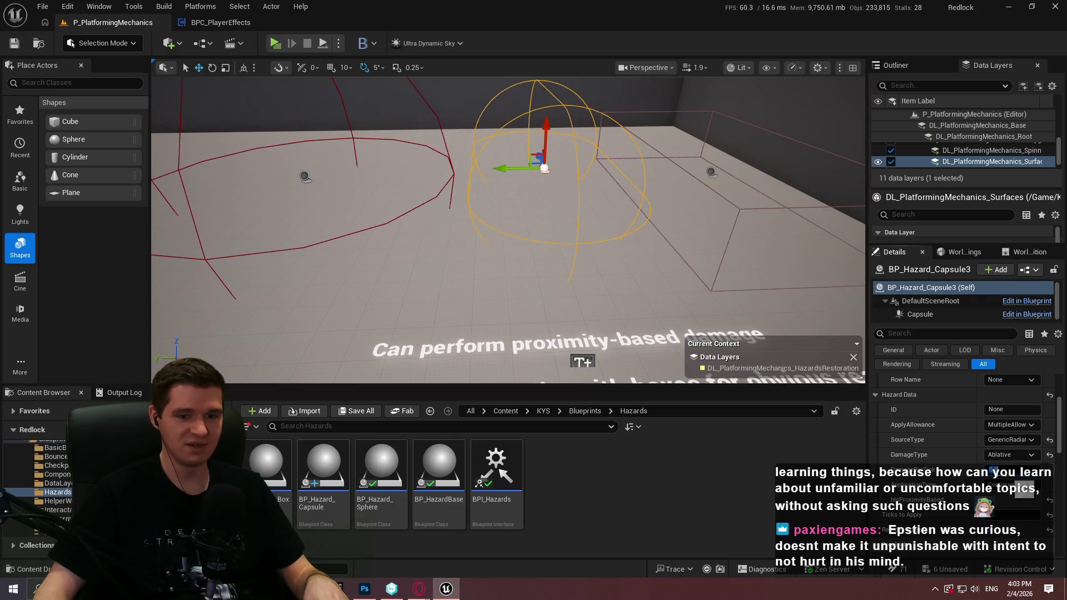
{"action": "left_click", "coordinate": [305, 177]}
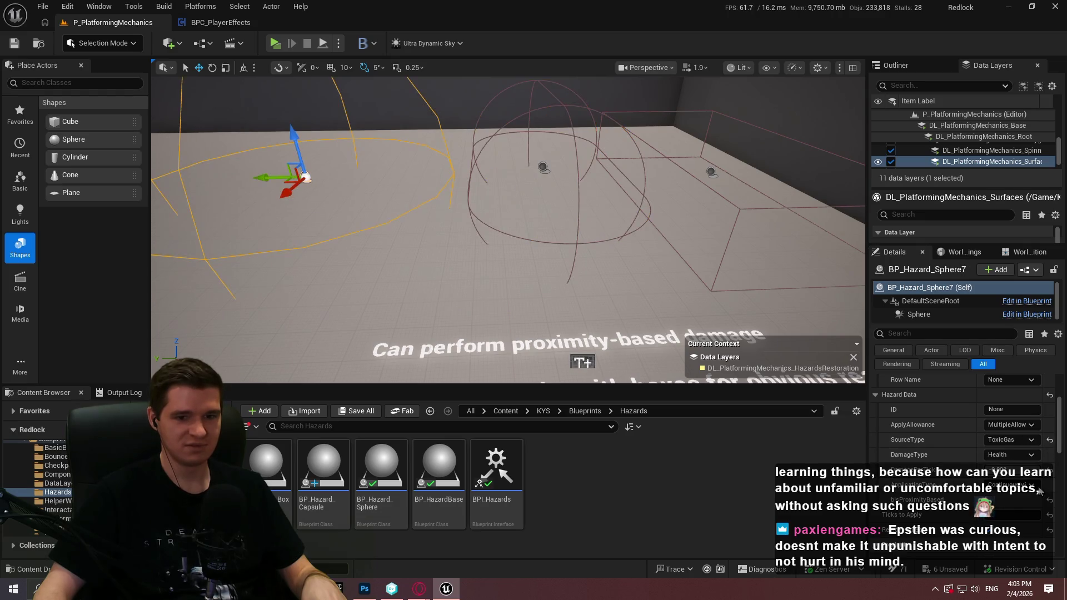
{"action": "left_click_drag", "start_coordinate": [586, 181], "coordinate": [610, 272]}
{"action": "left_click_drag", "start_coordinate": [653, 161], "coordinate": [510, 225]}
{"action": "right_click", "coordinate": [621, 236]}
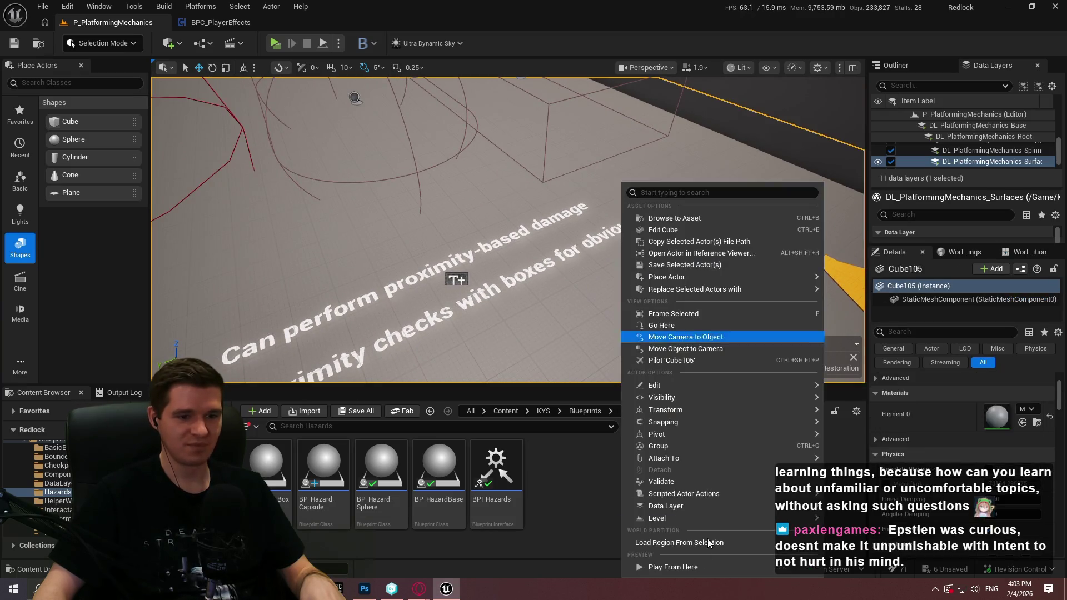
Play from the proximity-damage text, run into the magenta hazard sphere to take damage, then stop
{"action": "left_click", "coordinate": [679, 567]}
{"action": "left_click", "coordinate": [508, 327]}
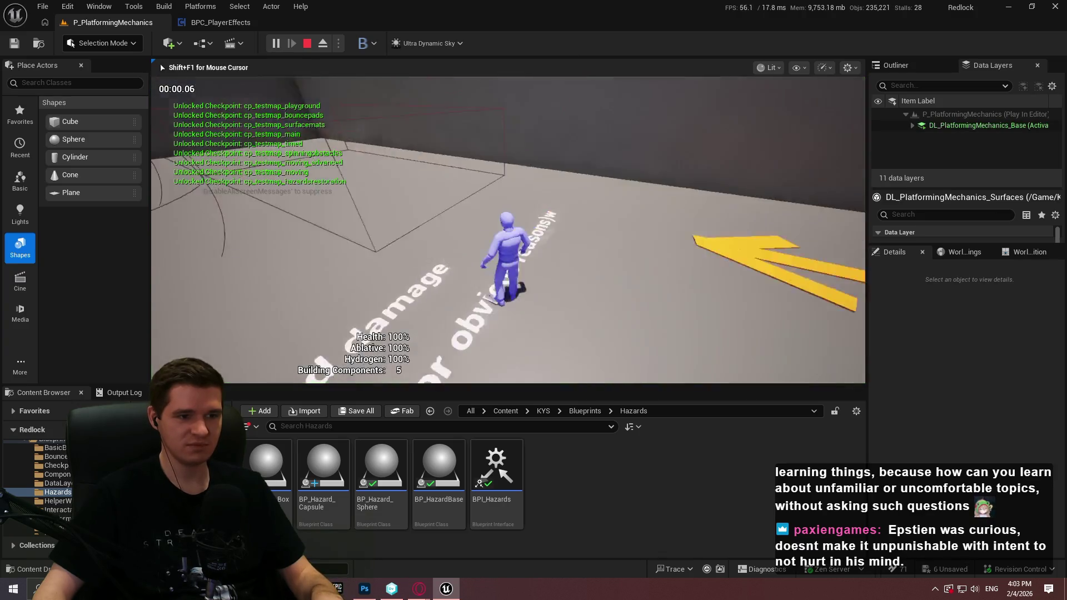
{"action": "key", "text": "w"}
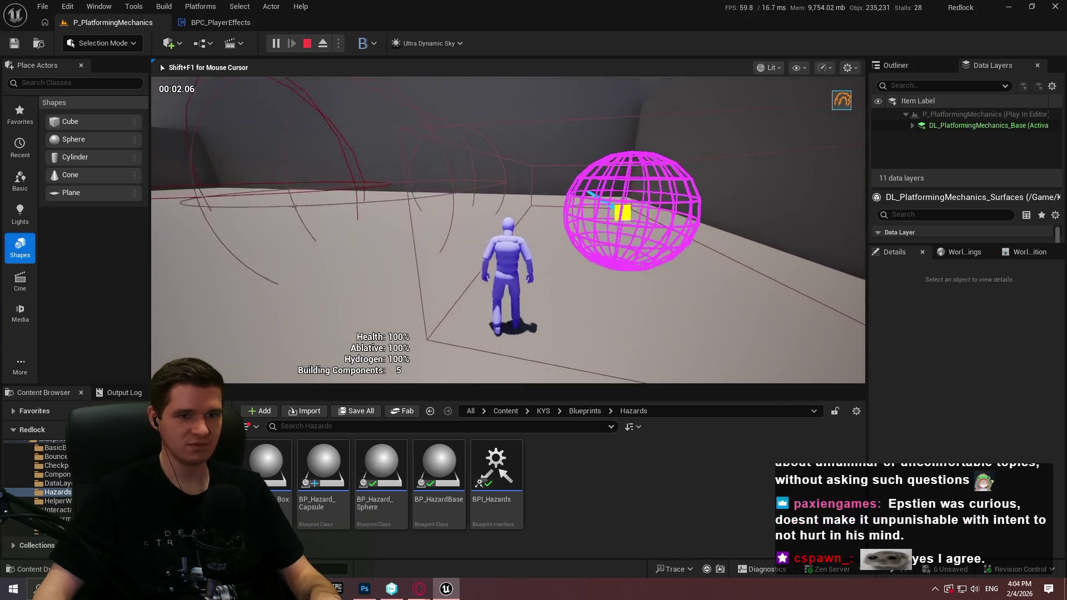
{"action": "key", "text": "w"}
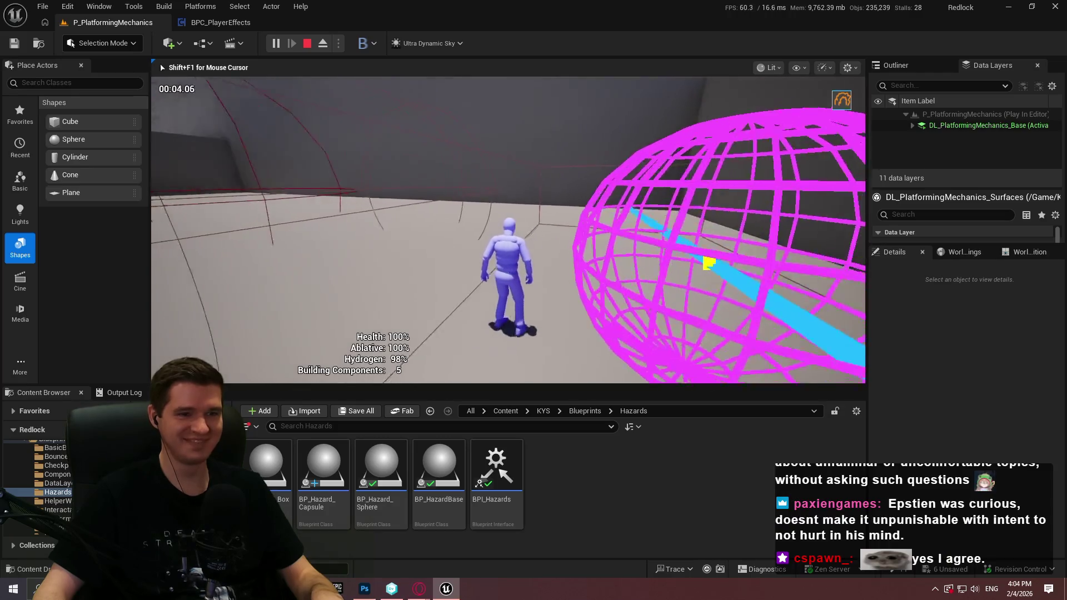
{"action": "key", "text": "w"}
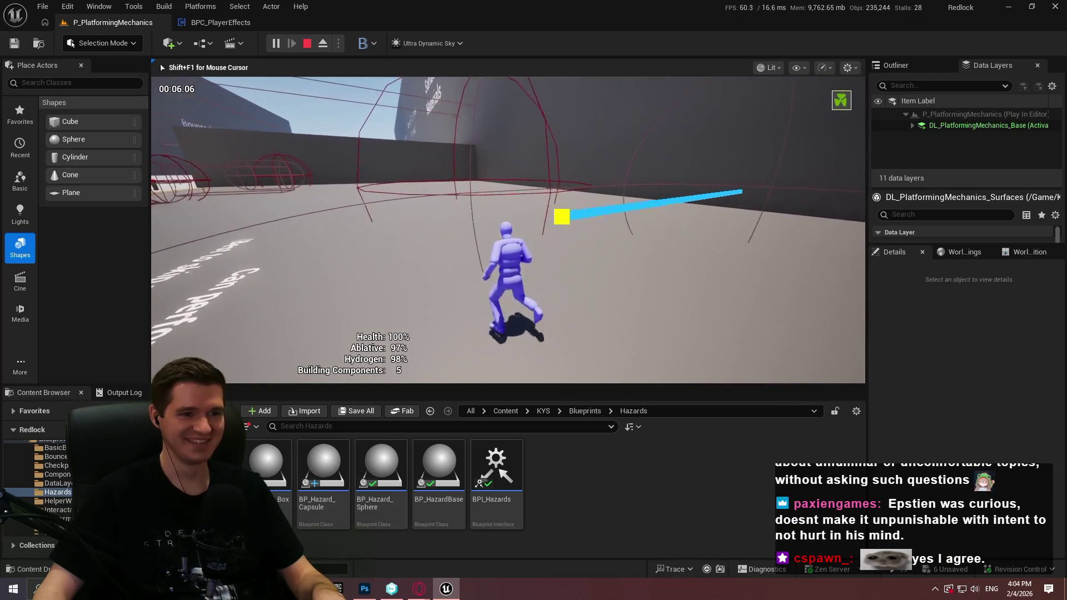
{"action": "key", "text": "w"}
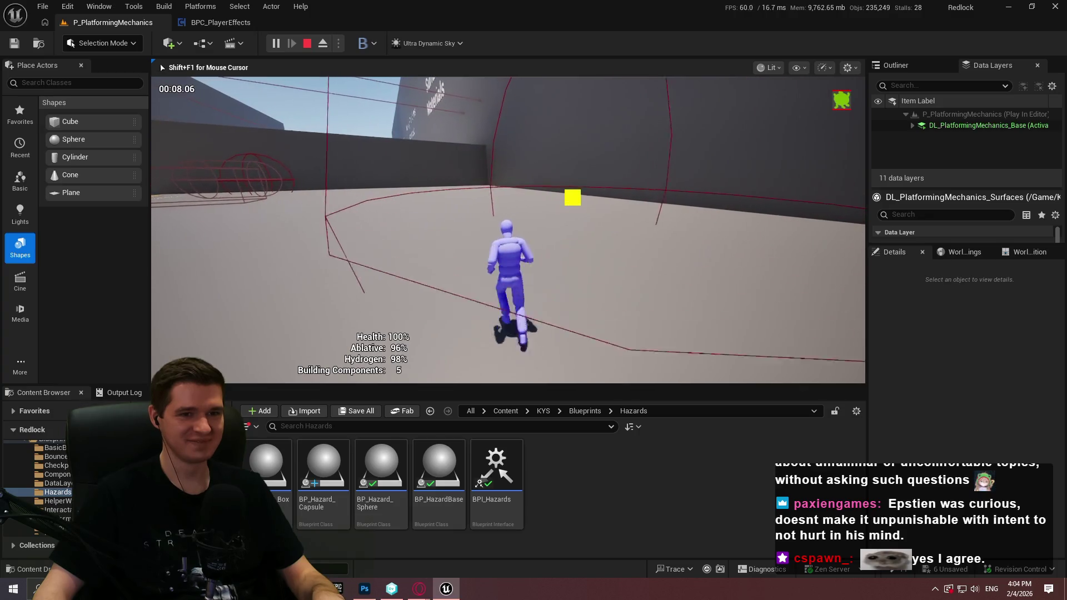
{"action": "key", "text": "w"}
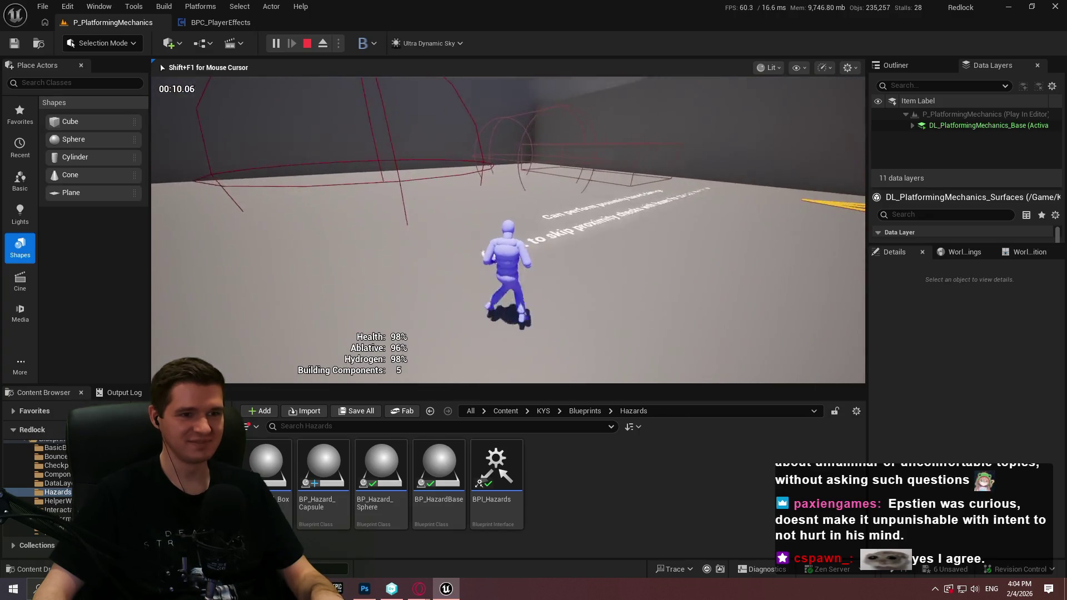
{"action": "key", "text": "Escape"}
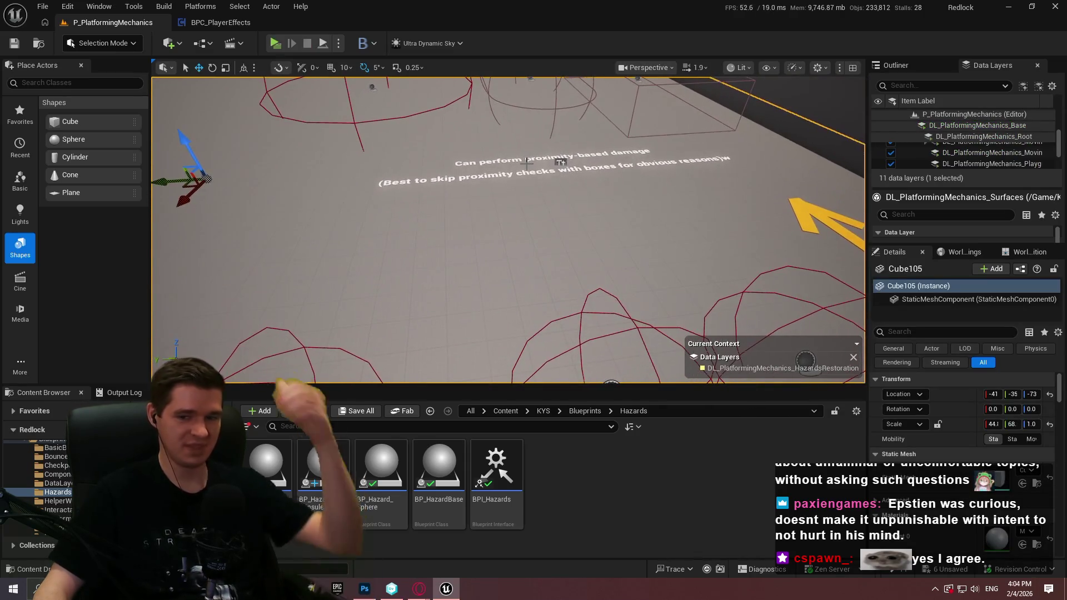
{"action": "scroll", "coordinate": [981, 508], "scroll_direction": "down", "scroll_amount": 5}
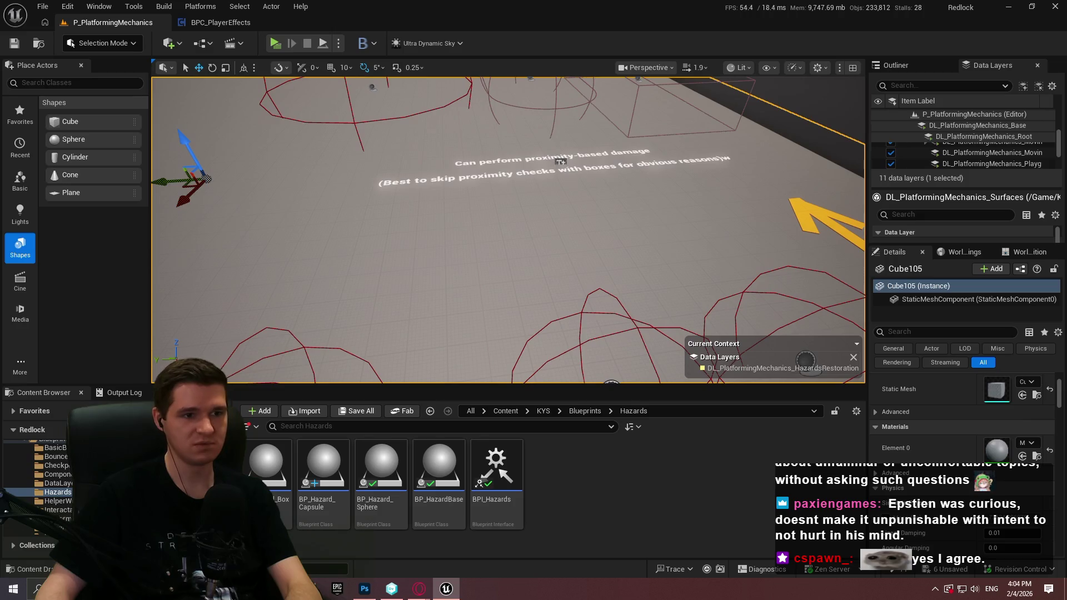
{"action": "left_click", "coordinate": [560, 161]}
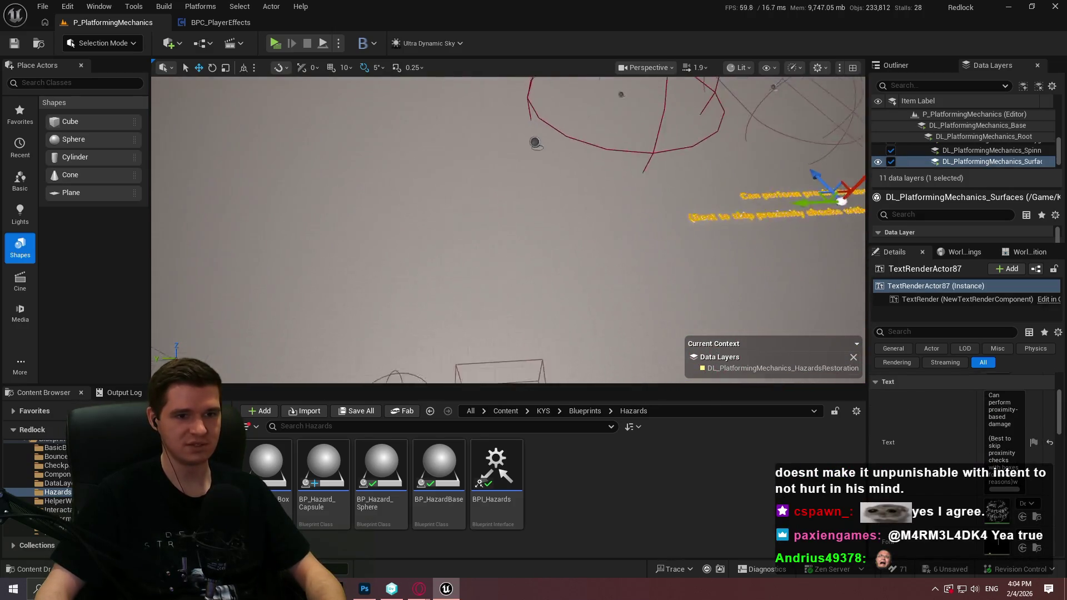
{"action": "scroll", "coordinate": [766, 213], "scroll_direction": "down", "scroll_amount": 3}
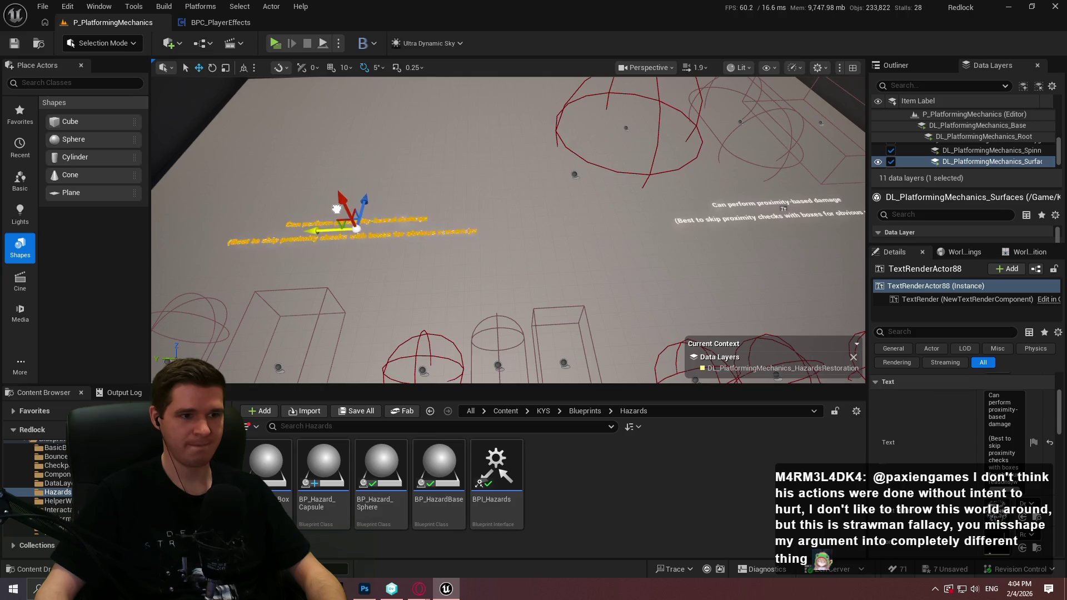
{"action": "key", "text": "f"}
{"action": "scroll", "coordinate": [684, 181], "scroll_direction": "down", "scroll_amount": 5}
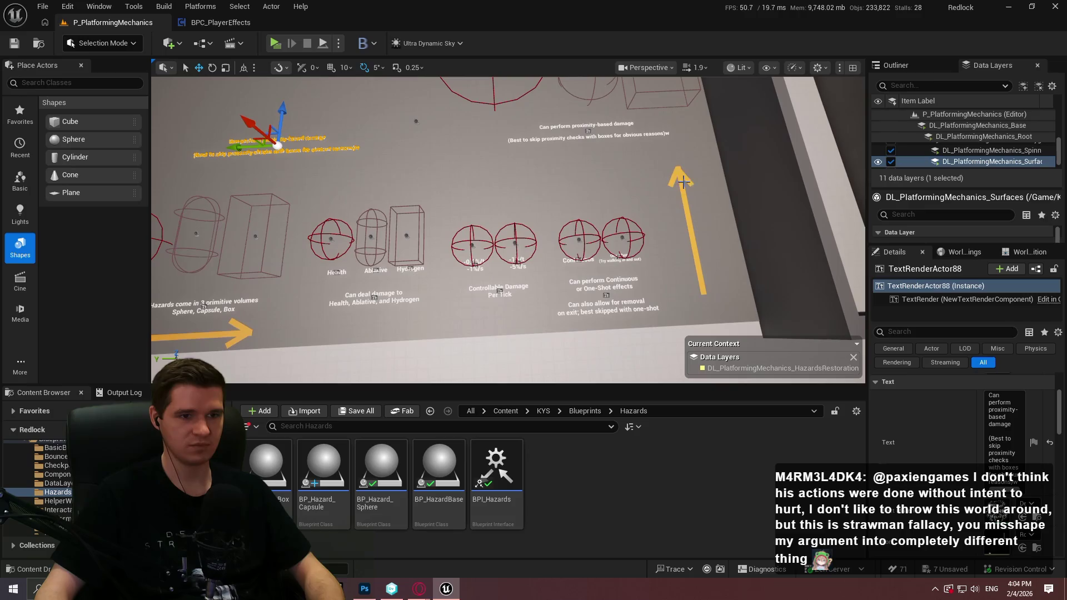
{"action": "left_click", "coordinate": [676, 175]}
{"action": "left_click", "coordinate": [639, 184], "text": "ctrl"}
{"action": "left_click", "coordinate": [416, 121], "text": "ctrl"}
{"action": "left_click", "coordinate": [689, 182]}
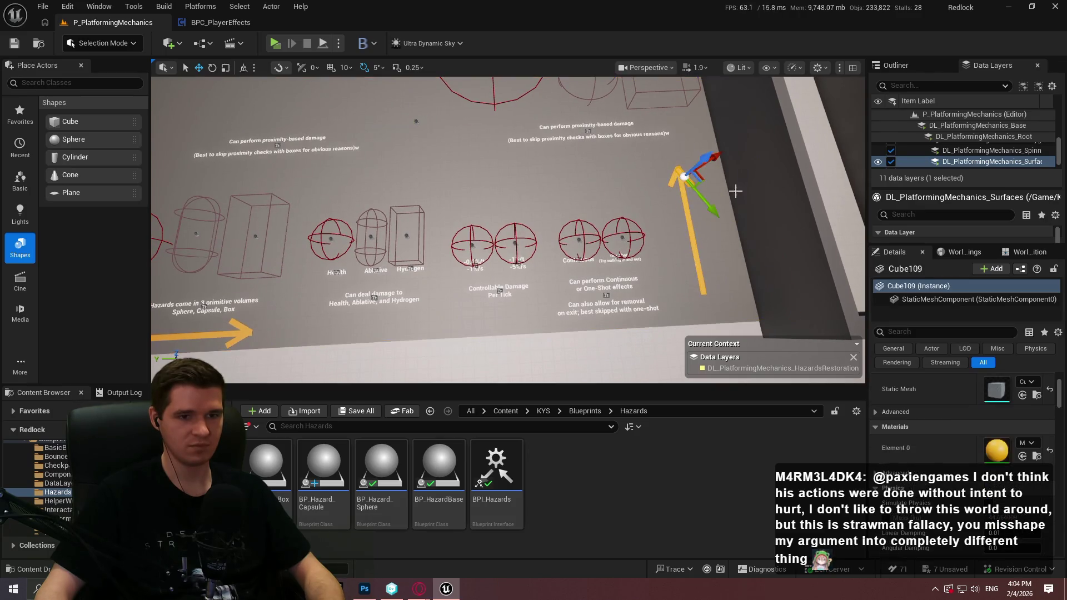
{"action": "scroll", "coordinate": [712, 186], "scroll_direction": "up", "scroll_amount": 5}
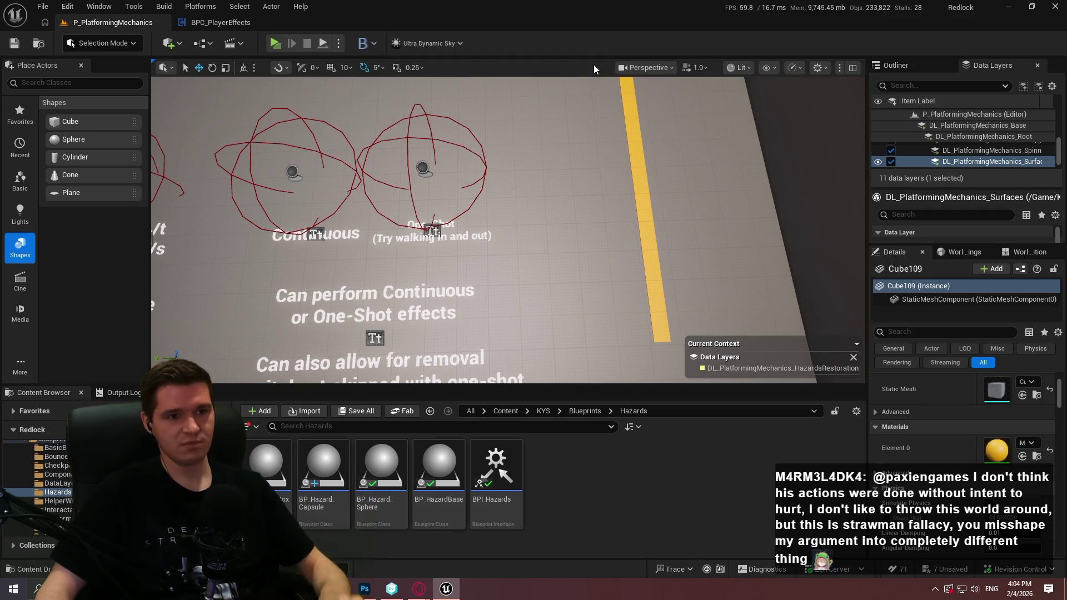
{"action": "key", "text": "f"}
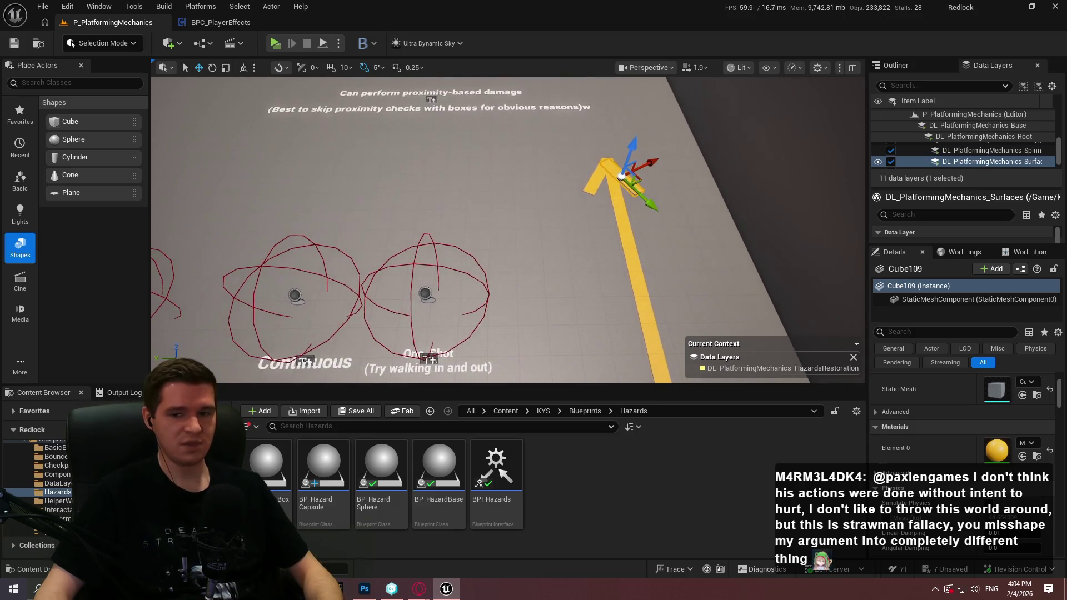
Rotate the yellow floor arrow pieces about -95° so the arrow points left toward the note
{"action": "left_click", "coordinate": [524, 163], "text": "ctrl"}
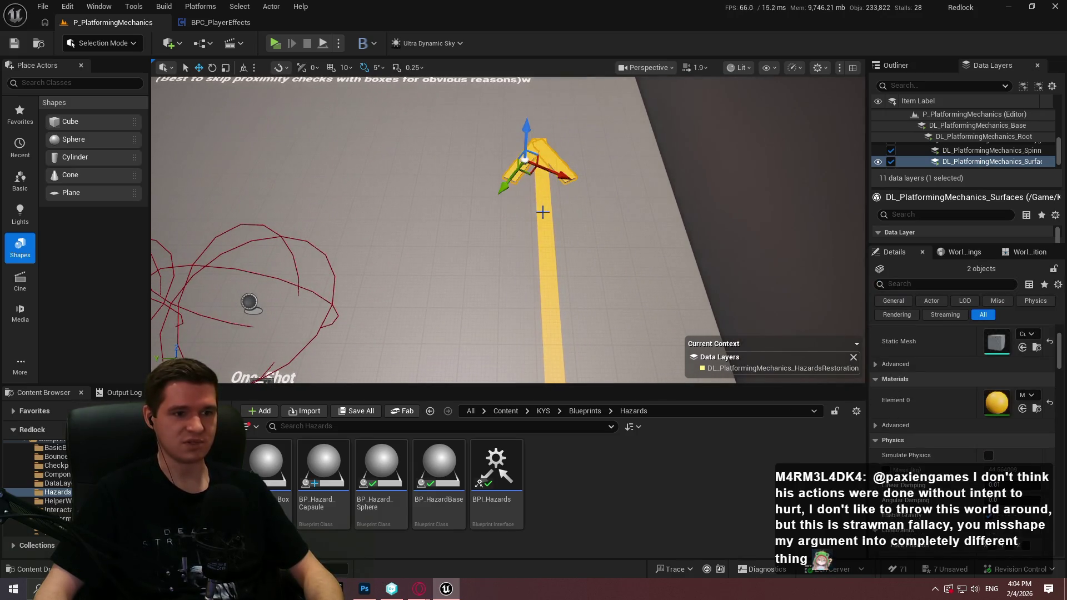
{"action": "scroll", "coordinate": [565, 215], "scroll_direction": "down", "scroll_amount": 3}
{"action": "key", "text": "e"}
{"action": "mouse_move", "coordinate": [509, 307]}
{"action": "left_mouse_down"}
{"action": "mouse_move", "coordinate": [441, 172]}
{"action": "mouse_move", "coordinate": [311, 133]}
{"action": "left_mouse_up"}
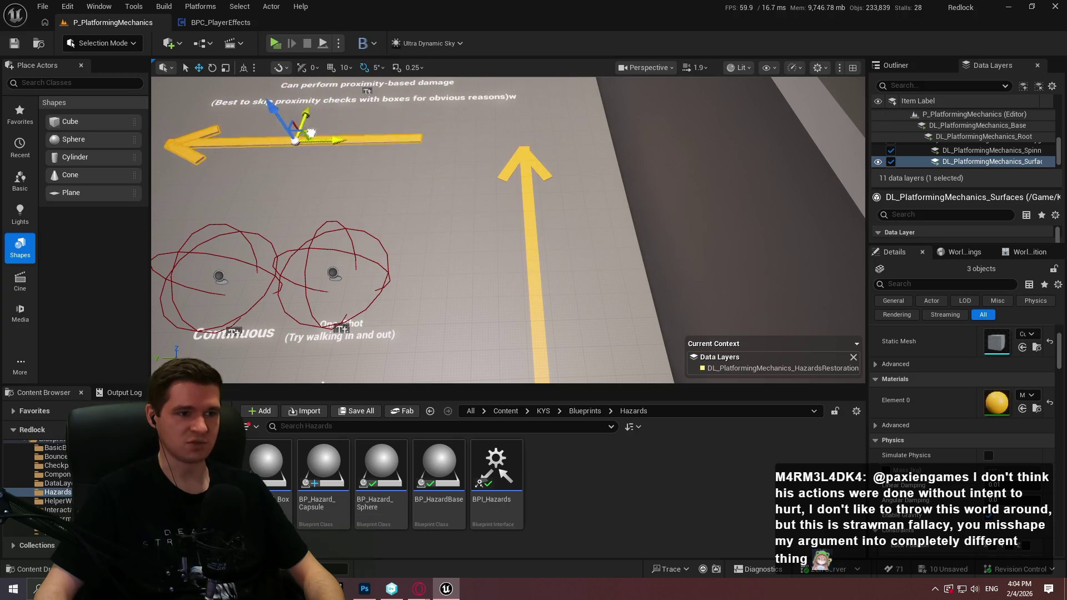
{"action": "key", "text": "f"}
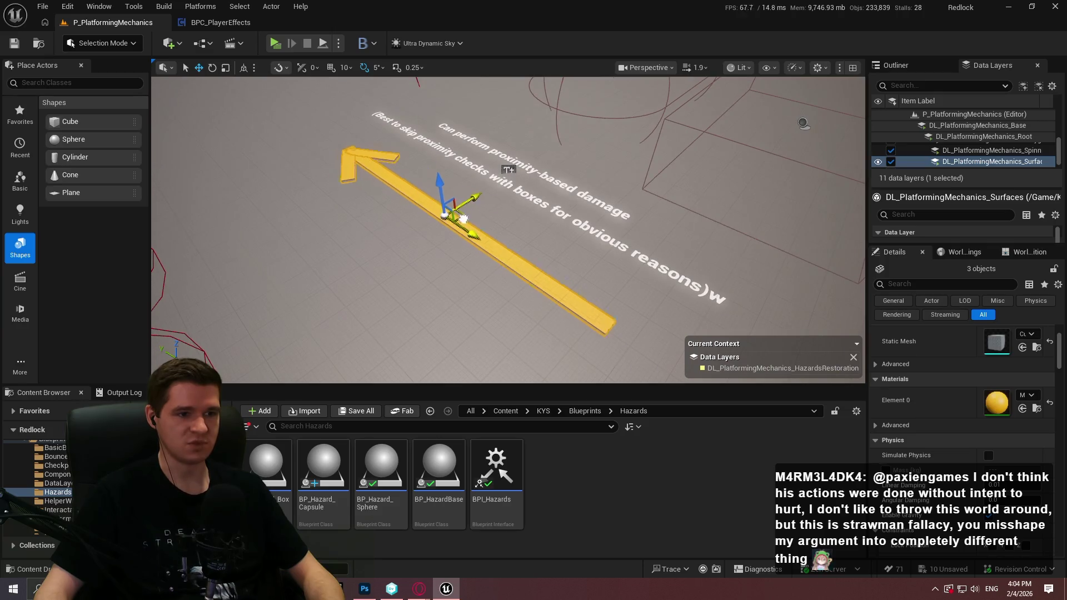
{"action": "left_click_drag", "start_coordinate": [487, 234], "coordinate": [603, 202]}
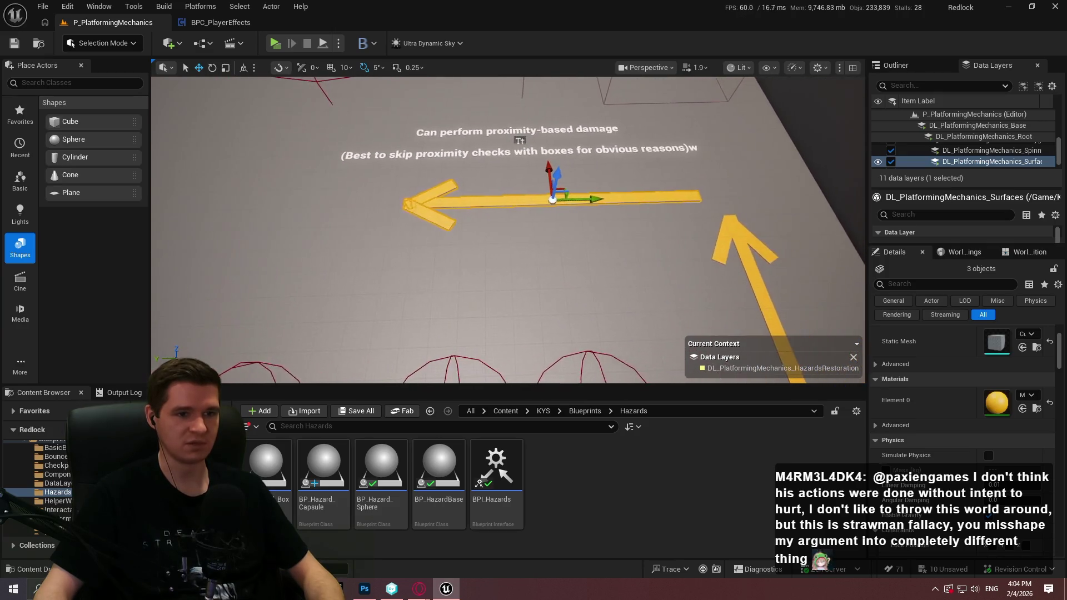
{"action": "left_click_drag", "start_coordinate": [500, 233], "coordinate": [589, 222]}
{"action": "key", "text": "Escape"}
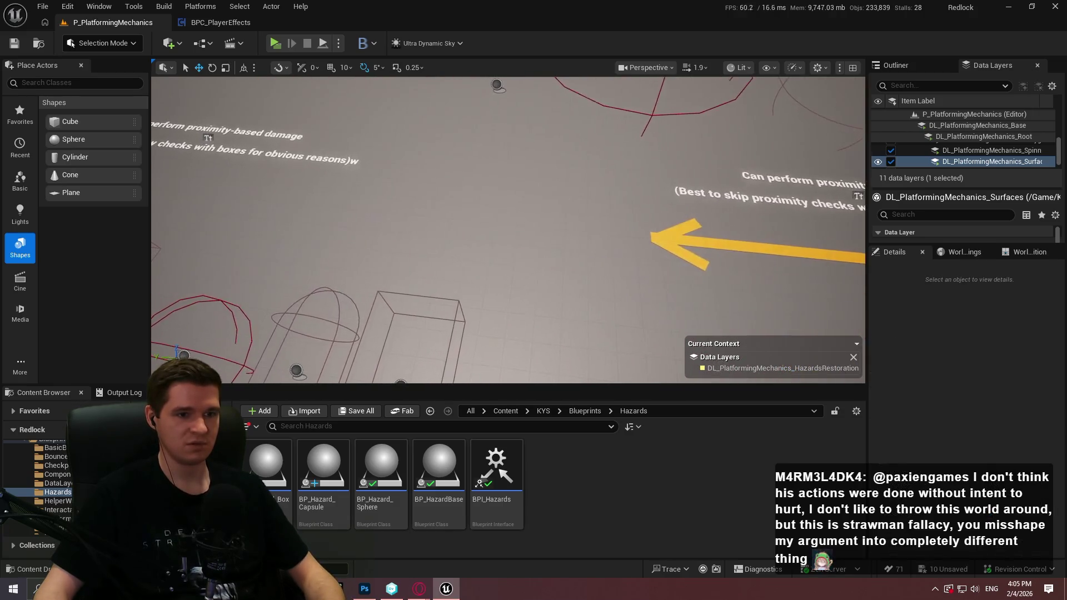
Tidy the arrow-head piece and check the turned arrow from a few angles
{"action": "left_click", "coordinate": [515, 180]}
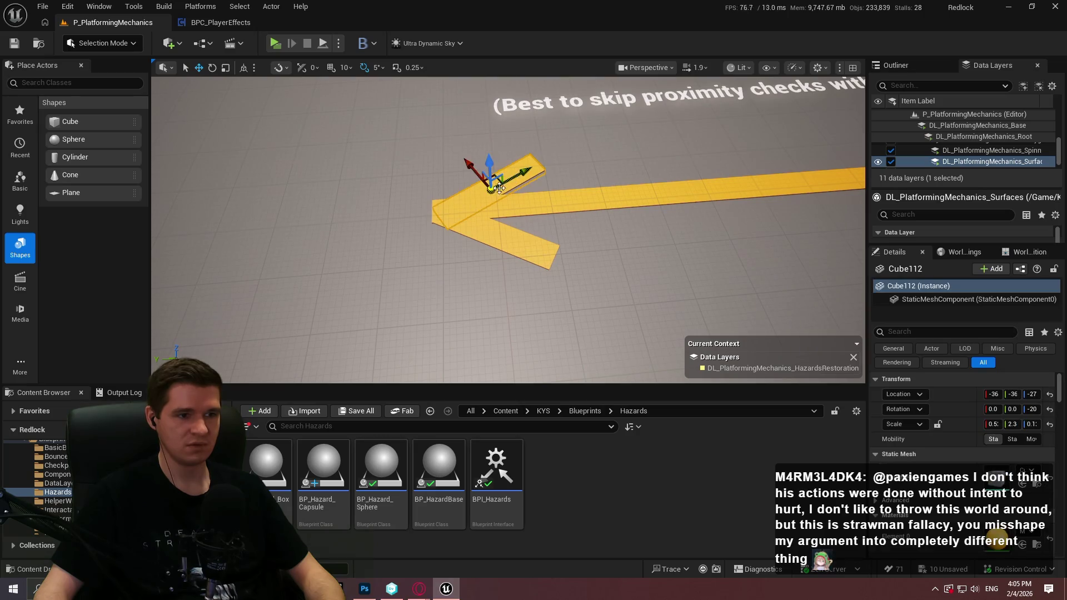
{"action": "left_click", "coordinate": [175, 72]}
{"action": "key", "text": "Escape"}
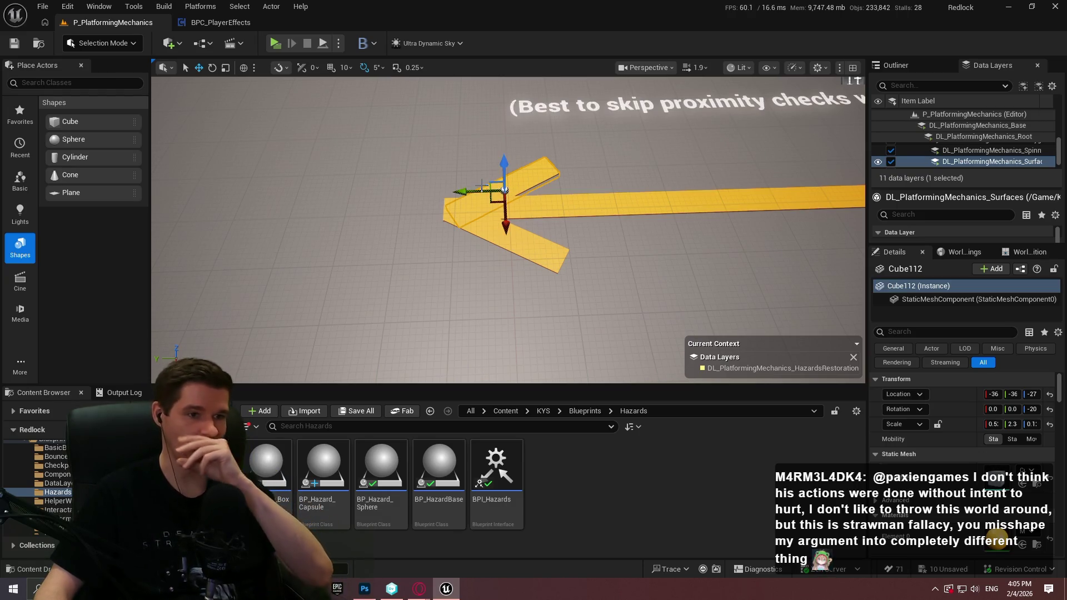
{"action": "left_click_drag", "start_coordinate": [466, 193], "coordinate": [465, 167]}
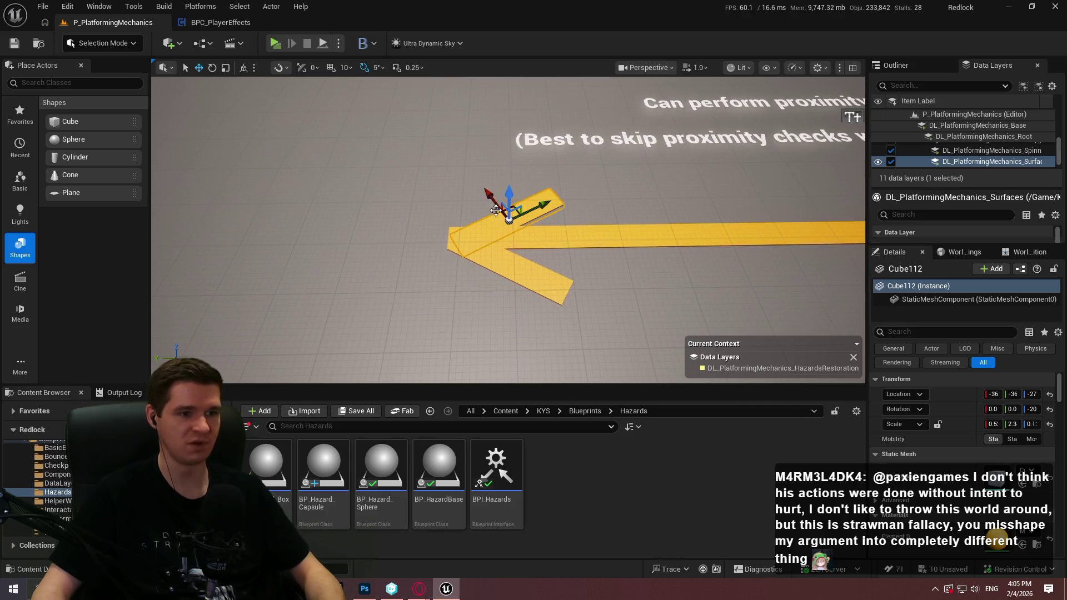
{"action": "key", "text": "Escape"}
{"action": "scroll", "coordinate": [412, 109], "scroll_direction": "down", "scroll_amount": 5}
{"action": "mouse_move", "coordinate": [508, 230]}
{"action": "left_mouse_down"}
{"action": "mouse_move", "coordinate": [486, 238]}
{"action": "mouse_move", "coordinate": [519, 247]}
{"action": "mouse_move", "coordinate": [556, 233]}
{"action": "left_mouse_up"}
Save all modified level files in the hazard room
{"action": "left_click", "coordinate": [42, 7]}
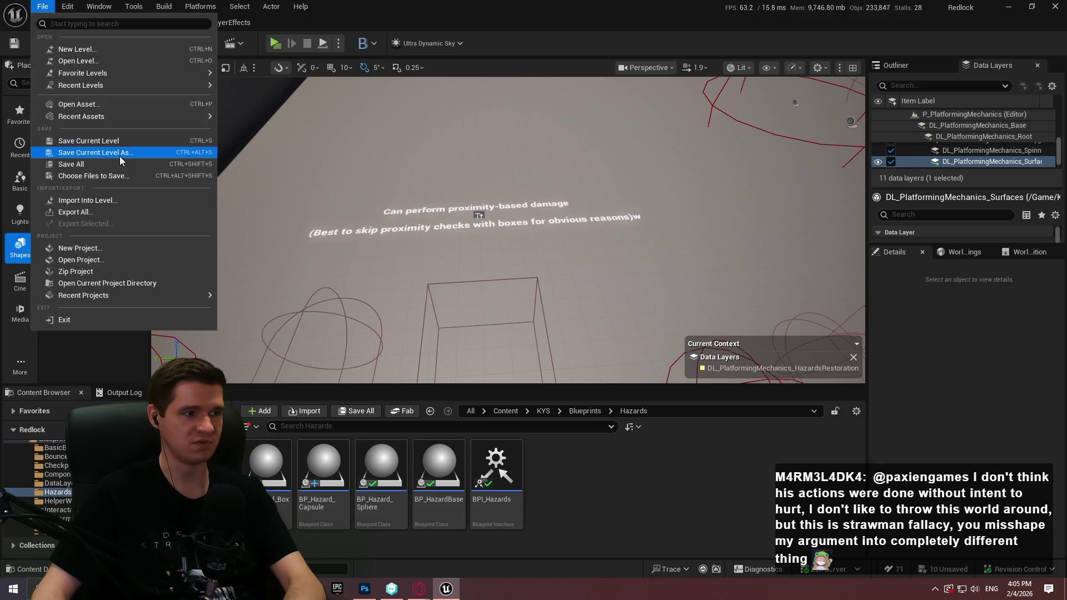
{"action": "left_click", "coordinate": [89, 162]}
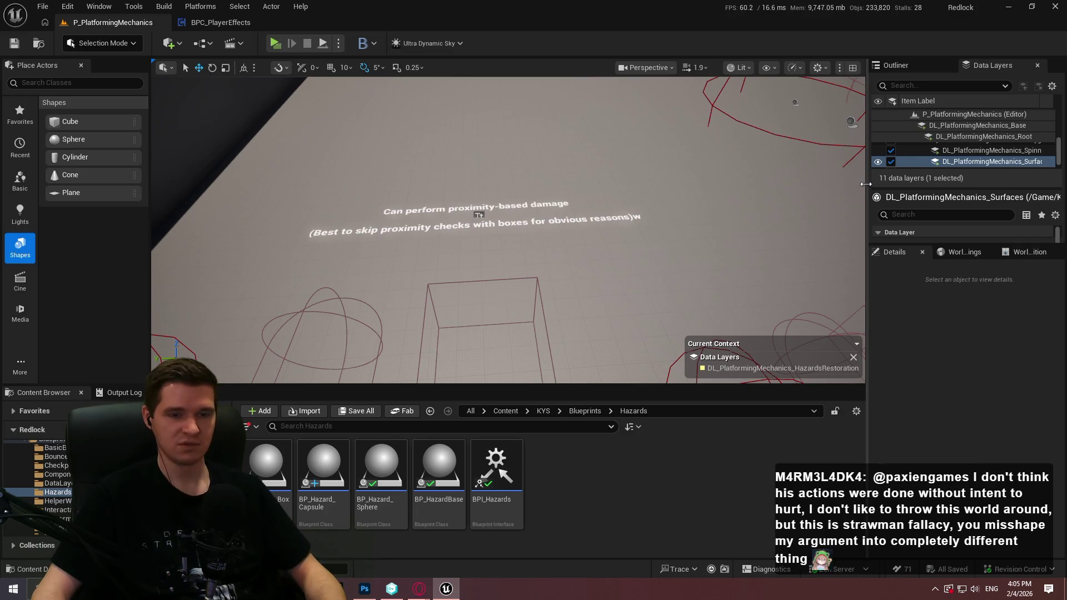
{"action": "left_click_drag", "start_coordinate": [865, 184], "coordinate": [845, 187]}
Navigate to the proximity-check floor note, select it and remove its trailing 'w'
{"action": "left_click", "coordinate": [941, 254]}
{"action": "left_click", "coordinate": [893, 254]}
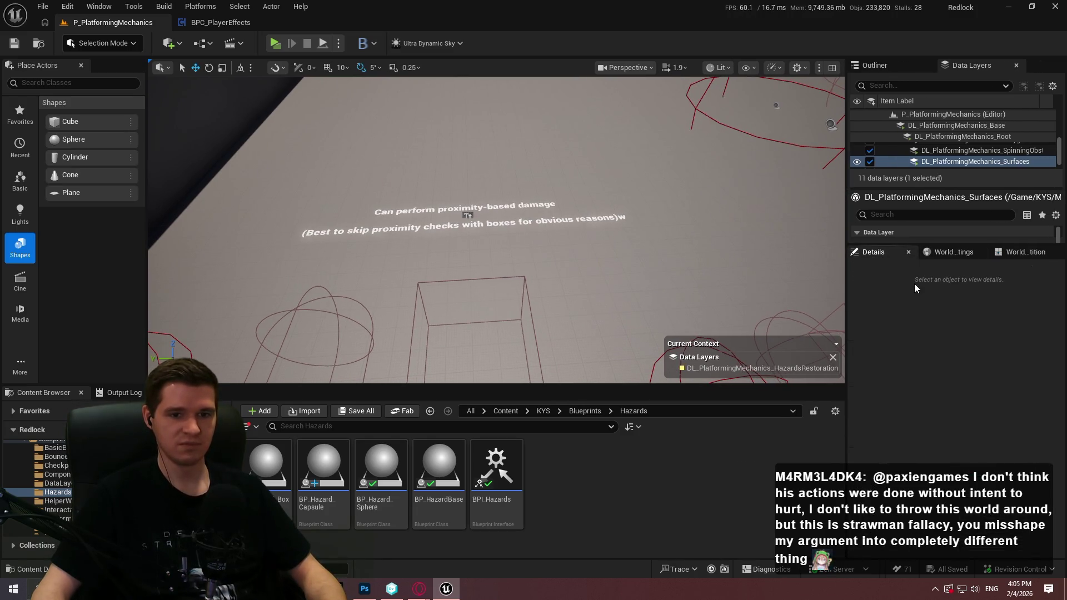
{"action": "mouse_move", "coordinate": [468, 216]}
{"action": "left_mouse_down"}
{"action": "mouse_move", "coordinate": [804, 305]}
{"action": "mouse_move", "coordinate": [622, 192]}
{"action": "mouse_move", "coordinate": [611, 282]}
{"action": "left_mouse_up"}
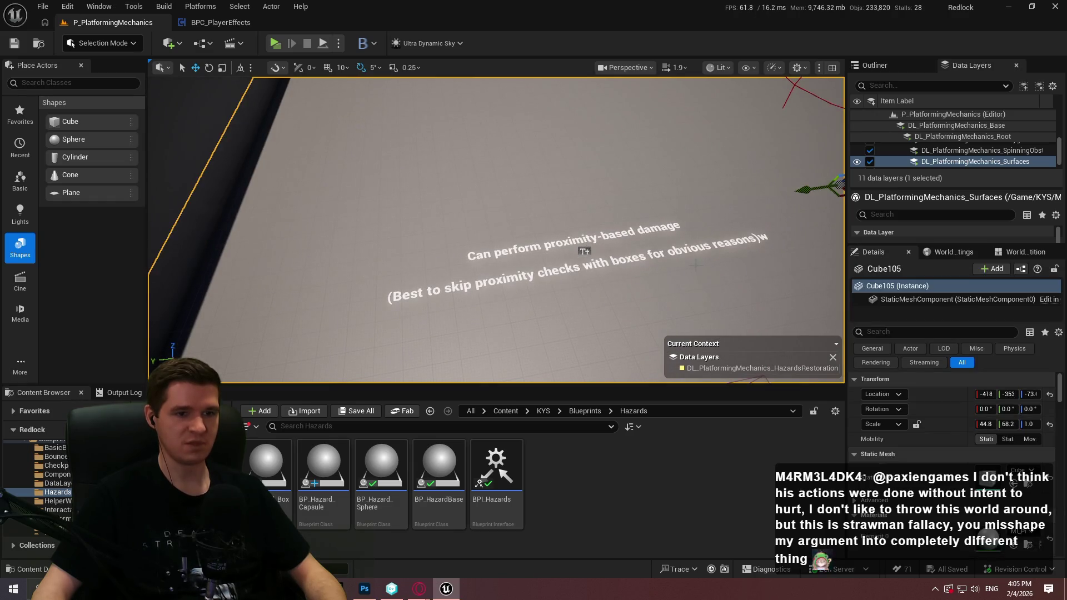
{"action": "mouse_move", "coordinate": [611, 282]}
{"action": "left_mouse_down"}
{"action": "mouse_move", "coordinate": [567, 239]}
{"action": "mouse_move", "coordinate": [511, 280]}
{"action": "mouse_move", "coordinate": [662, 261]}
{"action": "left_mouse_up"}
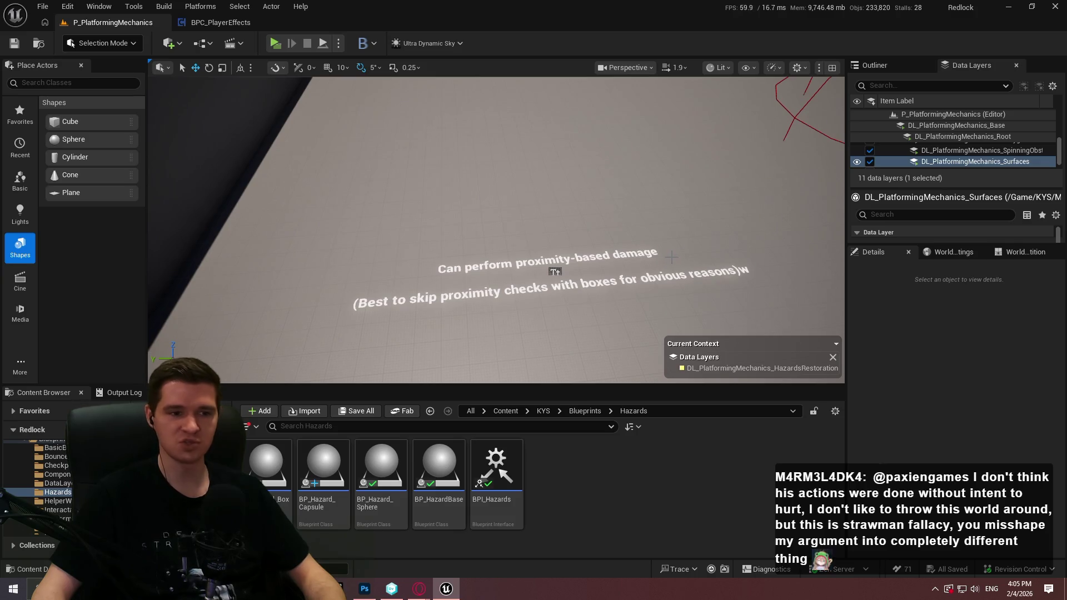
{"action": "left_click", "coordinate": [723, 271]}
{"action": "mouse_move", "coordinate": [723, 271]}
{"action": "left_mouse_down"}
{"action": "mouse_move", "coordinate": [778, 272]}
{"action": "mouse_move", "coordinate": [711, 250]}
{"action": "left_mouse_up"}
{"action": "scroll", "coordinate": [1016, 510], "scroll_direction": "down", "scroll_amount": 2}
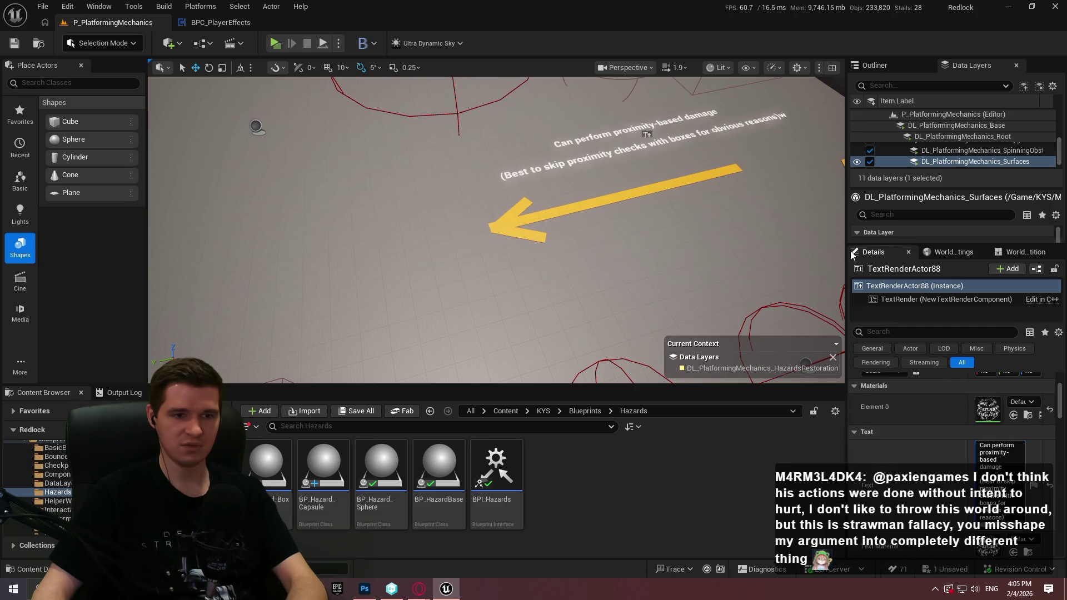
{"action": "scroll", "coordinate": [913, 423], "scroll_direction": "down", "scroll_amount": 2}
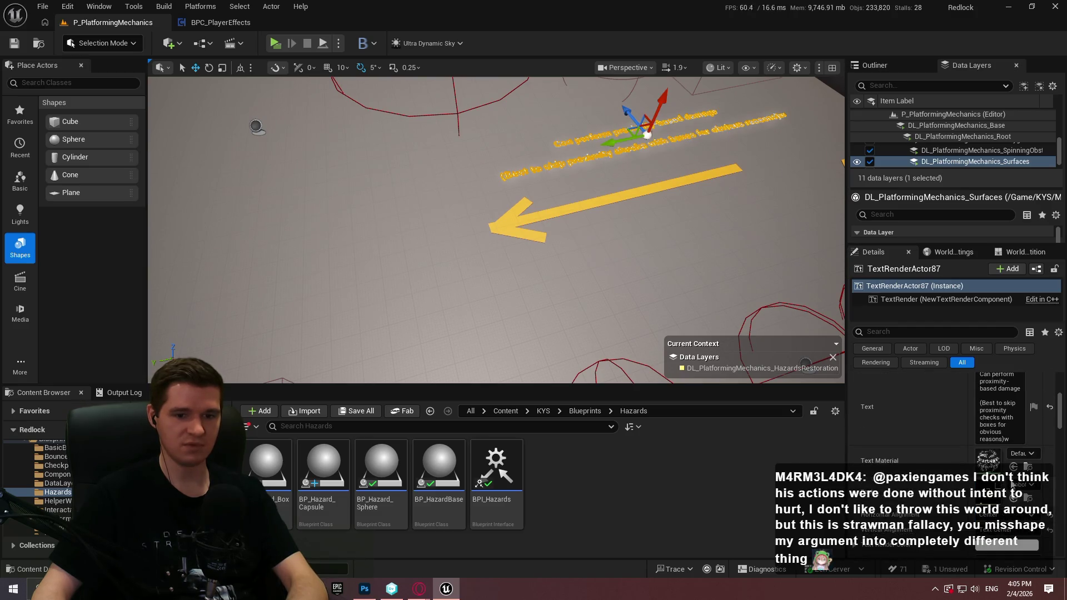
{"action": "mouse_move", "coordinate": [806, 323]}
{"action": "left_mouse_down"}
{"action": "mouse_move", "coordinate": [761, 273]}
{"action": "mouse_move", "coordinate": [806, 261]}
{"action": "left_mouse_up"}
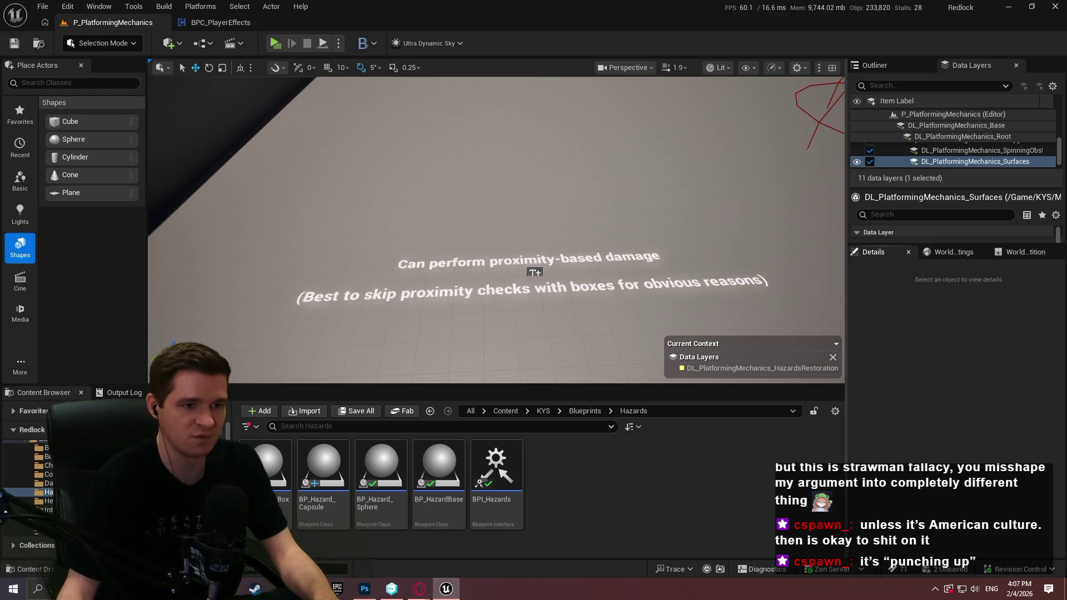
Realign the view on the floor note and reselect its TextRenderActor rather than the floor slab
{"action": "mouse_move", "coordinate": [508, 201]}
{"action": "left_mouse_down"}
{"action": "mouse_move", "coordinate": [483, 199]}
{"action": "mouse_move", "coordinate": [629, 205]}
{"action": "left_mouse_up"}
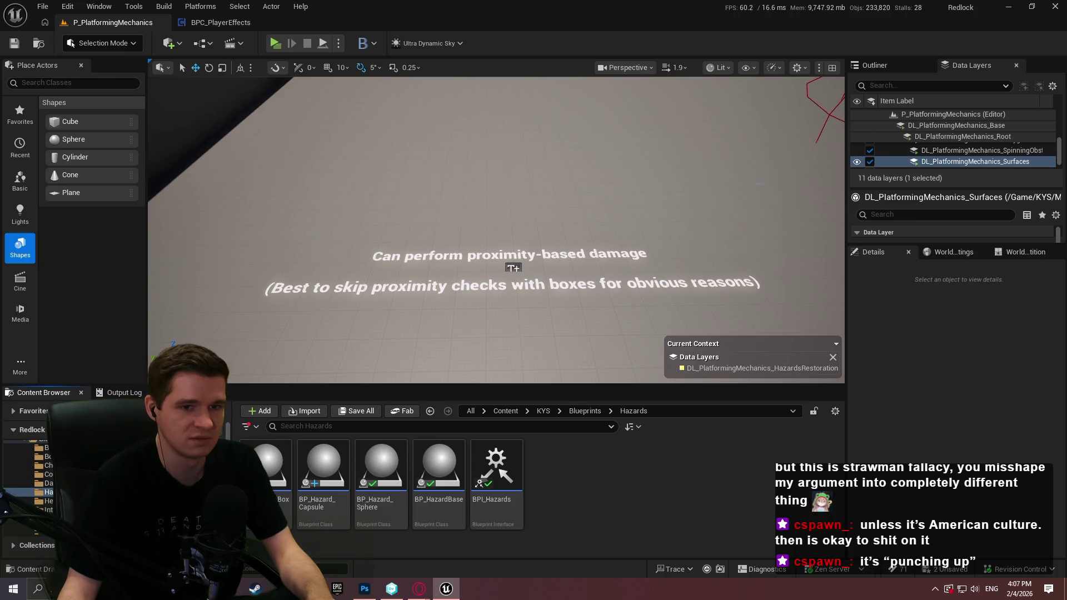
{"action": "left_click_drag", "start_coordinate": [808, 196], "coordinate": [801, 187]}
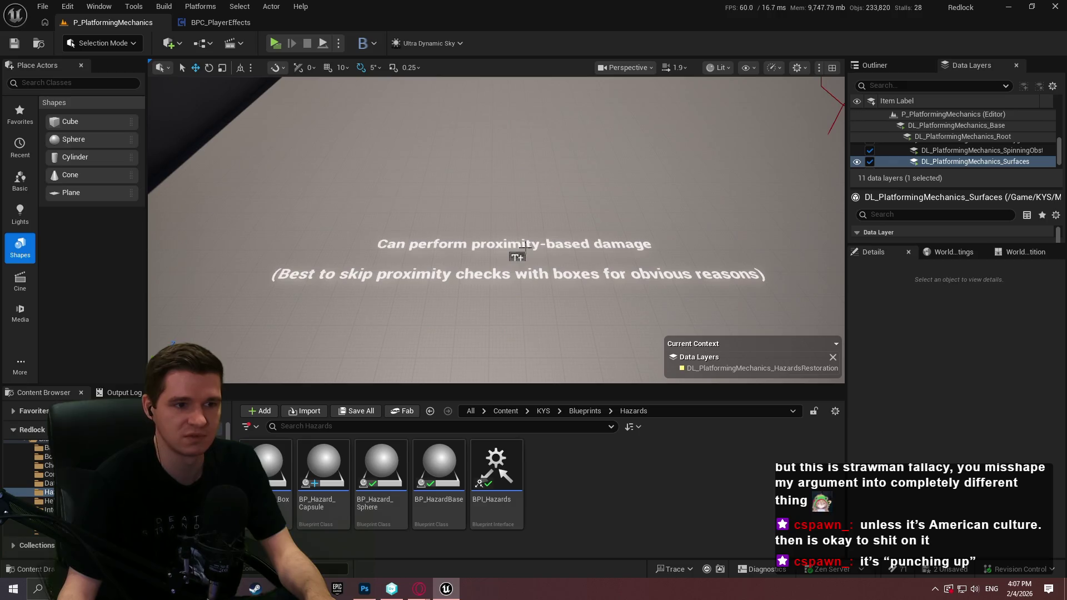
{"action": "left_click", "coordinate": [524, 249]}
{"action": "mouse_move", "coordinate": [524, 249]}
{"action": "left_mouse_down"}
{"action": "mouse_move", "coordinate": [621, 267]}
{"action": "mouse_move", "coordinate": [589, 259]}
{"action": "left_mouse_up"}
{"action": "key", "text": "Escape"}
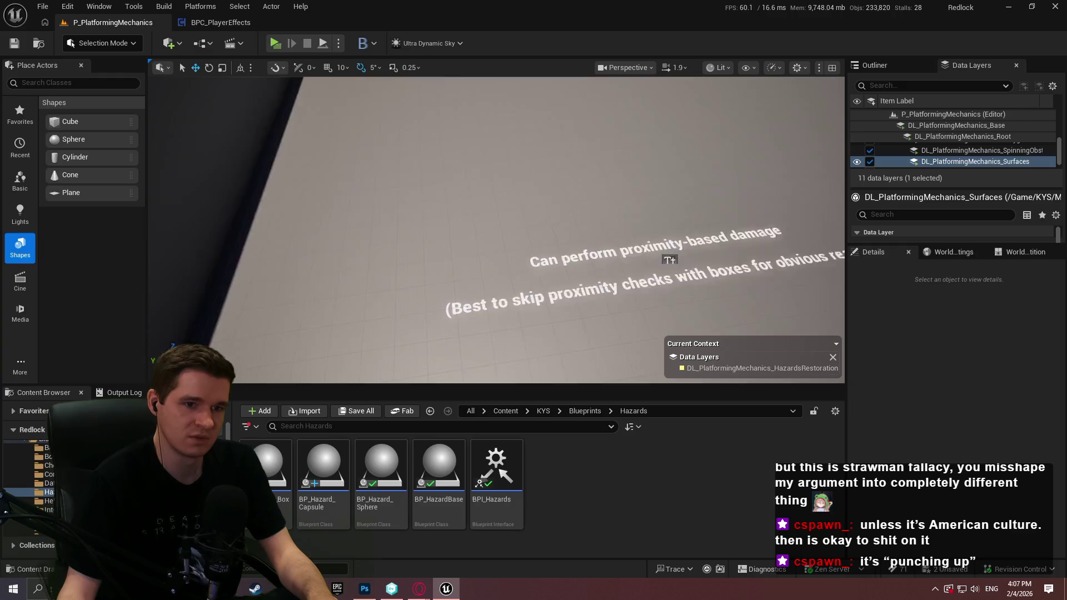
{"action": "left_click", "coordinate": [817, 299]}
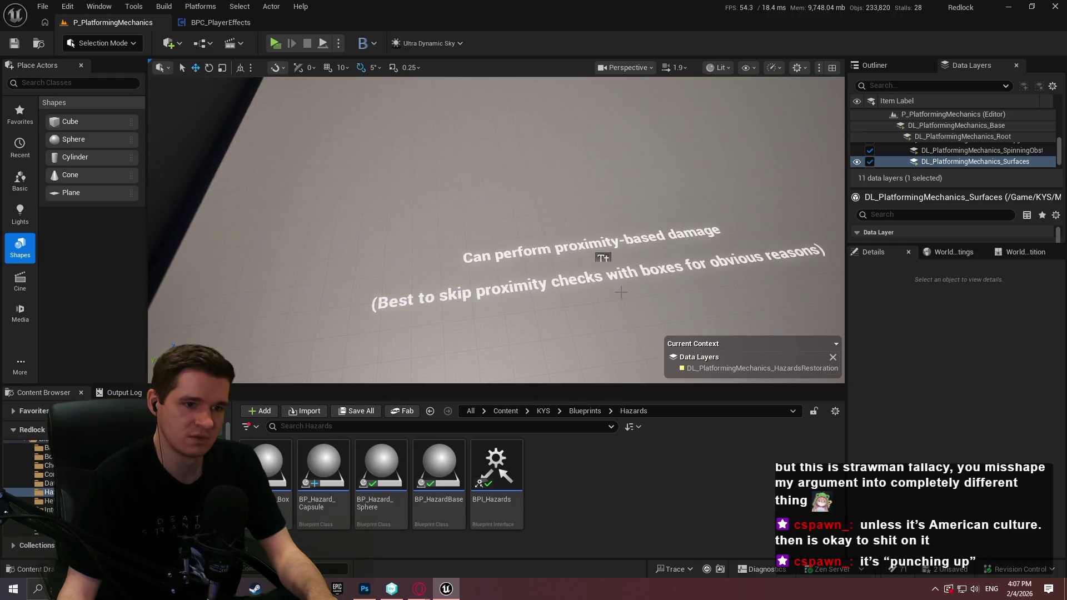
{"action": "left_click", "coordinate": [603, 258]}
{"action": "scroll", "coordinate": [969, 428], "scroll_direction": "down", "scroll_amount": 5}
Replace the note with 'Supports ID-based overlapping of hazard volumes to enable using multiple volumes to apply a single effect'
{"action": "left_click", "coordinate": [1001, 439]}
{"action": "type", "text": "Supports ID"}
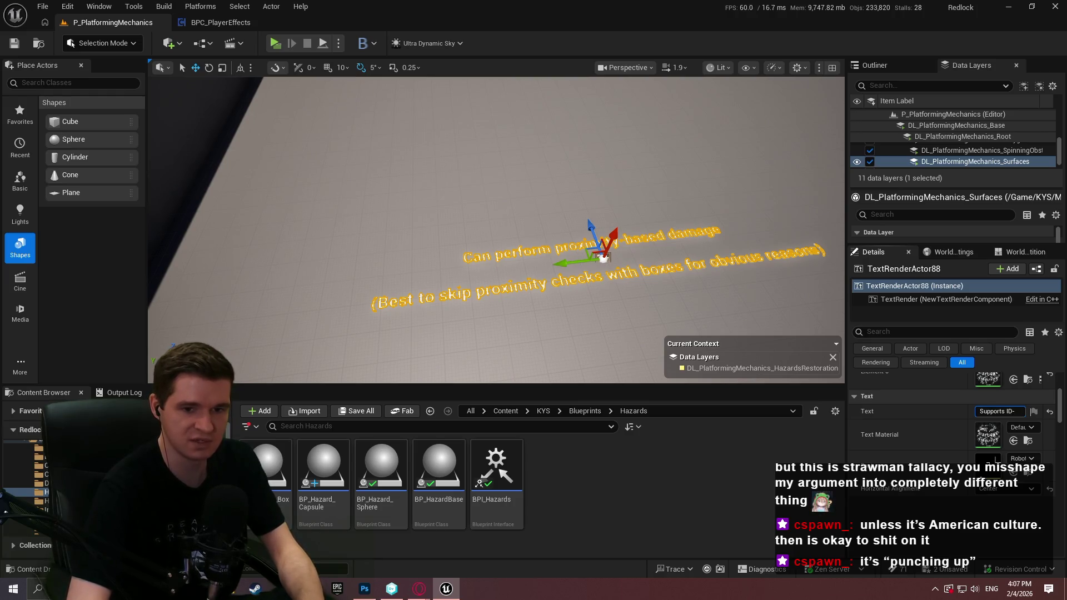
{"action": "type", "text": "-based overlapping"}
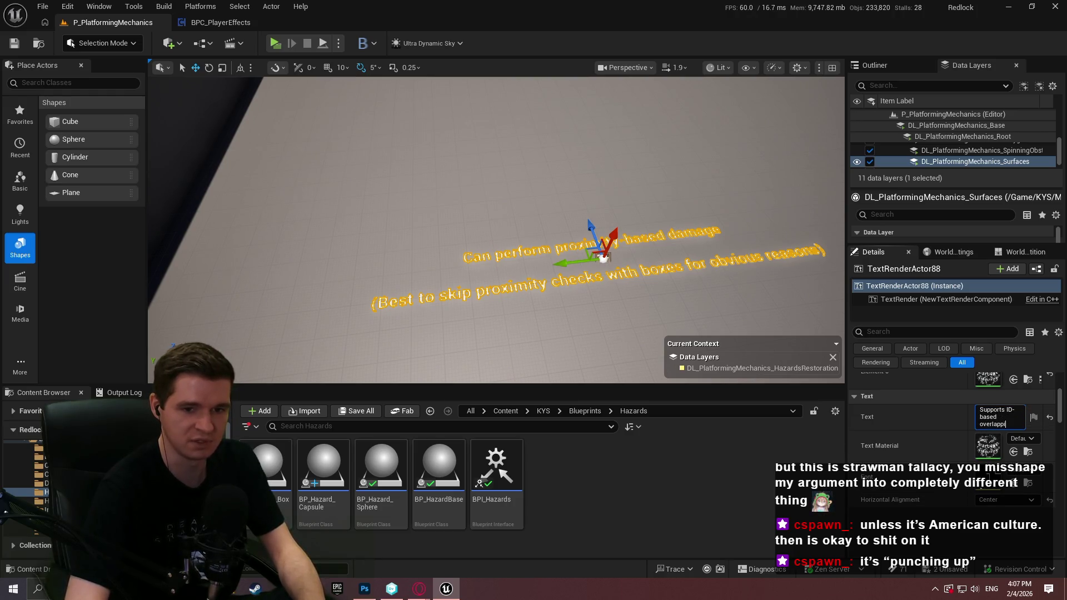
{"action": "type", "text": " of"}
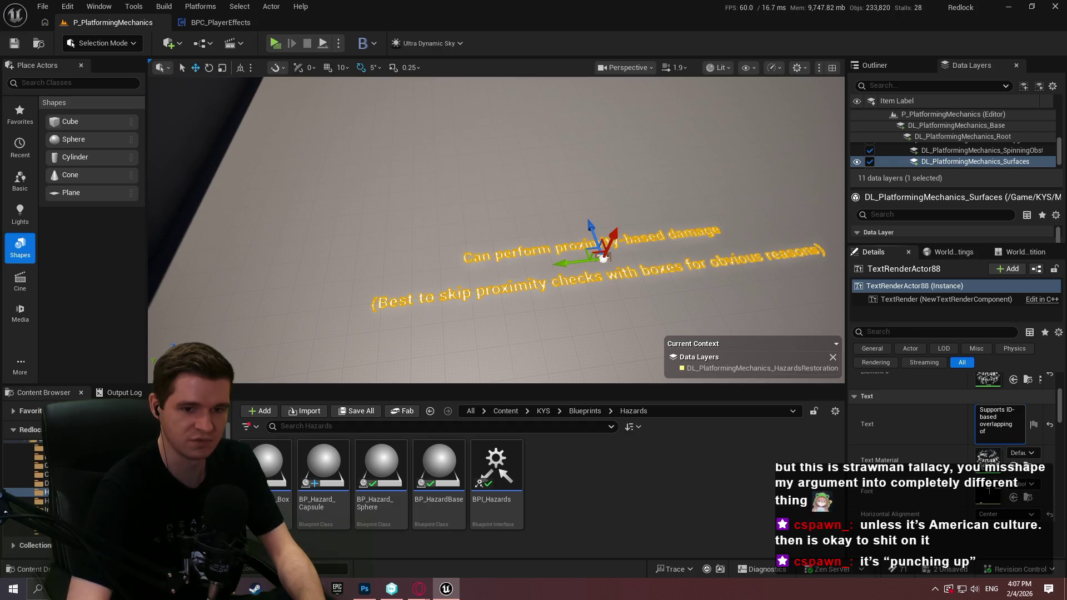
{"action": "type", "text": " harz"}
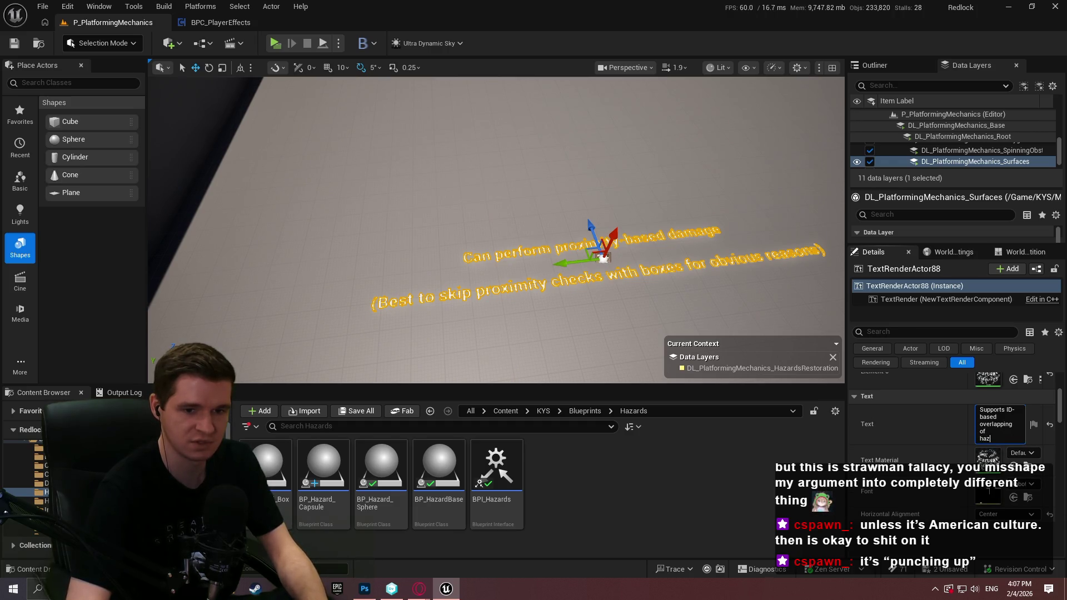
{"action": "type", "text": "ard volumes"}
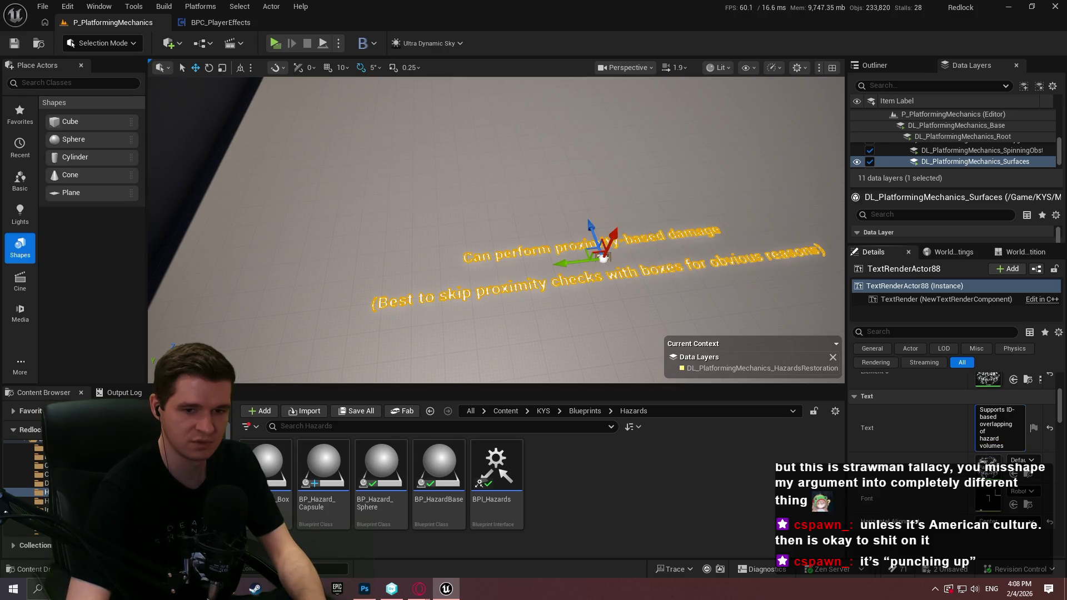
{"action": "type", "text": " to"}
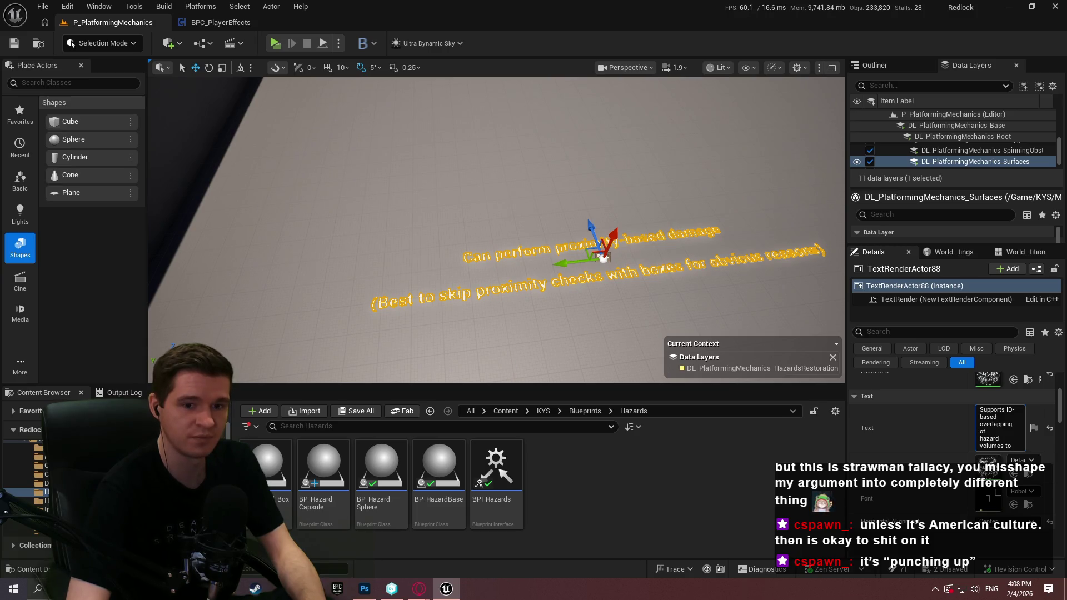
{"action": "type", "text": " prevent"}
{"action": "key", "text": "ctrl+v"}
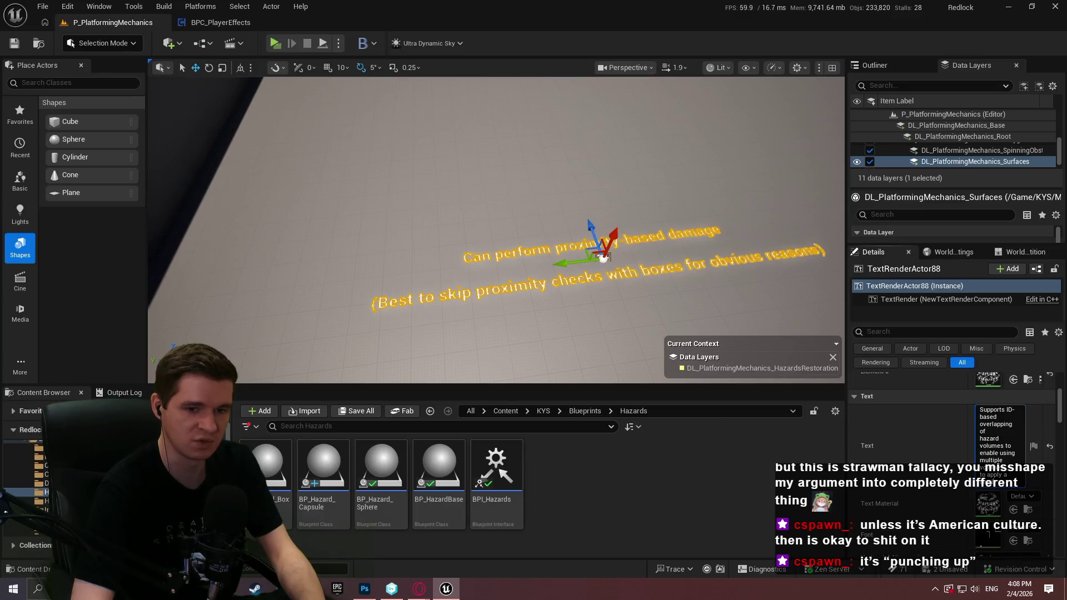
{"action": "key", "text": "Return"}
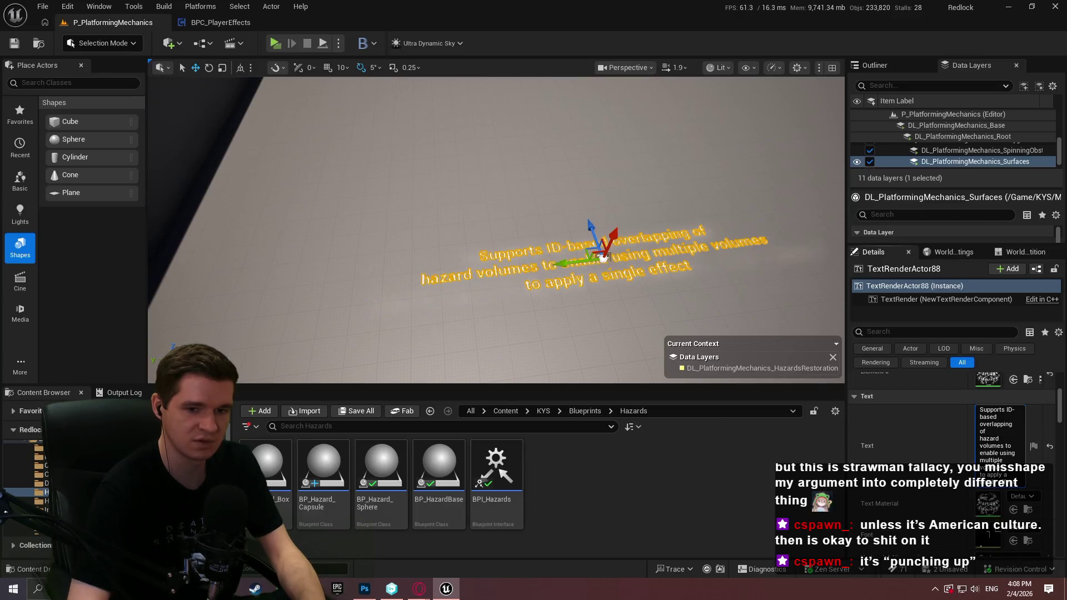
Duplicate the red hazard sphere, moving the copy left and framing it
{"action": "left_click_drag", "start_coordinate": [603, 257], "coordinate": [725, 182]}
{"action": "left_click", "coordinate": [639, 180]}
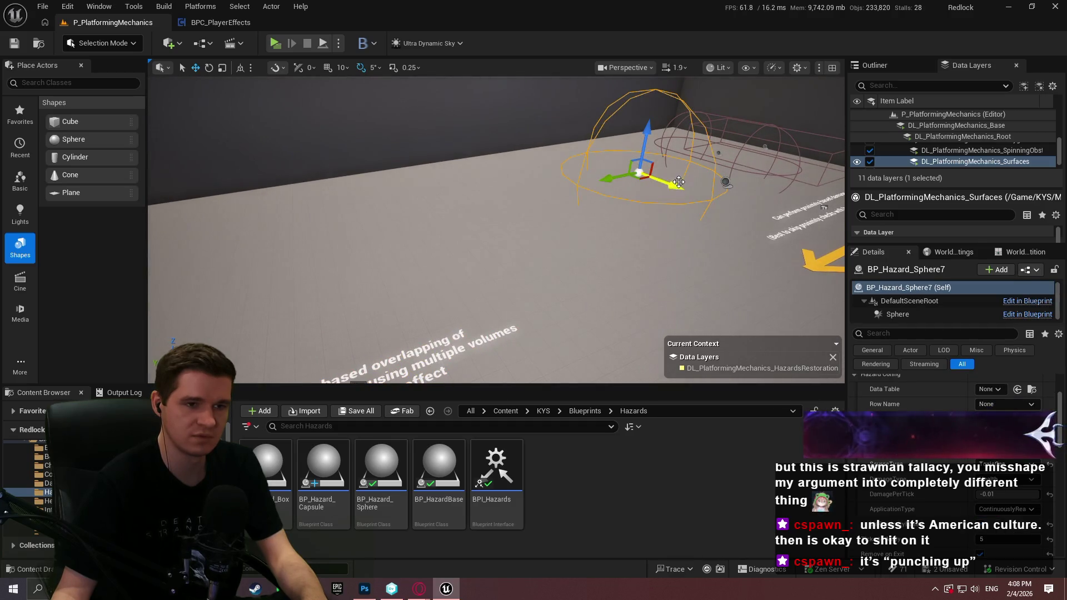
{"action": "mouse_move", "coordinate": [641, 180]}
{"action": "left_mouse_down"}
{"action": "mouse_move", "coordinate": [437, 231]}
{"action": "mouse_move", "coordinate": [229, 264]}
{"action": "mouse_move", "coordinate": [253, 259]}
{"action": "left_mouse_up"}
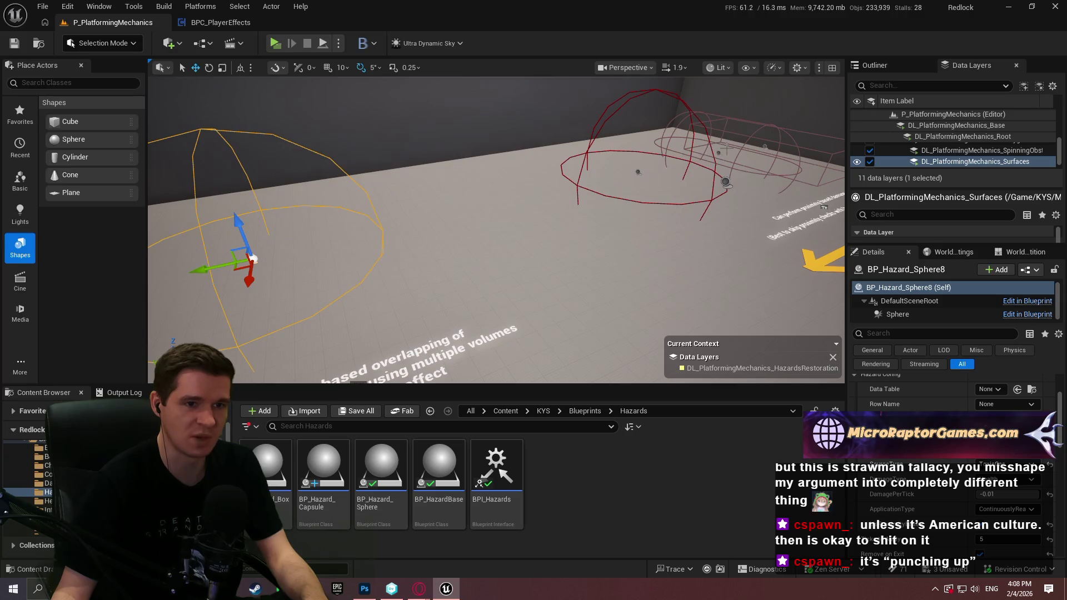
{"action": "key", "text": "f"}
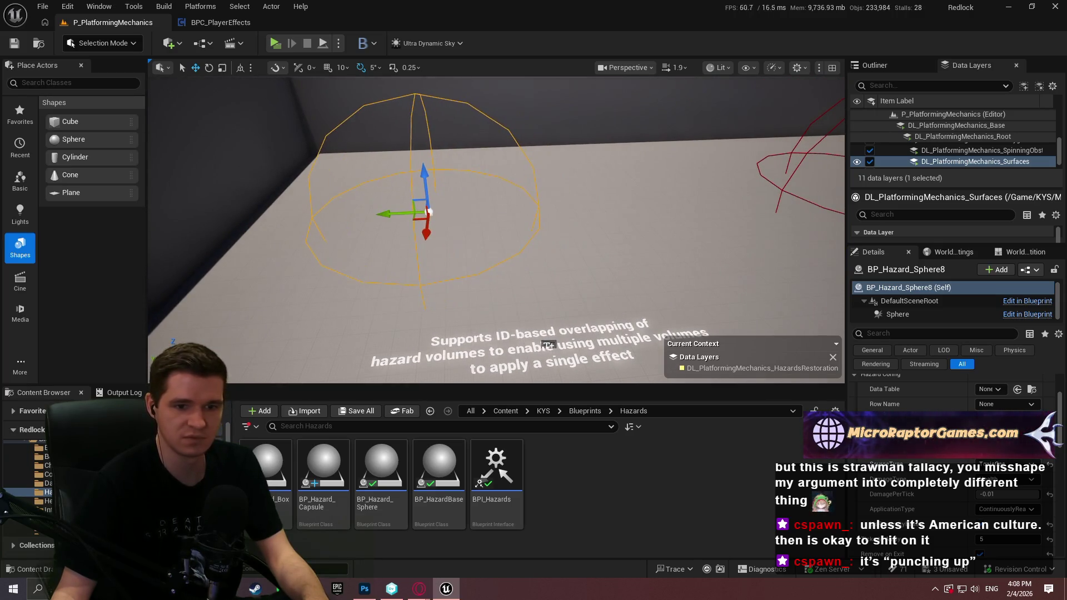
Set the new sphere's source type to Solar and its damage type to Ablative
{"action": "left_click", "coordinate": [1002, 467]}
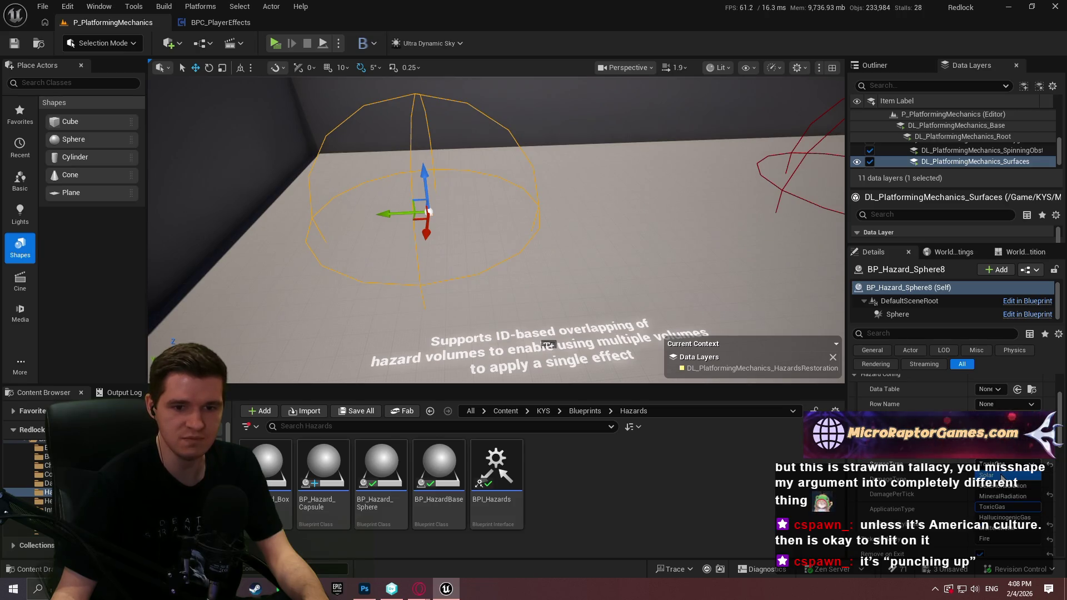
{"action": "left_click", "coordinate": [994, 475]}
{"action": "left_click", "coordinate": [1006, 479]}
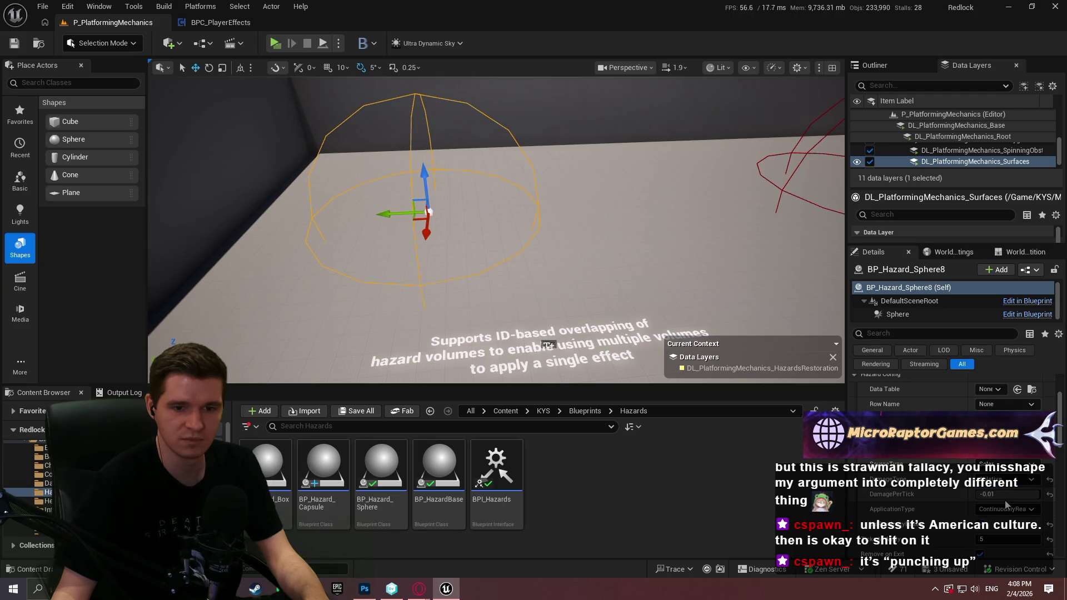
{"action": "left_click", "coordinate": [1004, 501]}
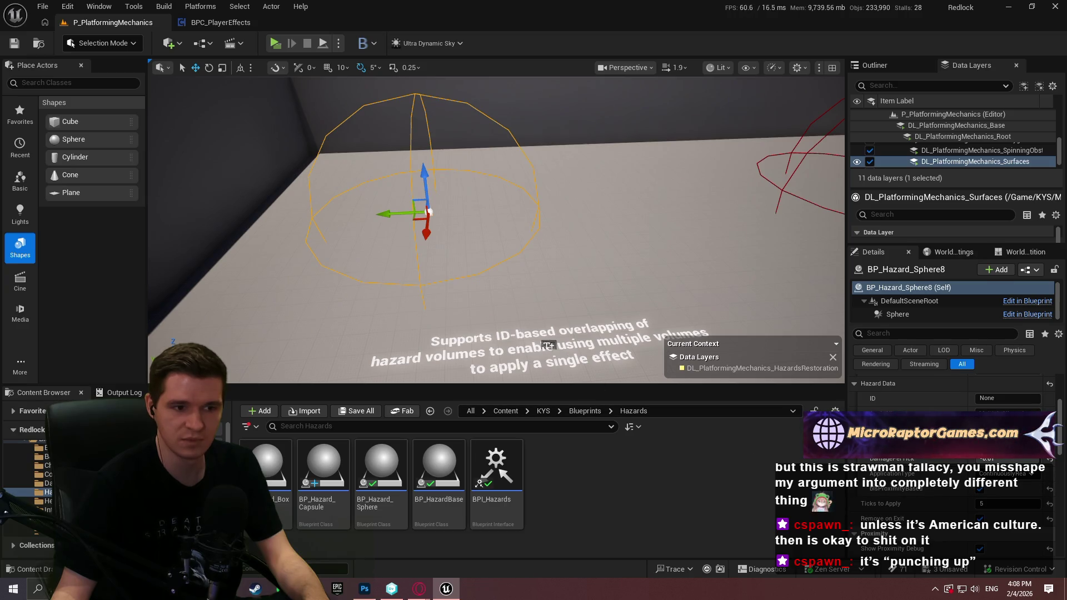
{"action": "left_click", "coordinate": [547, 345]}
{"action": "key", "text": "f"}
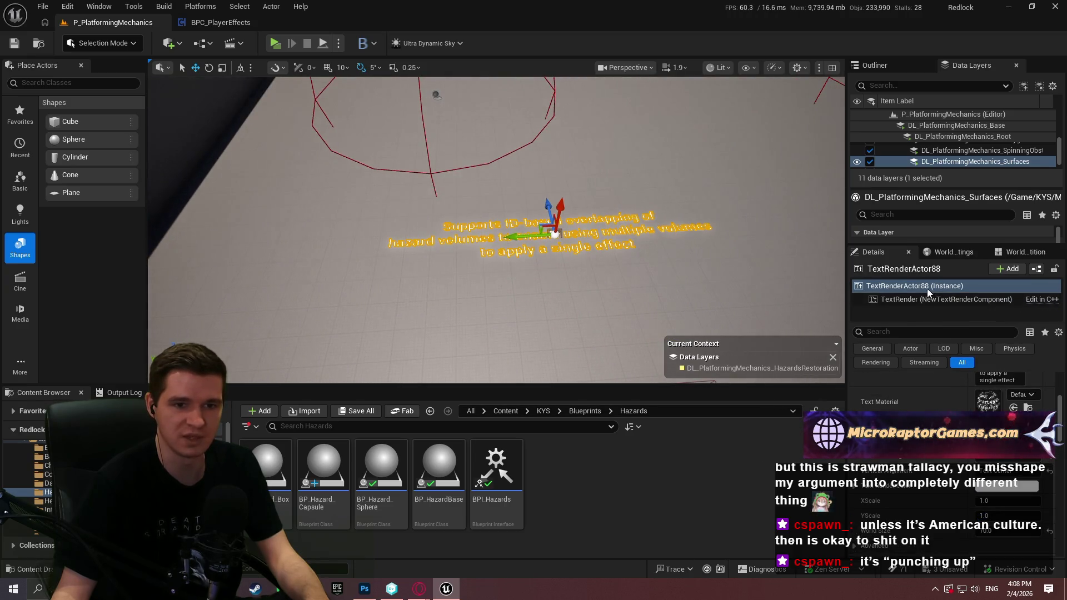
Start a new line on the floor label reading 'If they are proximity based, we check…'
{"action": "scroll", "coordinate": [1000, 395], "scroll_direction": "up", "scroll_amount": 1}
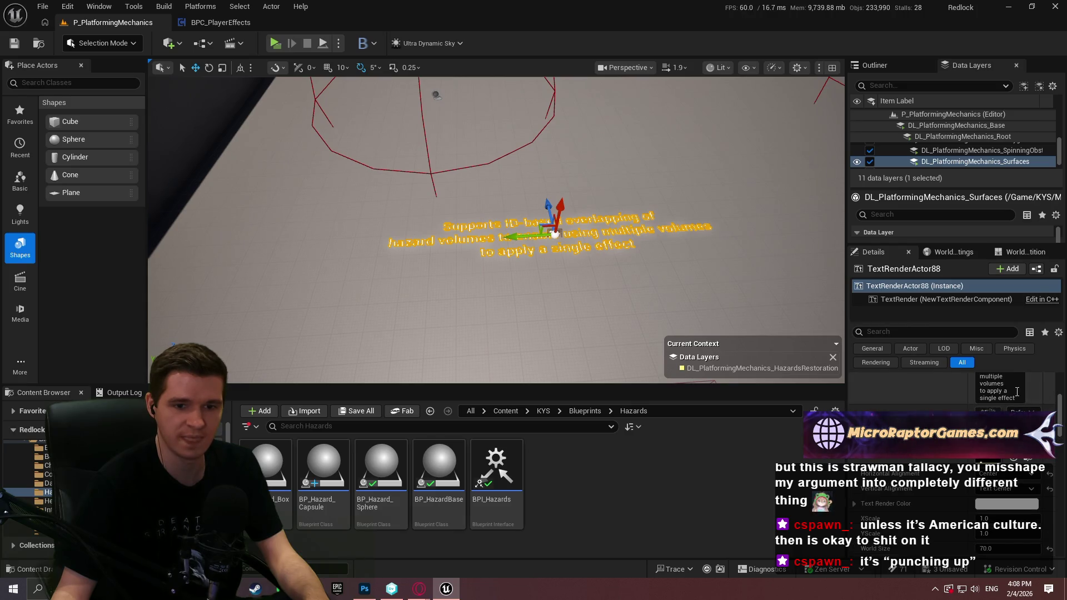
{"action": "scroll", "coordinate": [1017, 392], "scroll_direction": "up", "scroll_amount": 1}
{"action": "scroll", "coordinate": [1017, 392], "scroll_direction": "up", "scroll_amount": 1}
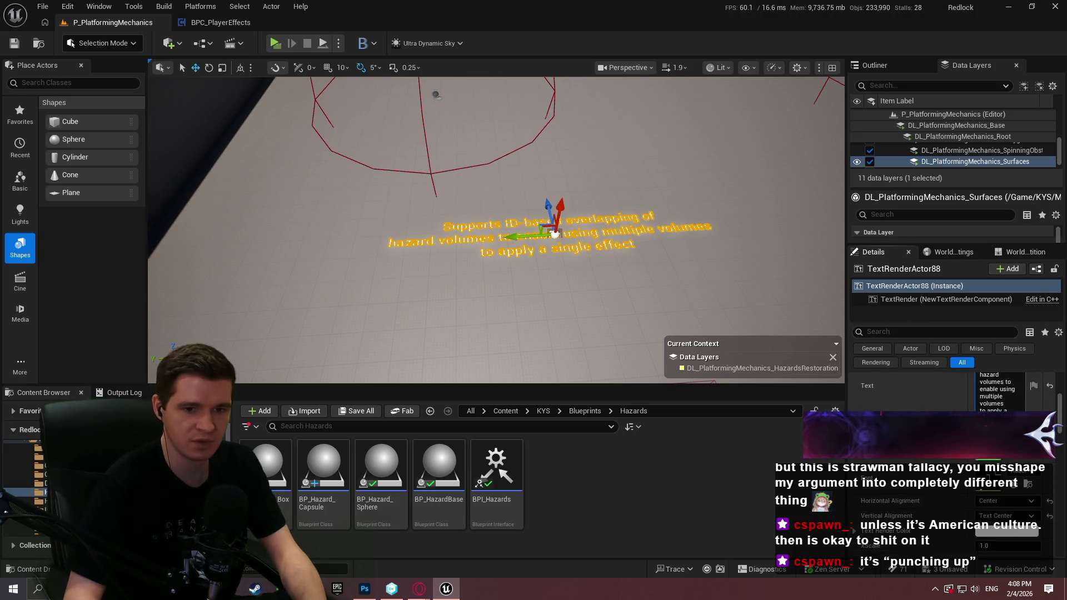
{"action": "left_click", "coordinate": [1001, 408]}
{"action": "key", "text": "shift+Return"}
{"action": "type", "text": "If "}
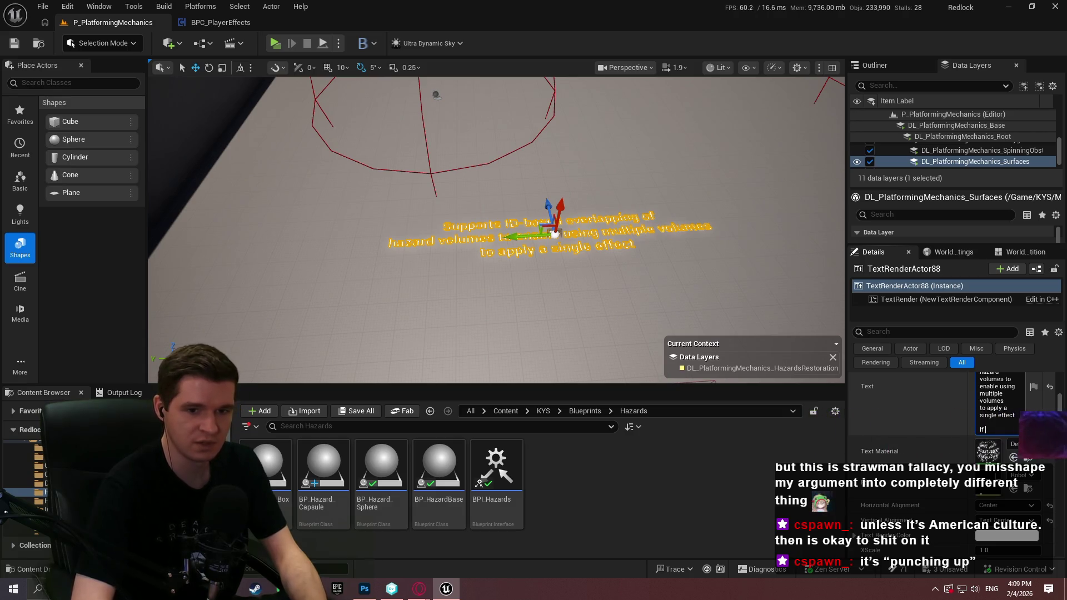
{"action": "type", "text": "they are prox"}
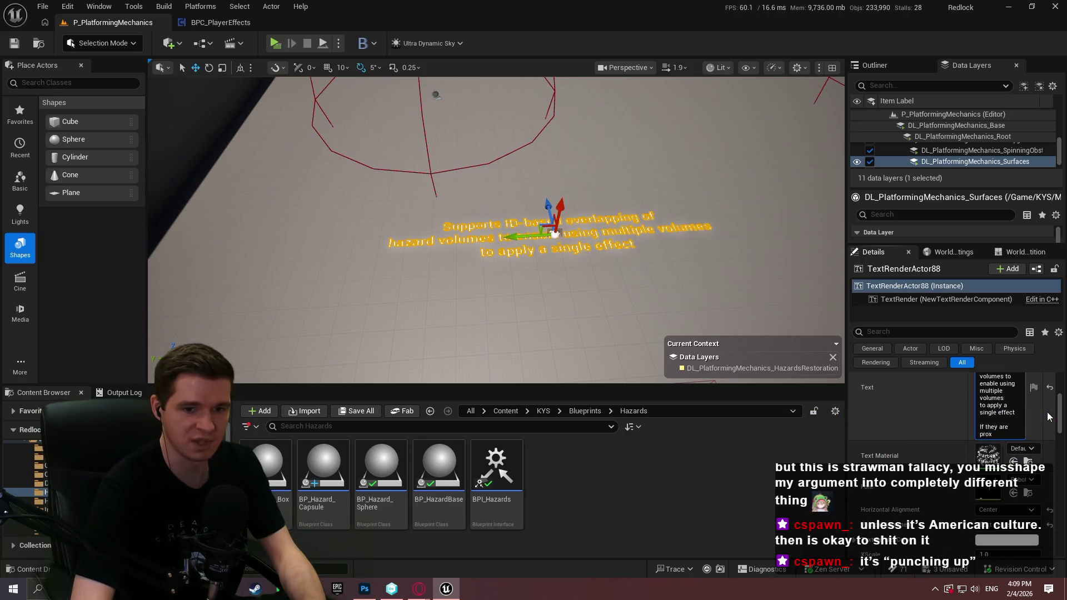
{"action": "type", "text": "imity based, we chec"}
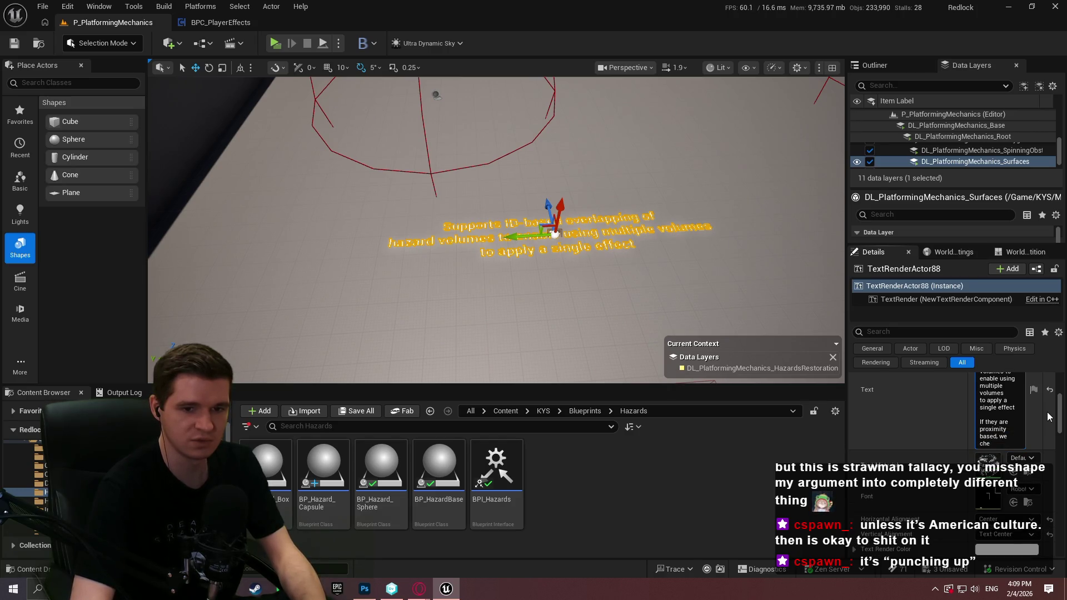
Finish the line with 'ALL hazard volumes and take the closest proximity', fixing typos, and commit it
{"action": "key", "text": "BackSpace"}
{"action": "key", "text": "BackSpace"}
{"action": "key", "text": "BackSpace"}
{"action": "type", "text": "base"}
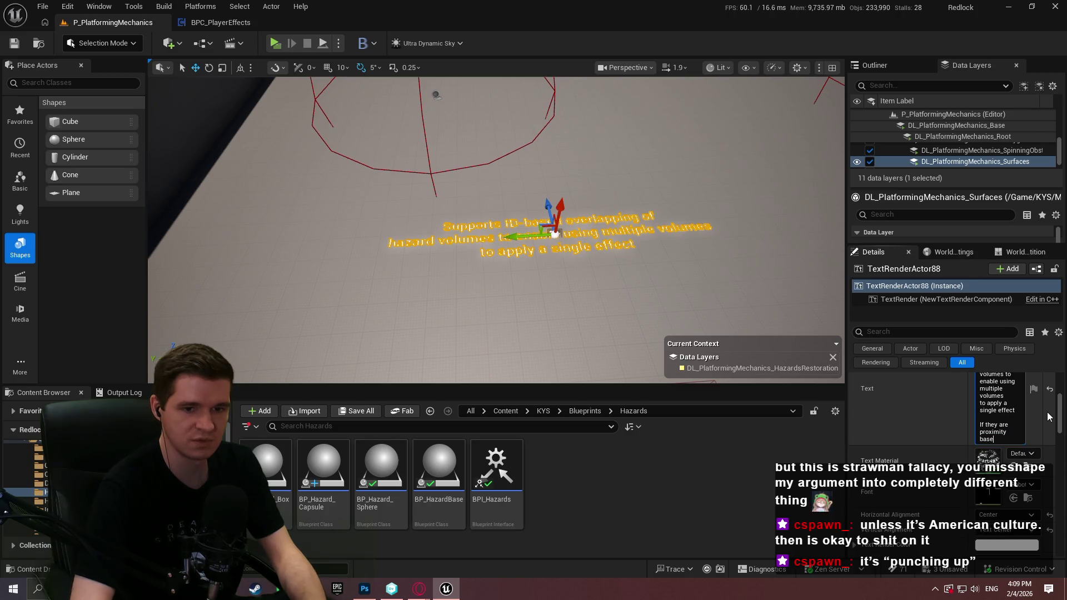
{"action": "type", "text": "d, we check ALL "}
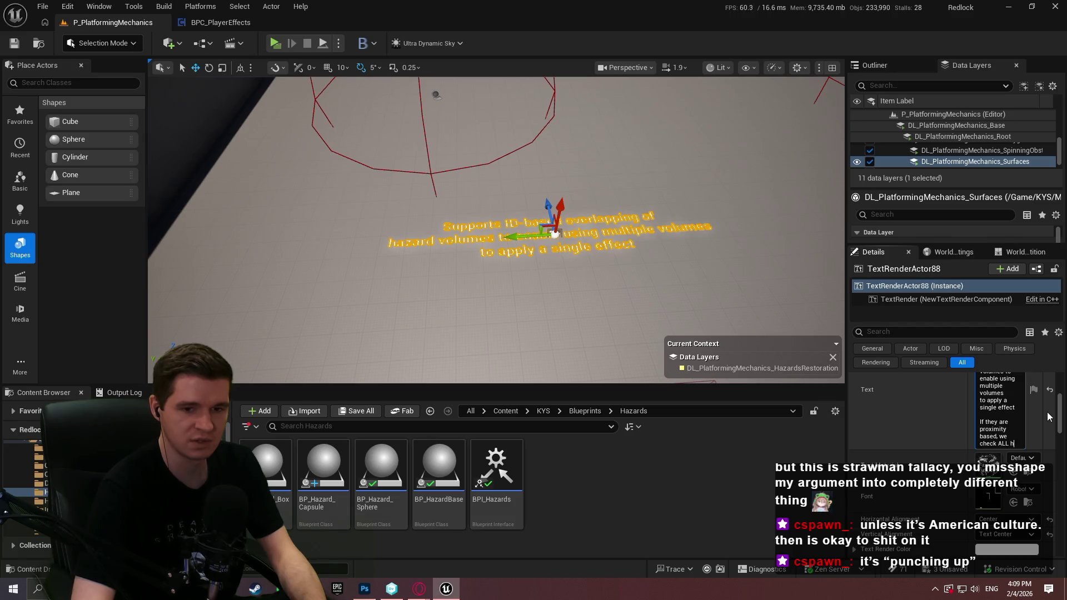
{"action": "type", "text": "hazard"}
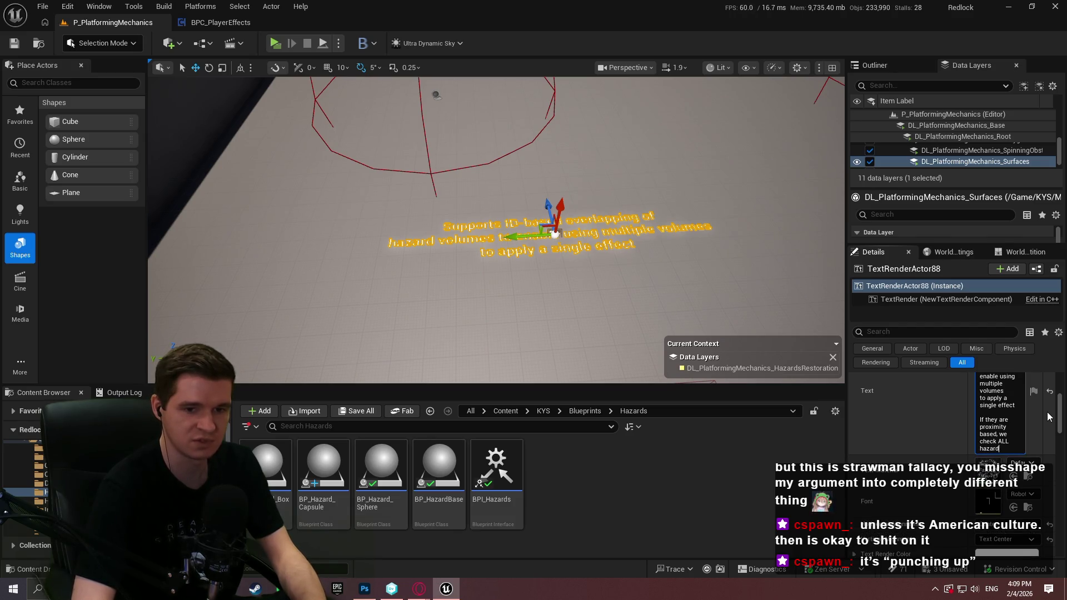
{"action": "type", "text": "sumes"}
{"action": "type", "text": " and ta"}
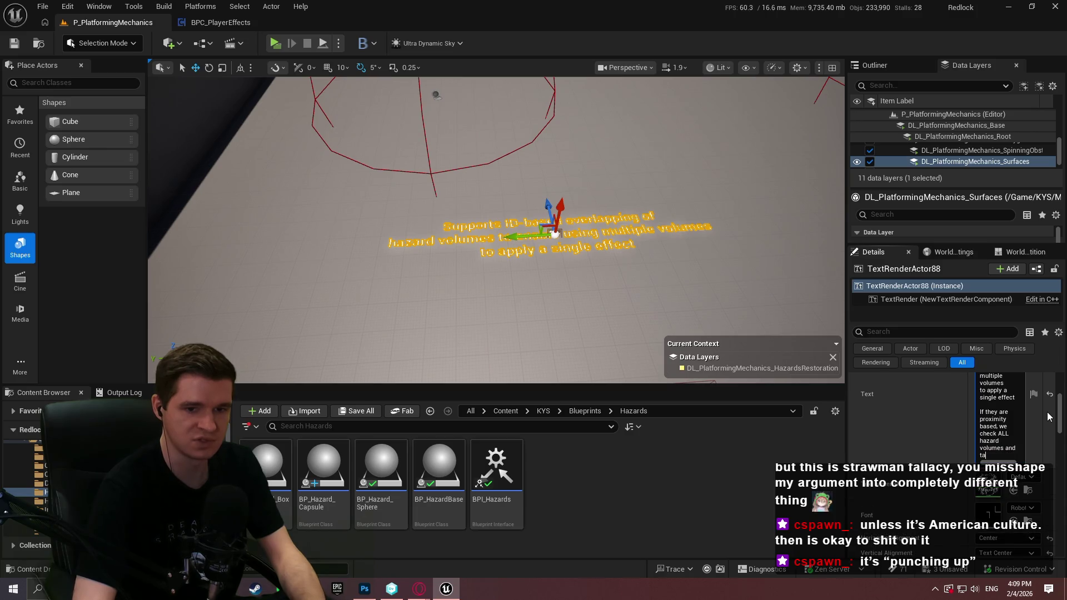
{"action": "type", "text": "ke thethe great"}
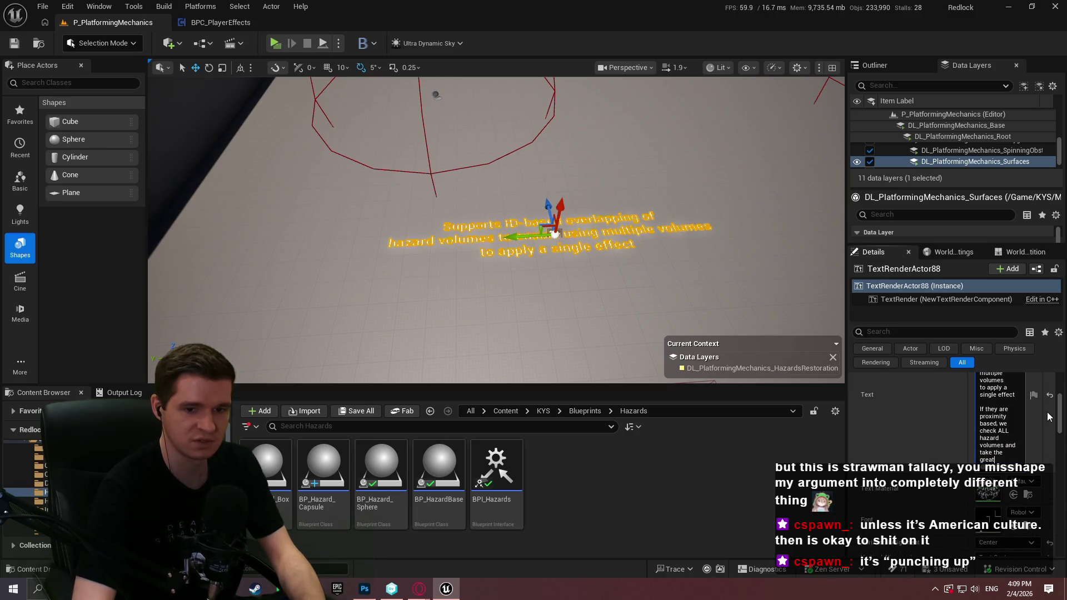
{"action": "key", "text": "BackSpace"}
{"action": "key", "text": "BackSpace"}
{"action": "key", "text": "BackSpace"}
{"action": "type", "text": "cloest"}
{"action": "key", "text": "BackSpace"}
{"action": "key", "text": "BackSpace"}
{"action": "key", "text": "BackSpace"}
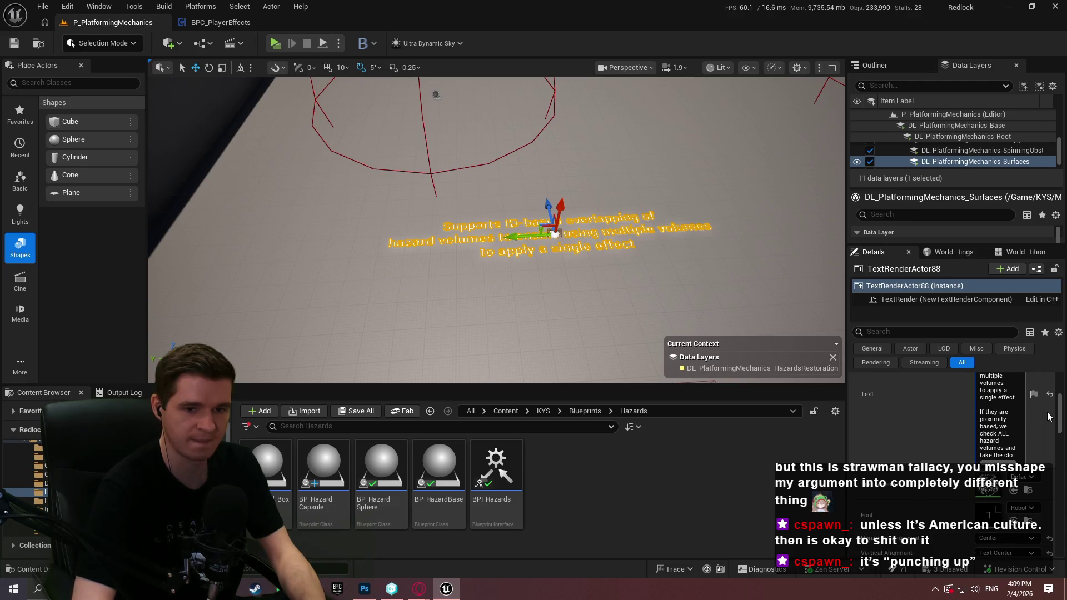
{"action": "type", "text": "ost"}
{"action": "key", "text": "BackSpace"}
{"action": "key", "text": "BackSpace"}
{"action": "type", "text": "est pr"}
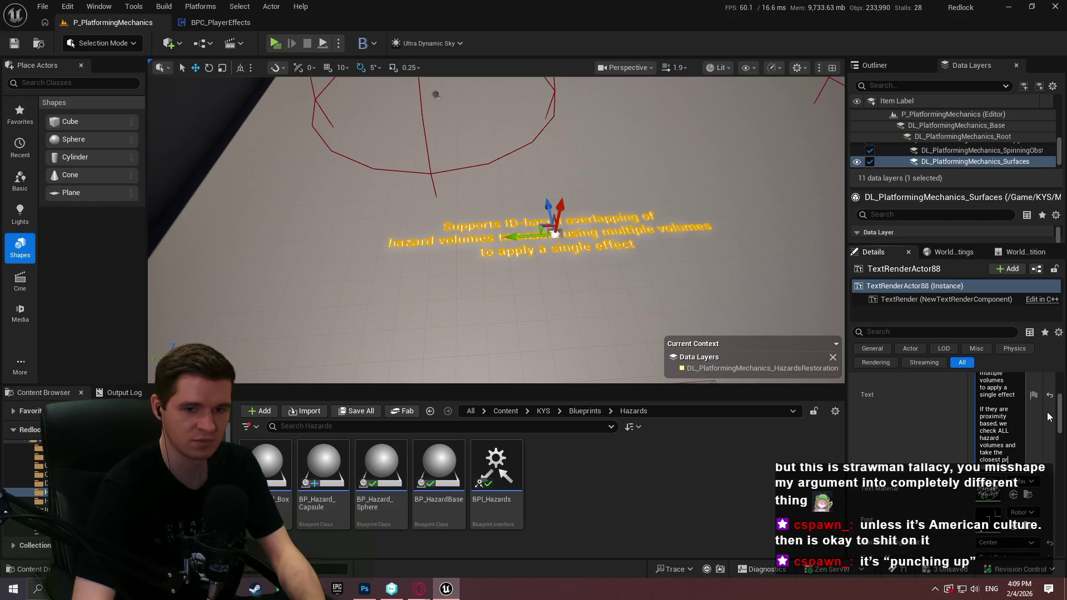
{"action": "type", "text": "oxim"}
{"action": "left_click", "coordinate": [1047, 417]}
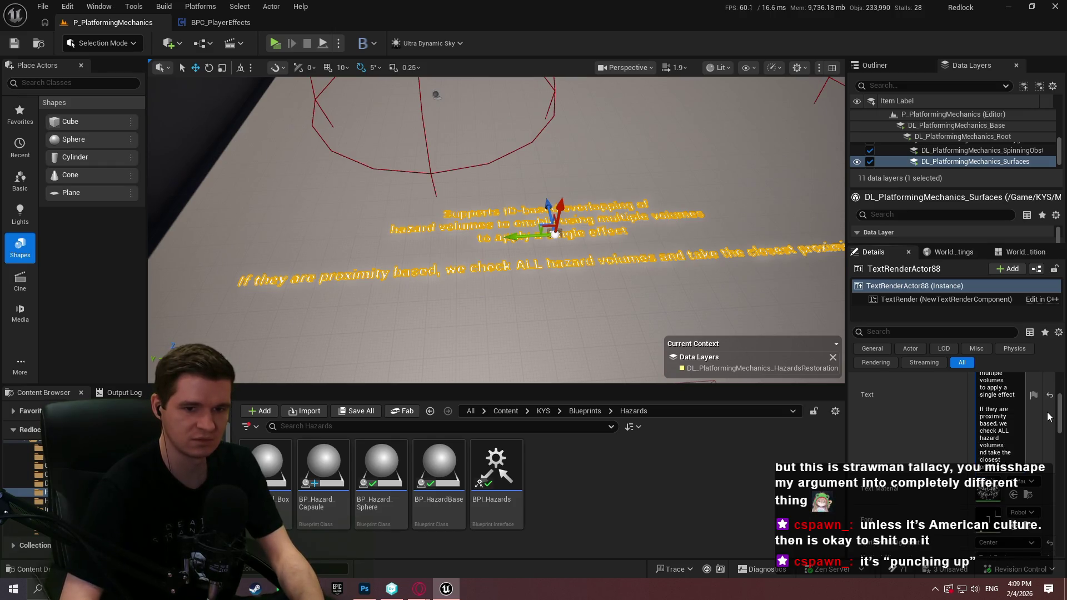
{"action": "mouse_move", "coordinate": [494, 233]}
{"action": "left_mouse_down"}
{"action": "mouse_move", "coordinate": [489, 222]}
{"action": "mouse_move", "coordinate": [489, 233]}
{"action": "mouse_move", "coordinate": [478, 228]}
{"action": "mouse_move", "coordinate": [506, 210]}
{"action": "left_mouse_up"}
Frame the hazard capsule and box, then move the red hazard sphere to a new spot
{"action": "left_click", "coordinate": [516, 209]}
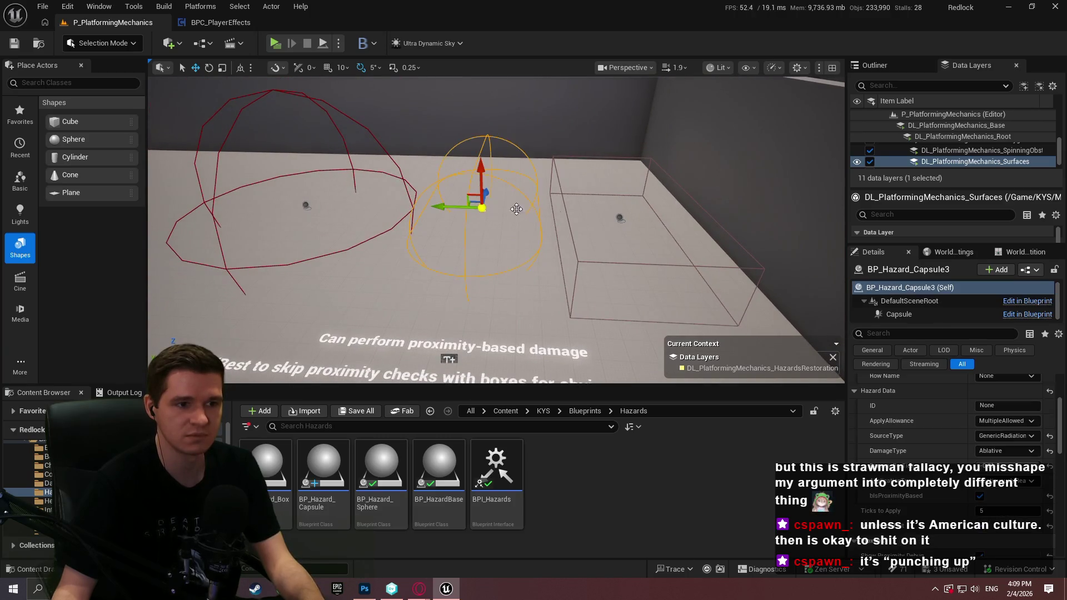
{"action": "left_click", "coordinate": [619, 218], "text": "ctrl"}
{"action": "left_click_drag", "start_coordinate": [562, 248], "coordinate": [719, 199]}
{"action": "key", "text": "f"}
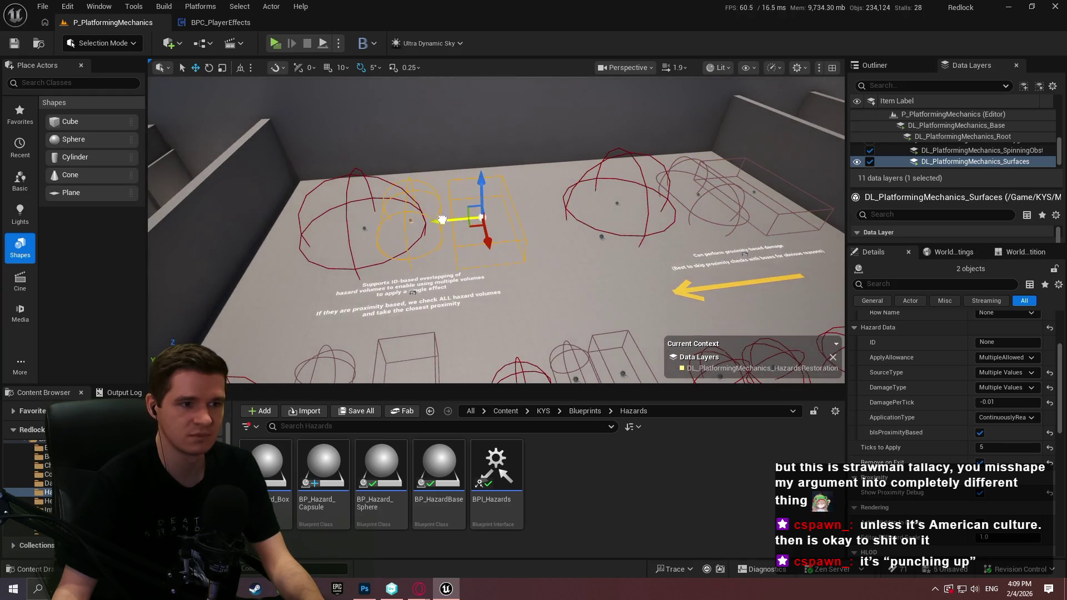
{"action": "left_click", "coordinate": [483, 196]}
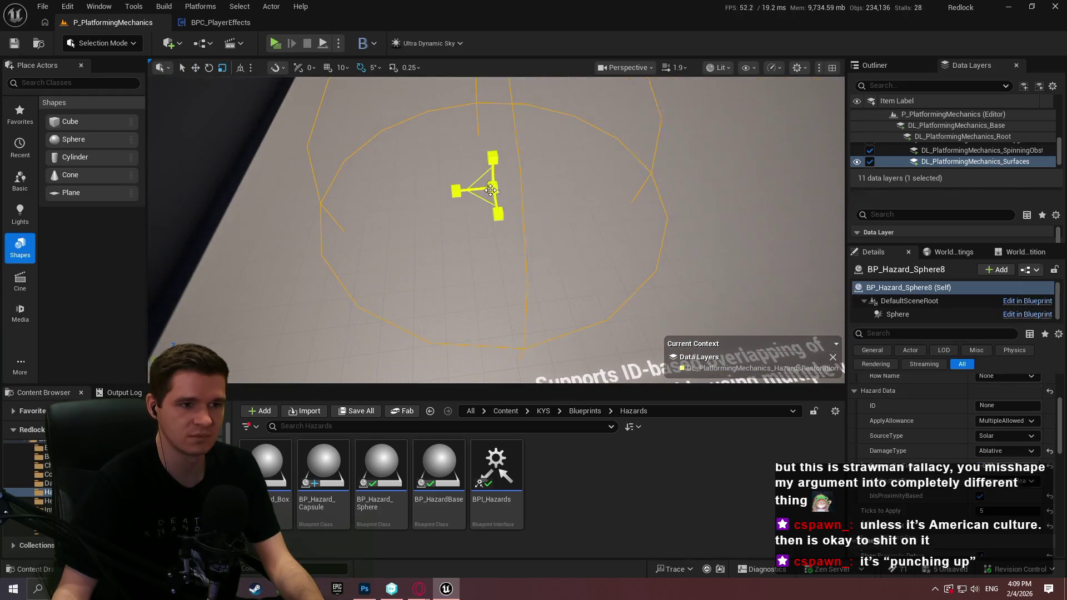
{"action": "left_click_drag", "start_coordinate": [482, 197], "coordinate": [414, 119]}
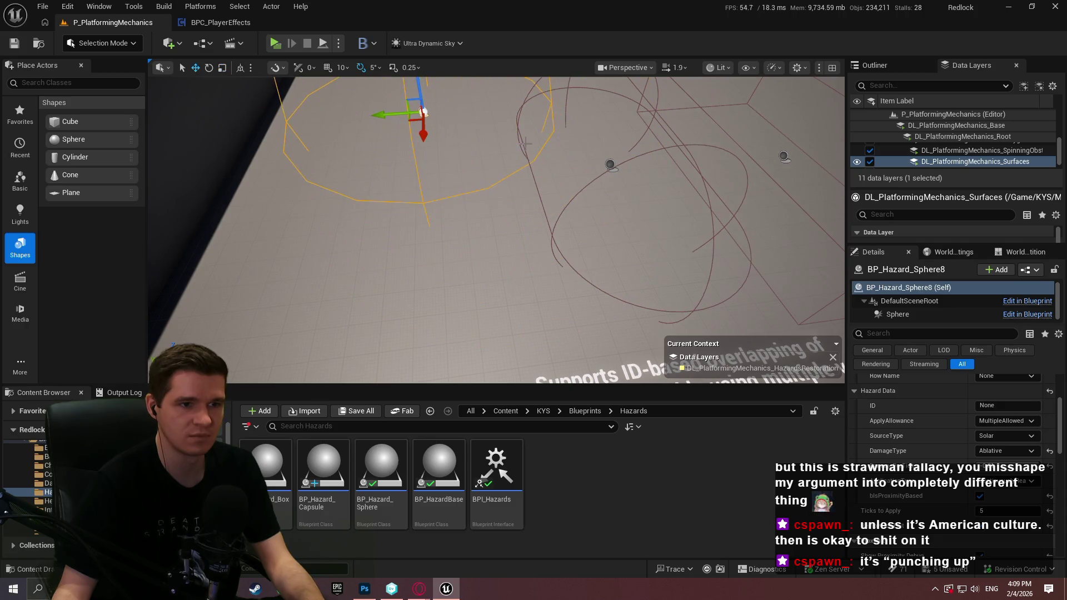
Rotate the hazard capsule by 40 degrees
{"action": "left_click", "coordinate": [610, 164]}
{"action": "key", "text": "e"}
{"action": "left_click_drag", "start_coordinate": [590, 131], "coordinate": [532, 157]}
{"action": "key", "text": "w"}
Stretch the hazard box longer, turn it a quarter turn, and move it into the cluster
{"action": "left_click", "coordinate": [783, 157]}
{"action": "key", "text": "r"}
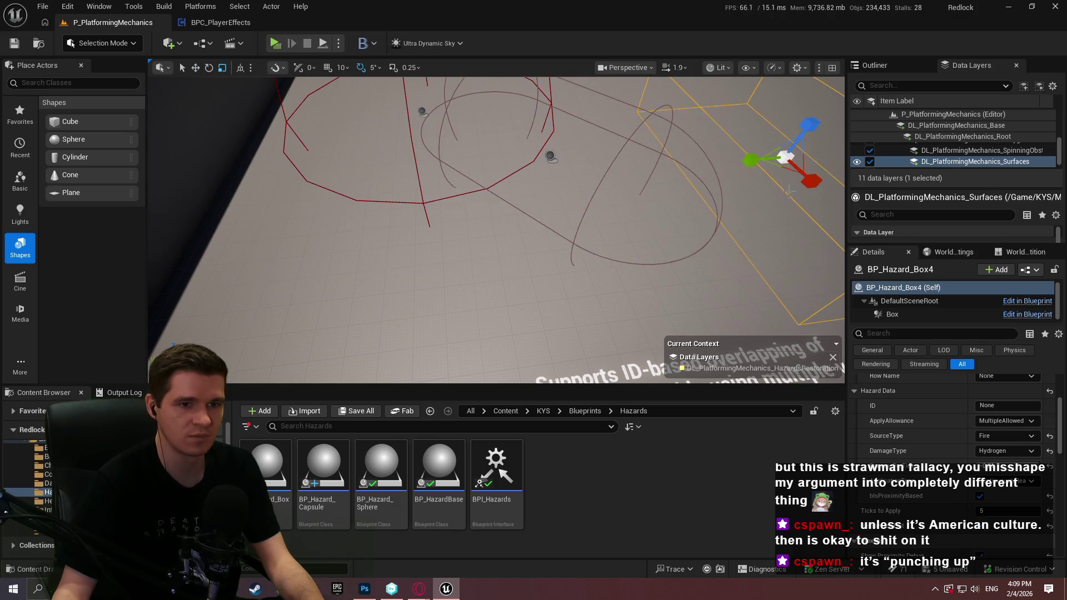
{"action": "left_click_drag", "start_coordinate": [751, 160], "coordinate": [717, 168]}
{"action": "left_click_drag", "start_coordinate": [810, 123], "coordinate": [804, 130]}
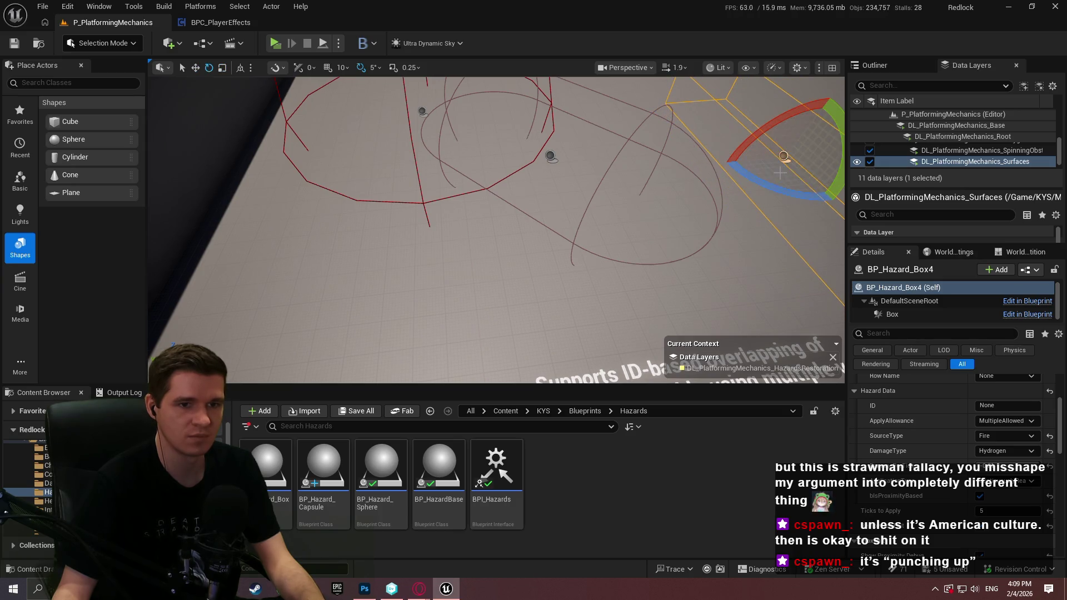
{"action": "left_click_drag", "start_coordinate": [771, 182], "coordinate": [814, 217]}
{"action": "key", "text": "w"}
{"action": "left_click_drag", "start_coordinate": [824, 157], "coordinate": [389, 206]}
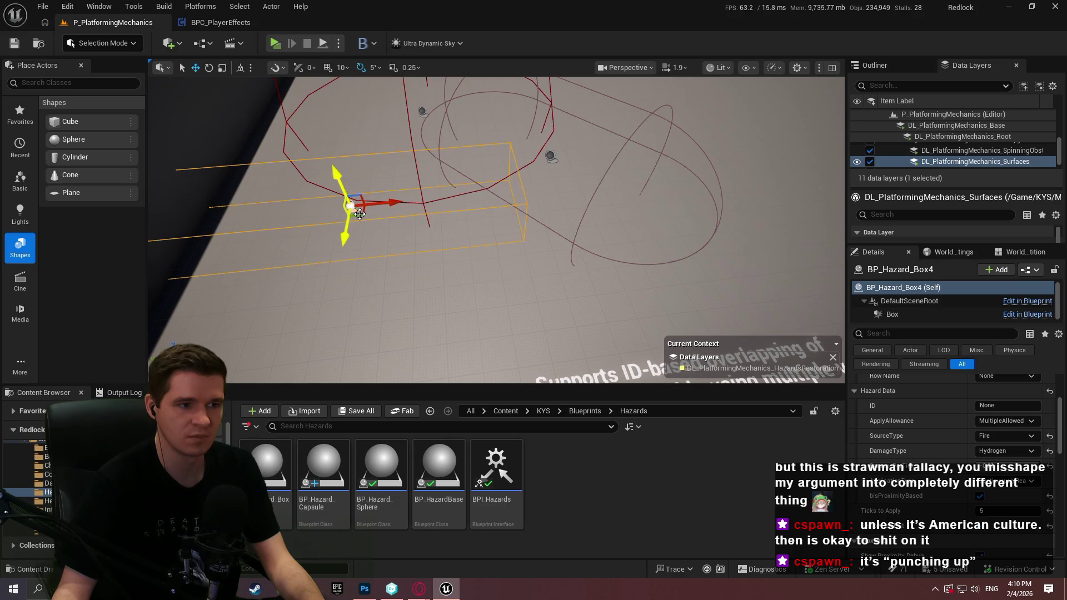
{"action": "left_click_drag", "start_coordinate": [456, 278], "coordinate": [723, 138]}
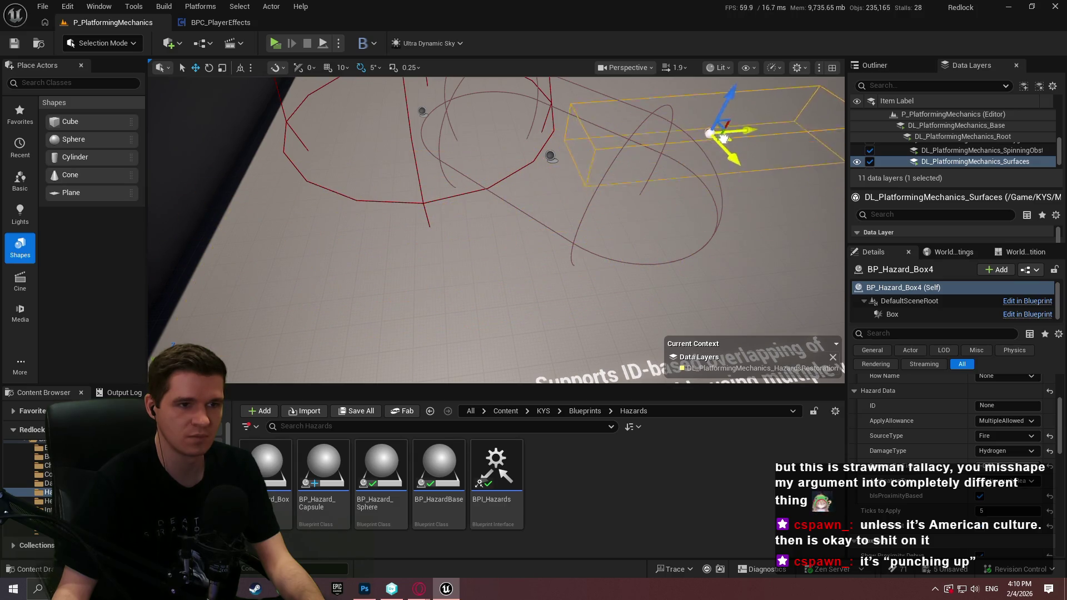
Fly the view back over the floor hazards and reselect the hazard capsule
{"action": "key", "text": "s"}
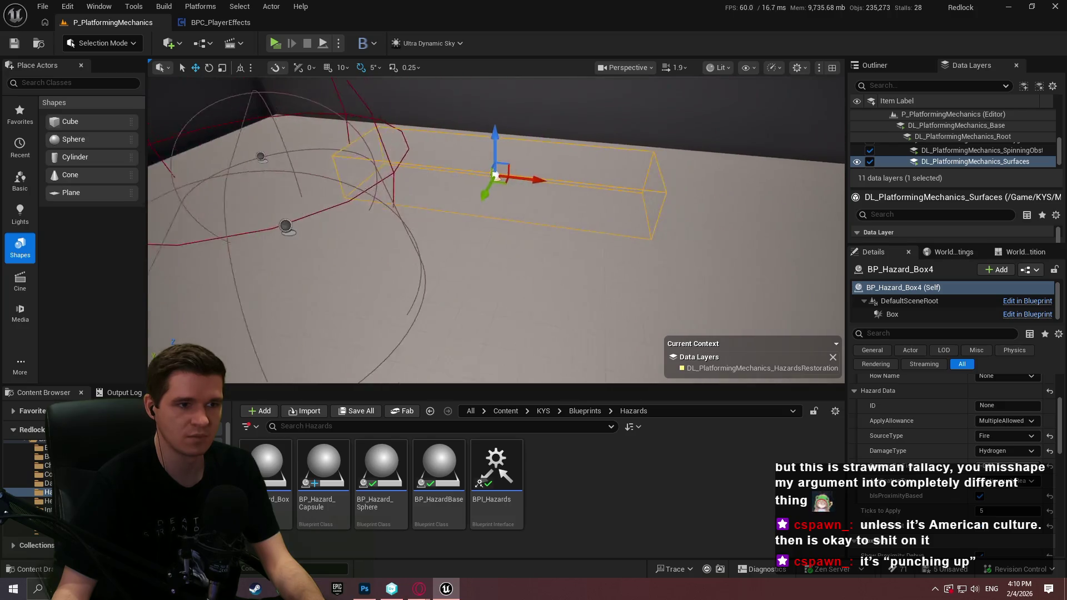
{"action": "key", "text": "w"}
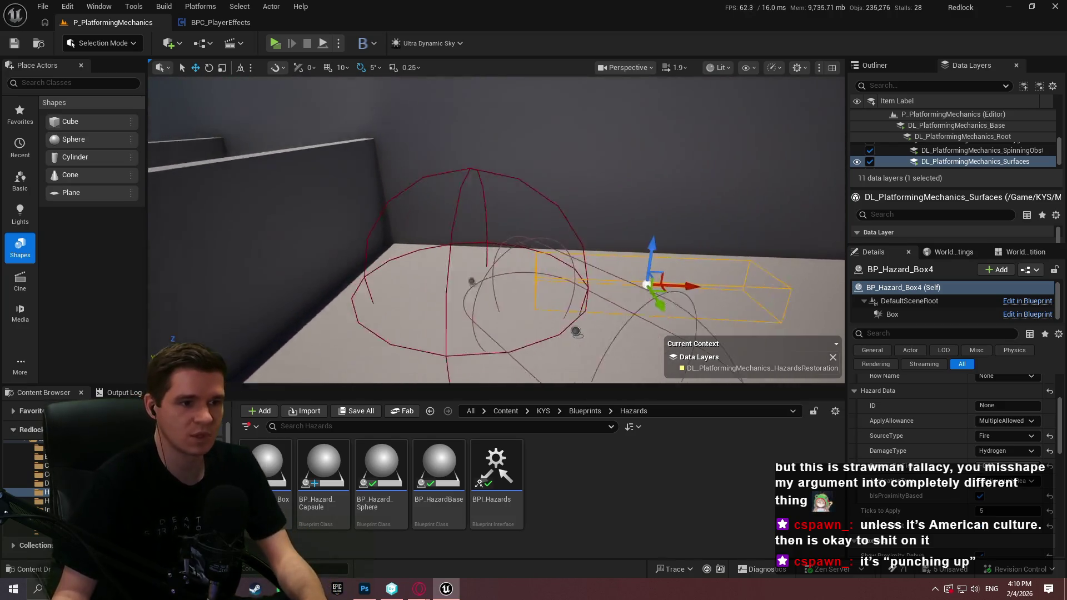
{"action": "key", "text": "s"}
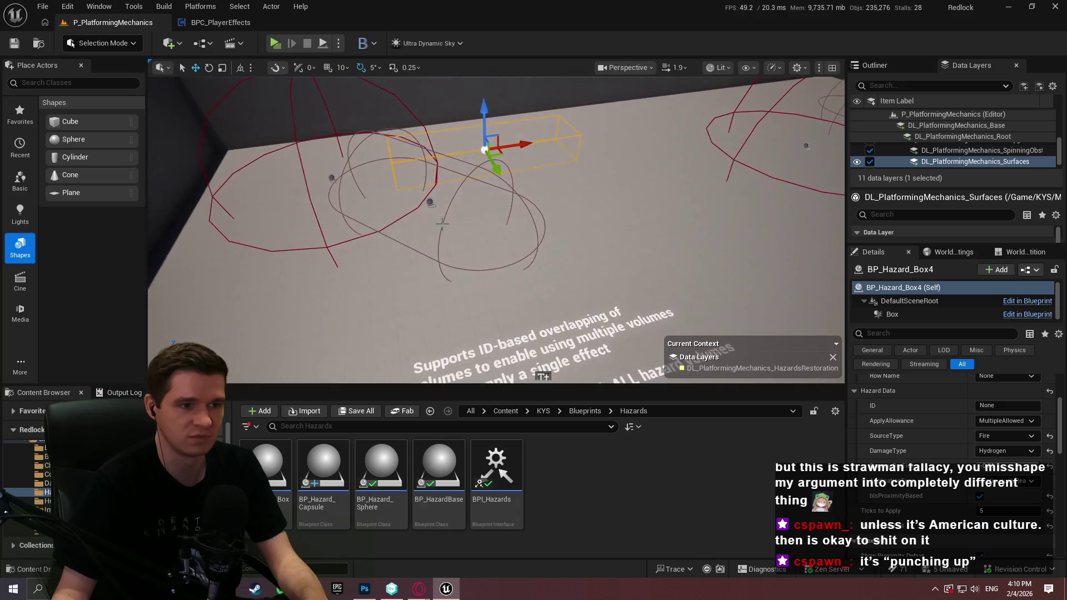
{"action": "left_click", "coordinate": [429, 202]}
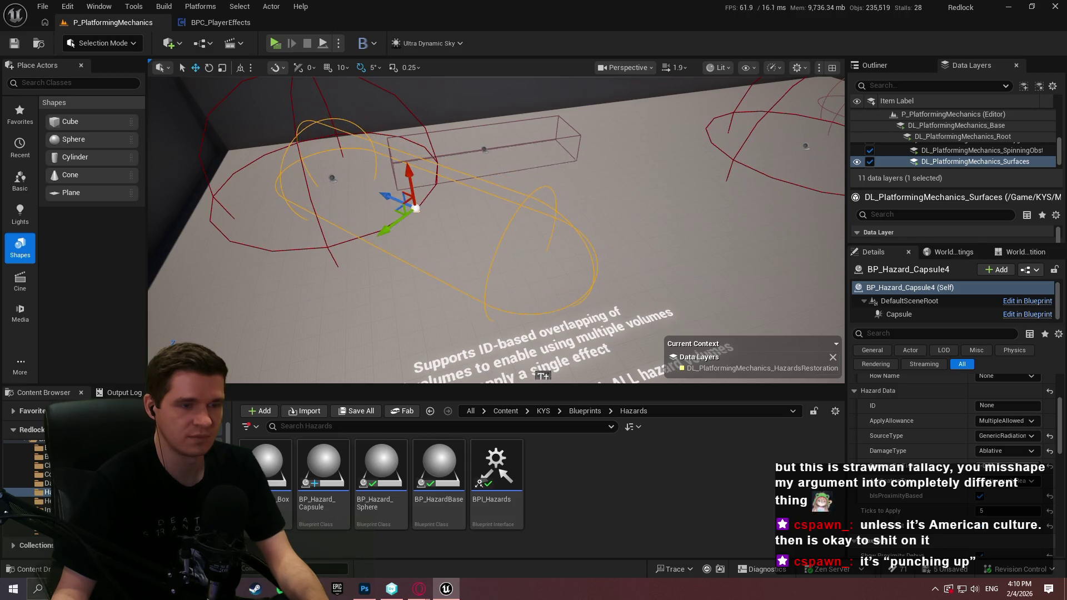
{"action": "key", "text": "Escape"}
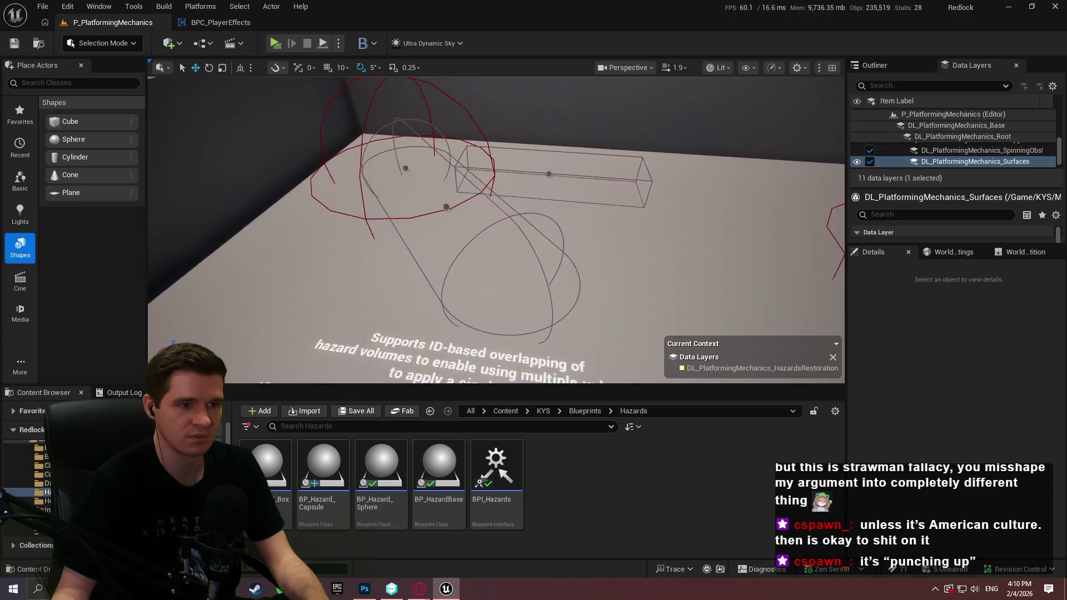
{"action": "key", "text": "w"}
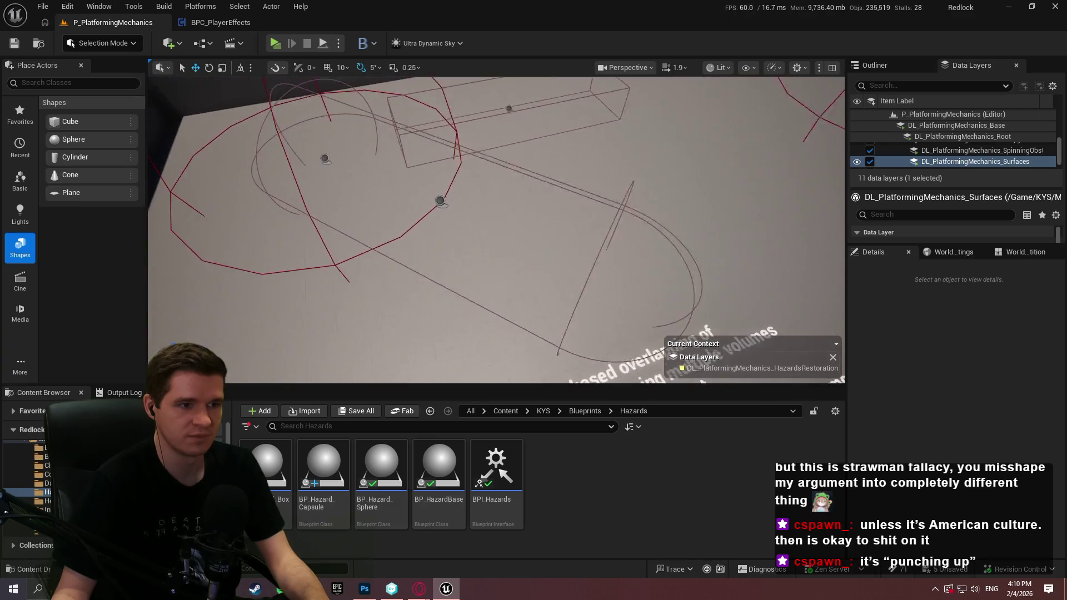
{"action": "left_click", "coordinate": [350, 300]}
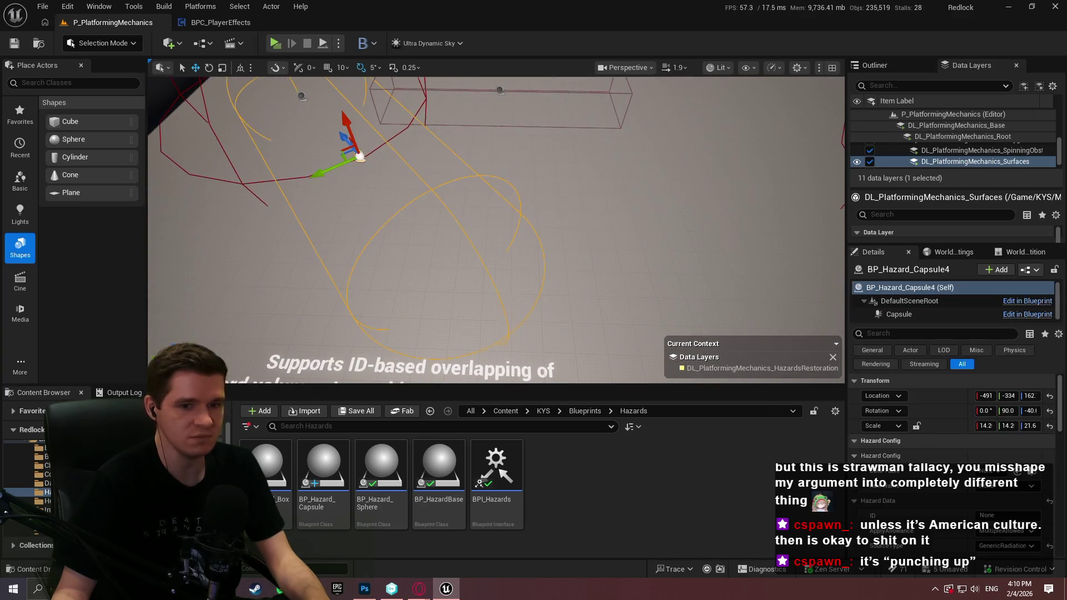
Set the BP_Hazard_Sphere8 Hazard Data ID to 'TestMapHazard'
{"action": "key", "text": "f"}
{"action": "scroll", "coordinate": [1000, 444], "scroll_direction": "down", "scroll_amount": 3}
{"action": "scroll", "coordinate": [1000, 444], "scroll_direction": "down", "scroll_amount": 1}
{"action": "left_click", "coordinate": [474, 177]}
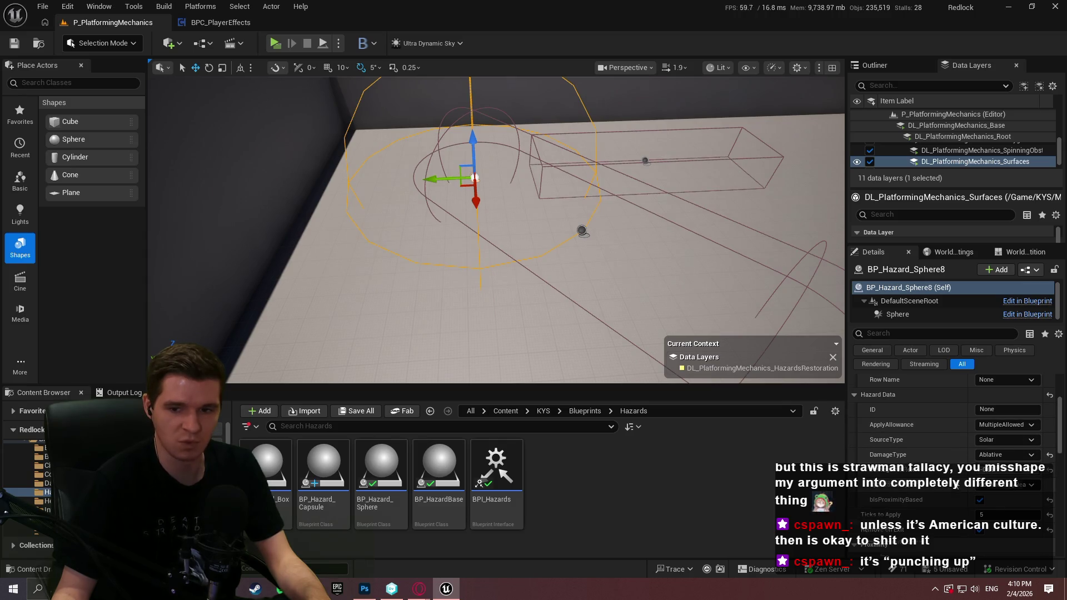
{"action": "scroll", "coordinate": [955, 485], "scroll_direction": "down", "scroll_amount": 1}
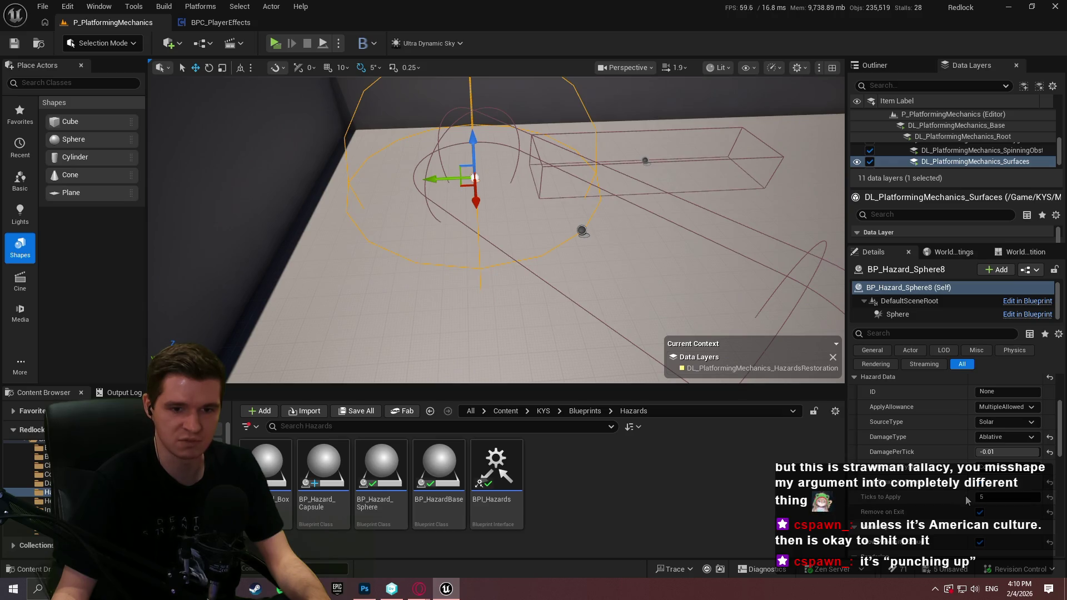
{"action": "scroll", "coordinate": [963, 487], "scroll_direction": "up", "scroll_amount": 1}
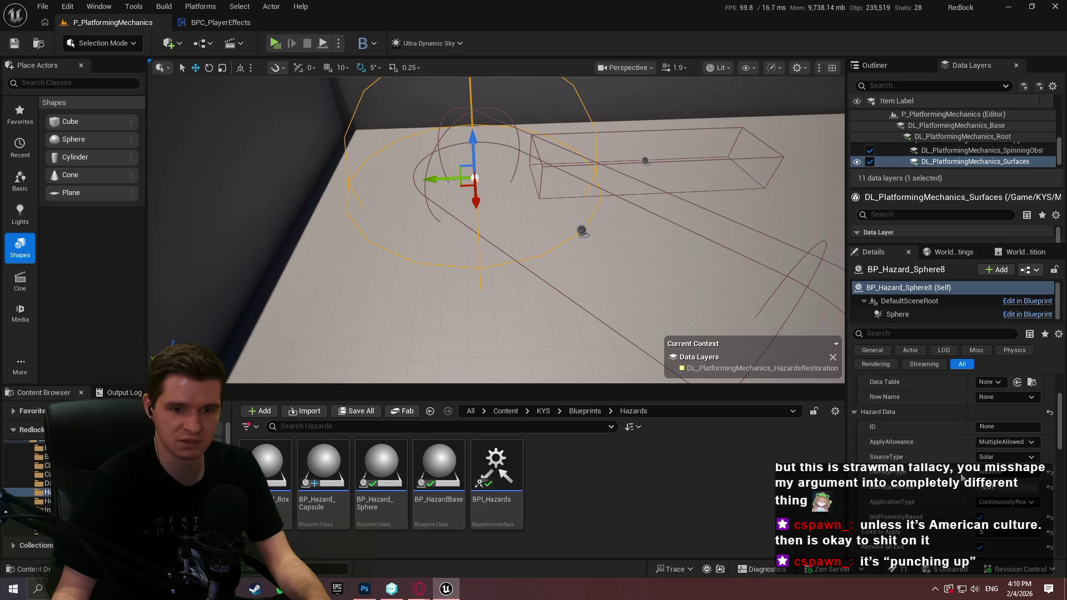
{"action": "scroll", "coordinate": [1025, 447], "scroll_direction": "up", "scroll_amount": 1}
{"action": "type", "text": "Tset"}
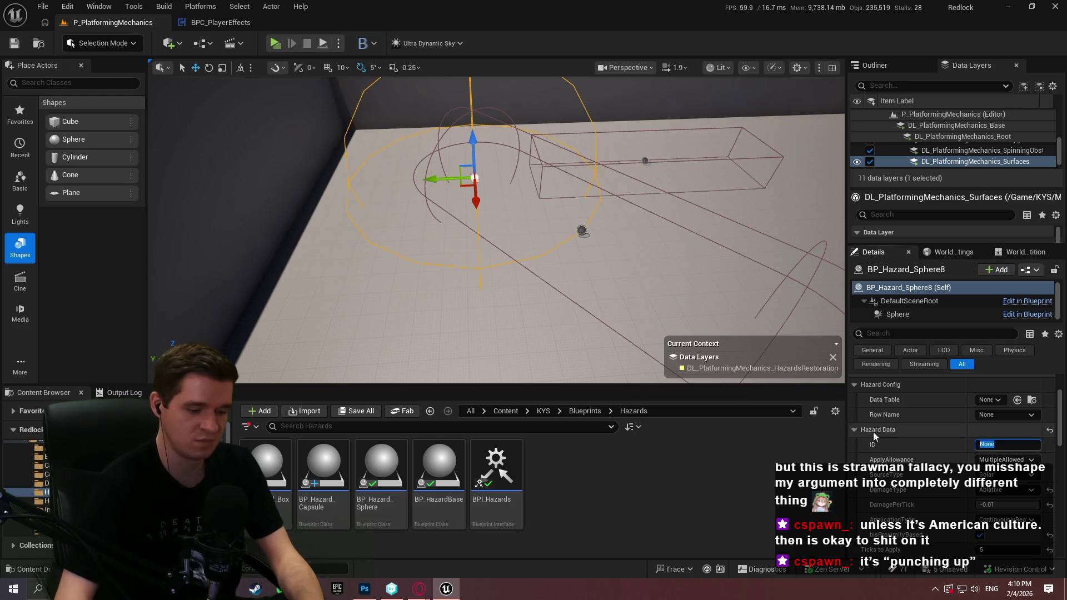
{"action": "key", "text": "BackSpace"}
{"action": "key", "text": "BackSpace"}
{"action": "key", "text": "BackSpace"}
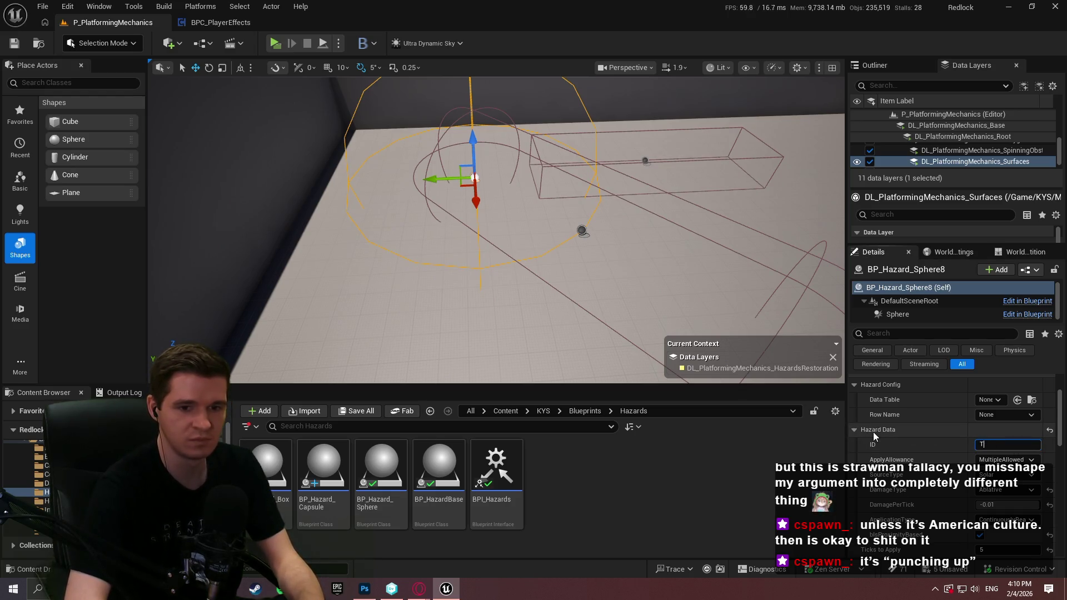
{"action": "type", "text": "estMap"}
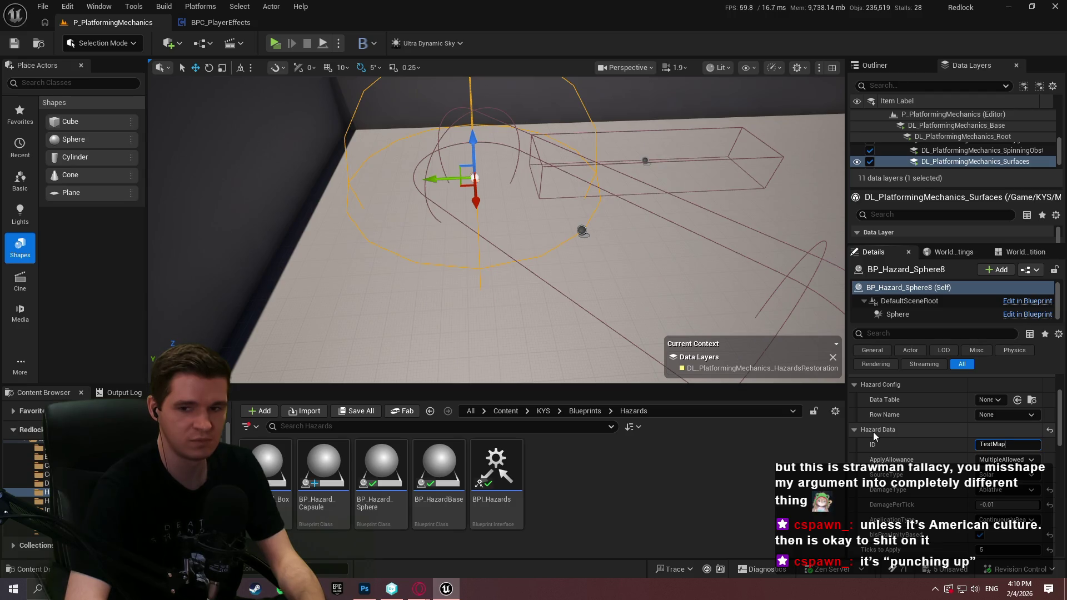
{"action": "type", "text": "Hazard"}
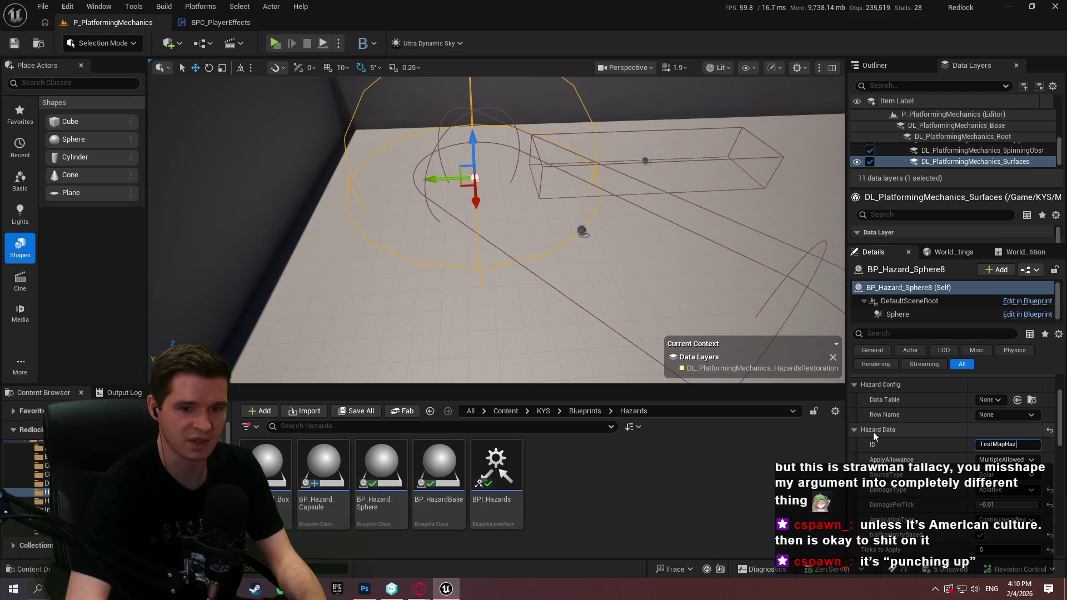
{"action": "key", "text": "Return"}
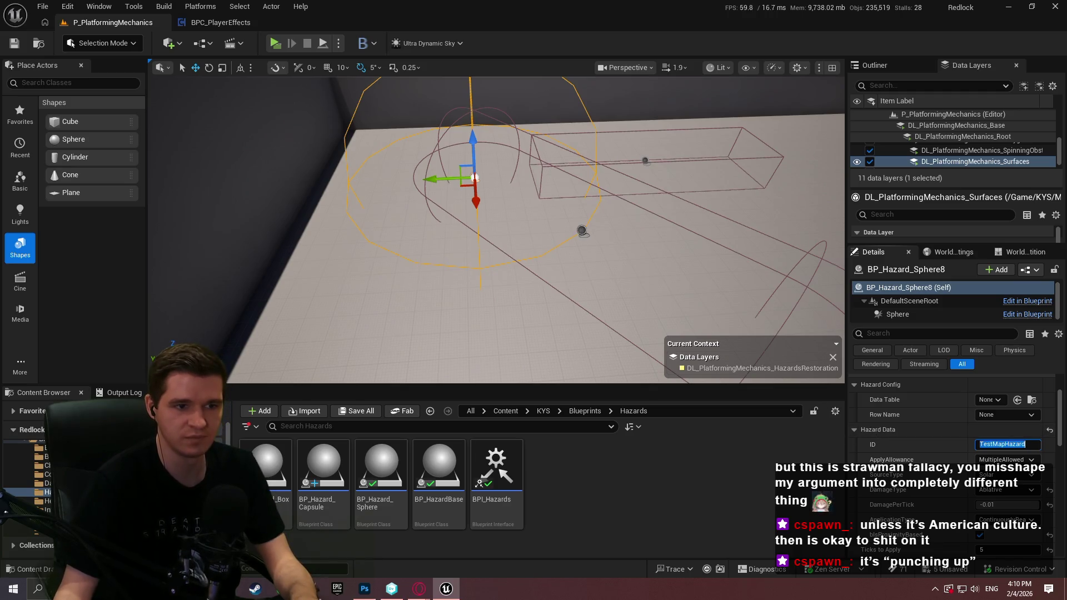
Review the capsule, sphere and box hazards' details, then launch a Redlock playtest
{"action": "left_click", "coordinate": [582, 230]}
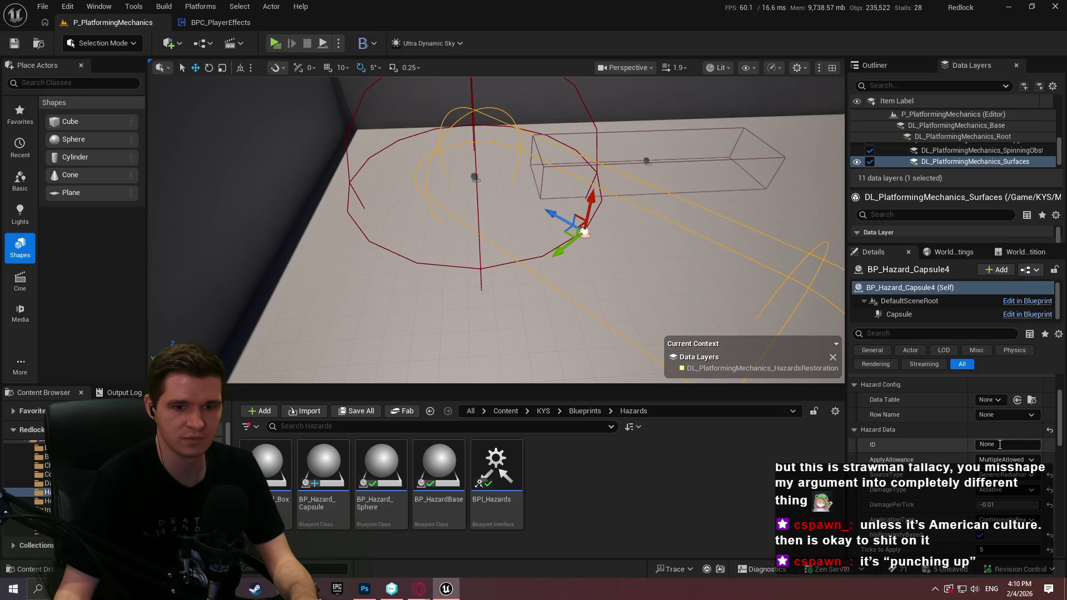
{"action": "left_click", "coordinate": [476, 177]}
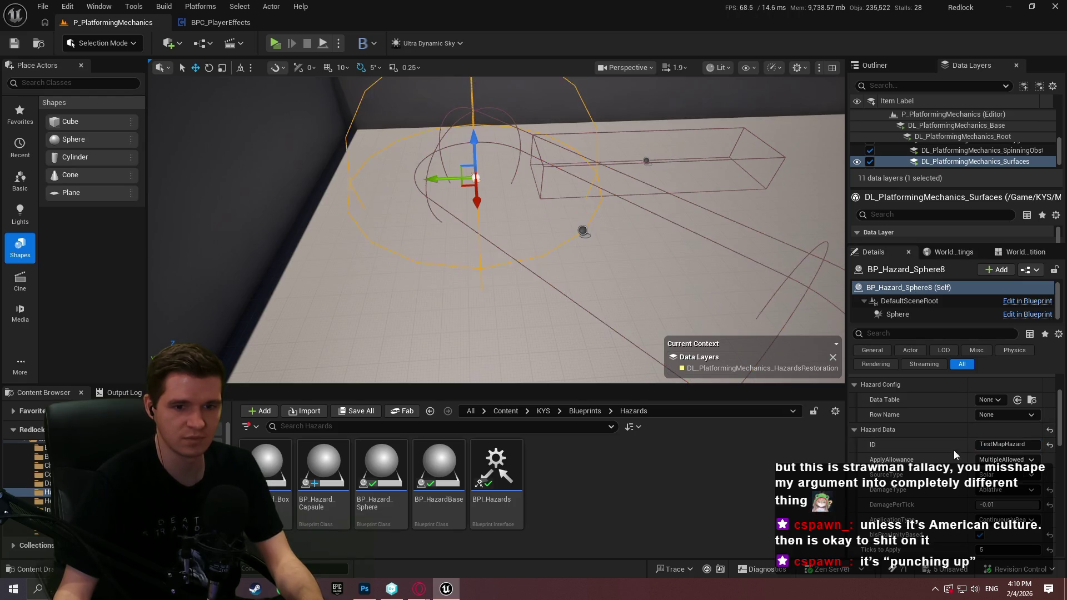
{"action": "left_click", "coordinate": [582, 232]}
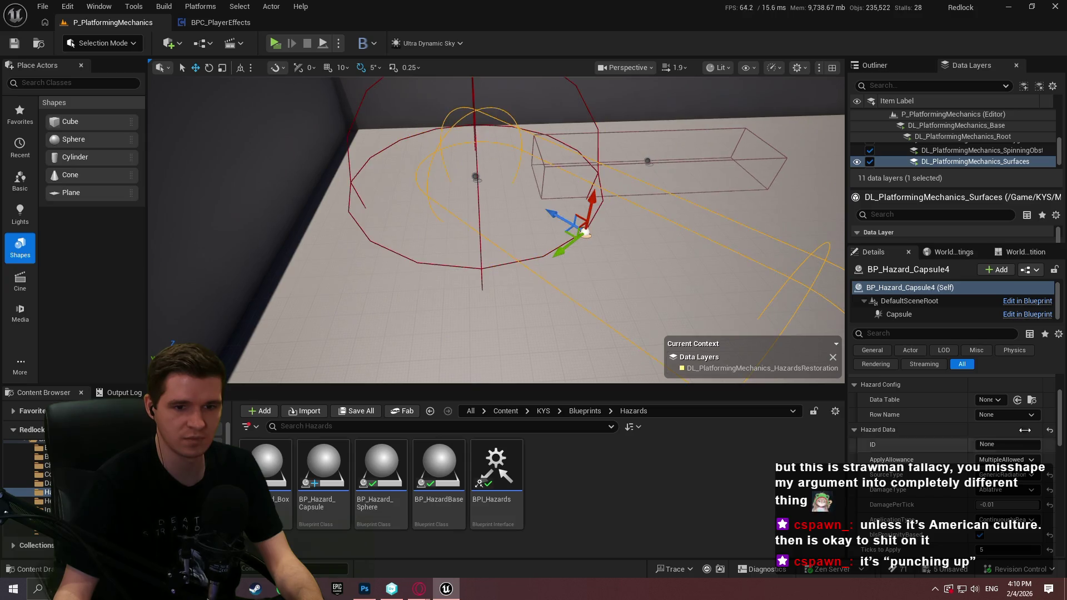
{"action": "left_click", "coordinate": [648, 161]}
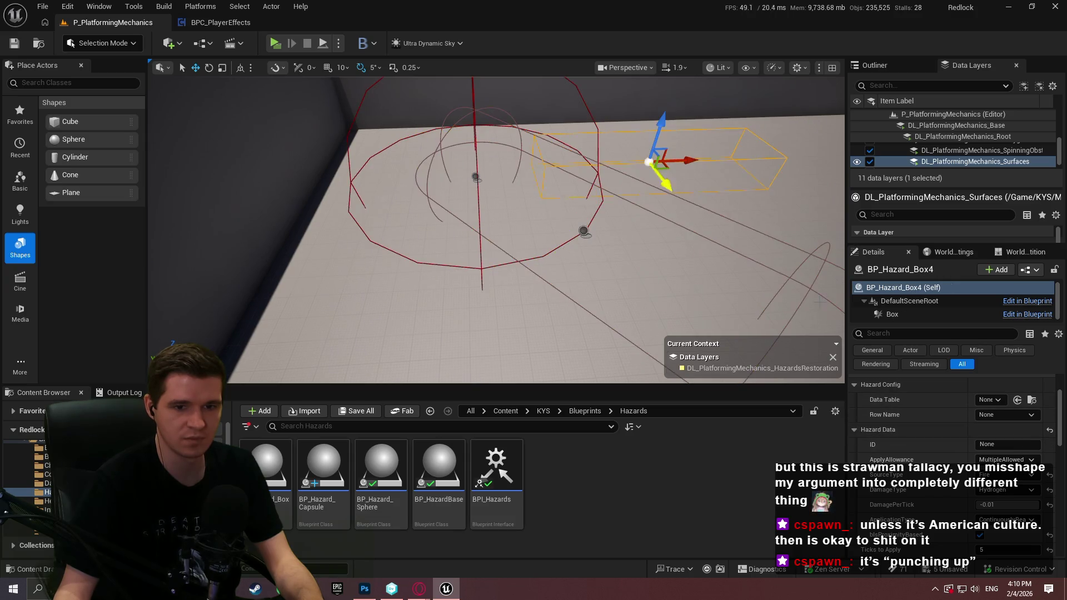
{"action": "scroll", "coordinate": [912, 453], "scroll_direction": "down", "scroll_amount": 3}
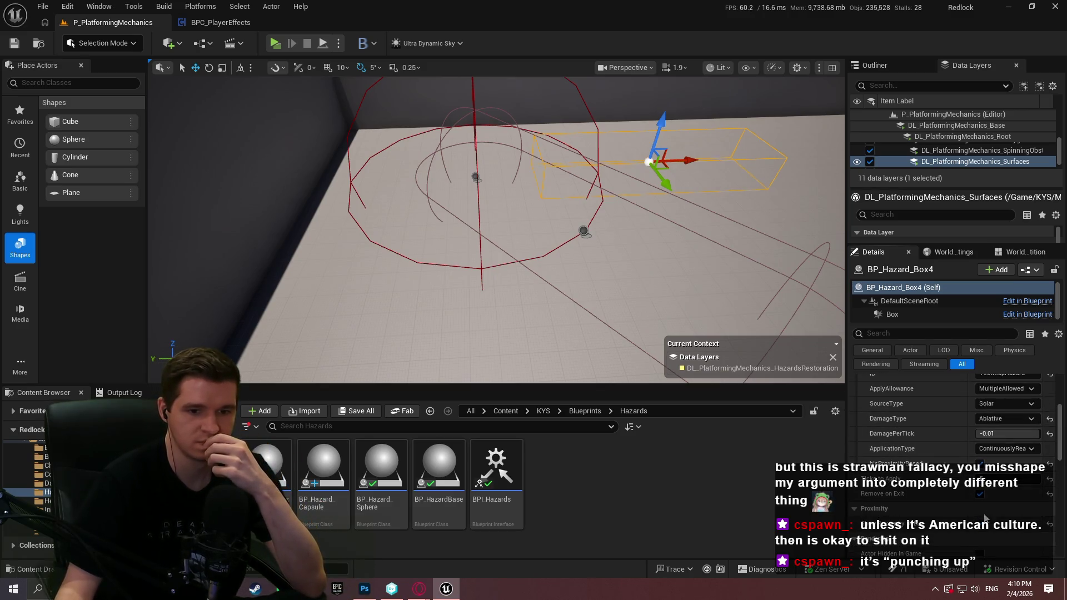
{"action": "left_click", "coordinate": [583, 232]}
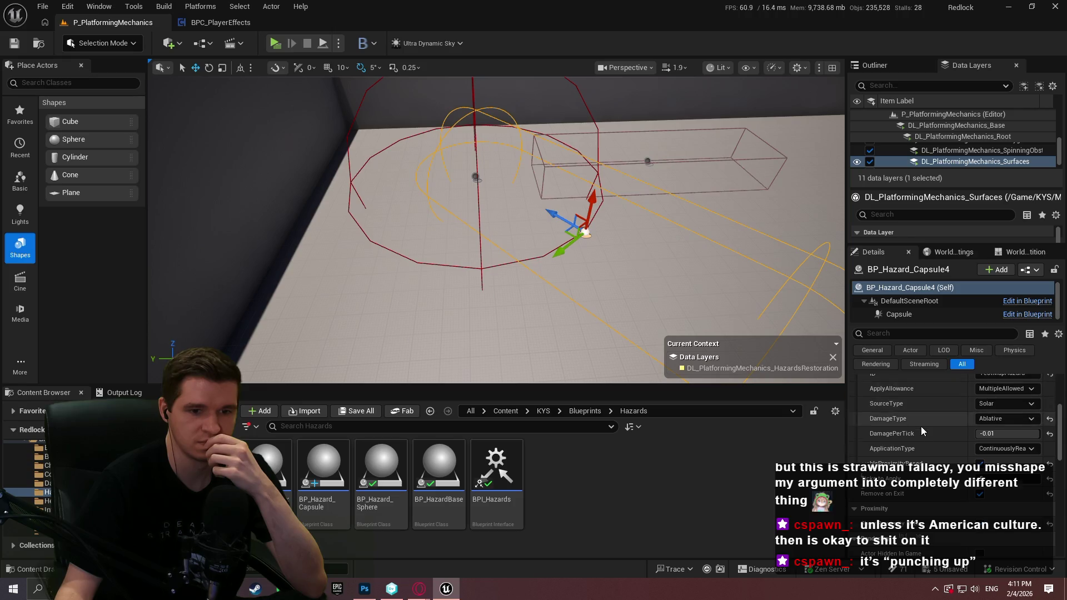
{"action": "scroll", "coordinate": [921, 431], "scroll_direction": "down", "scroll_amount": 2}
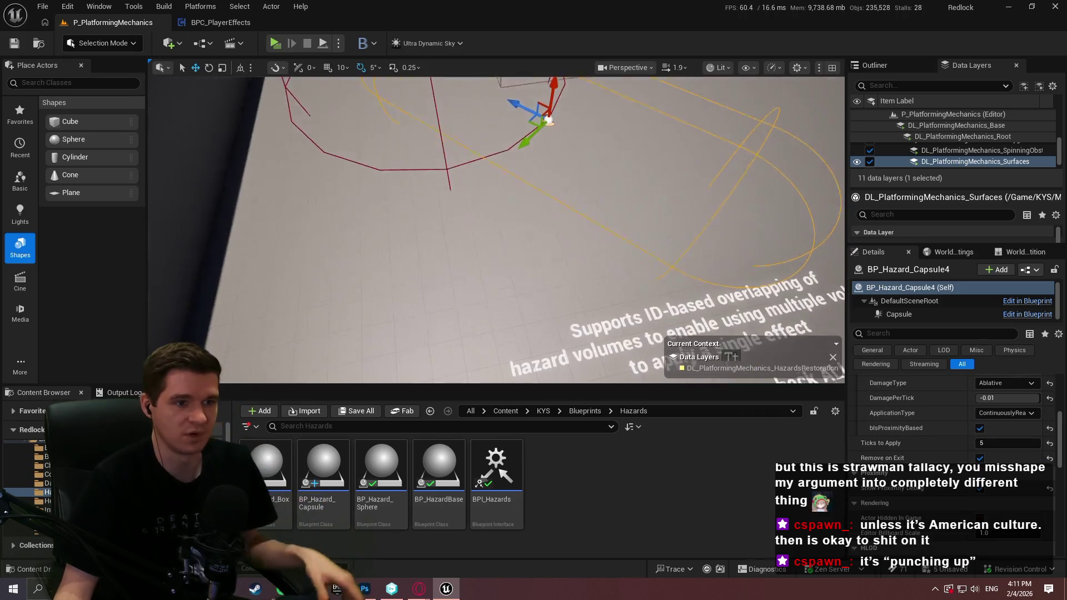
{"action": "left_click_drag", "start_coordinate": [477, 110], "coordinate": [476, 166]}
{"action": "left_click", "coordinate": [275, 43]}
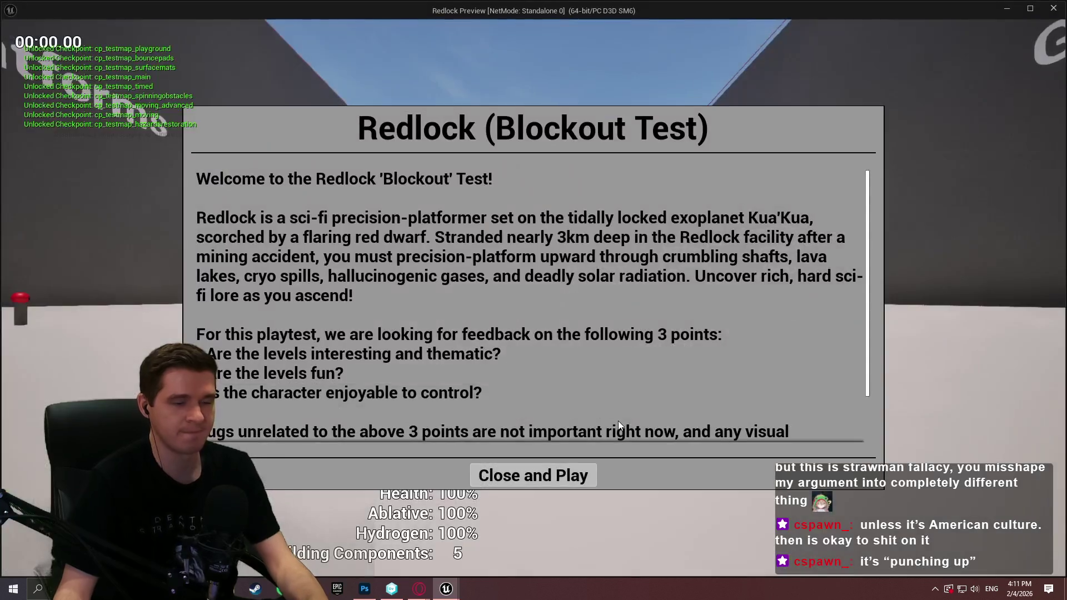
Teleport to the Hazards checkpoint and run through the volumes until Ablative drops to 63%, then stop
{"action": "left_click", "coordinate": [533, 474]}
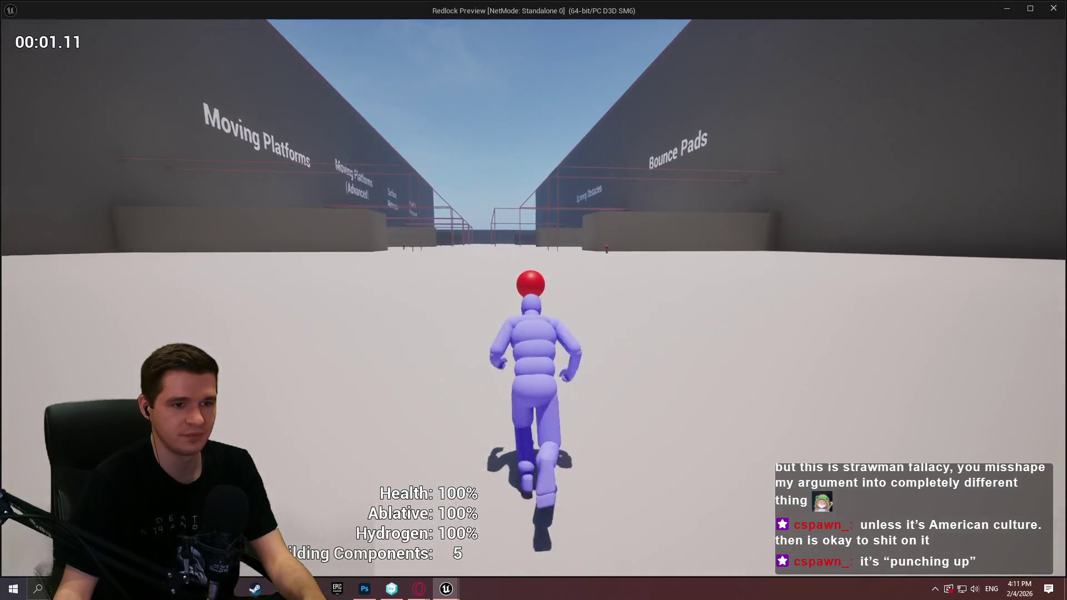
{"action": "key", "text": "t"}
{"action": "left_click", "coordinate": [820, 168]}
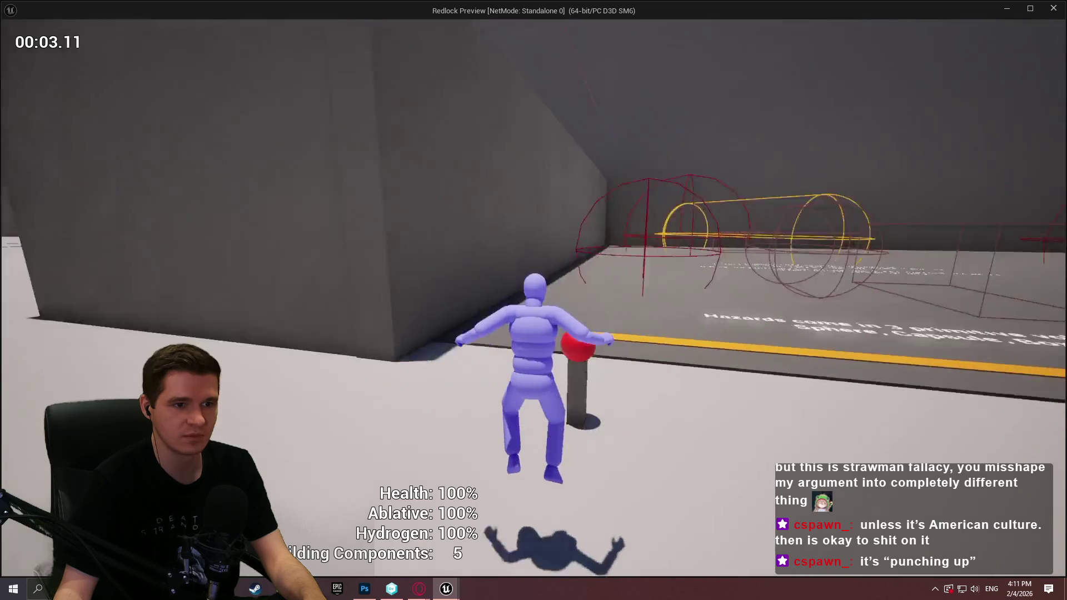
{"action": "key", "text": "w"}
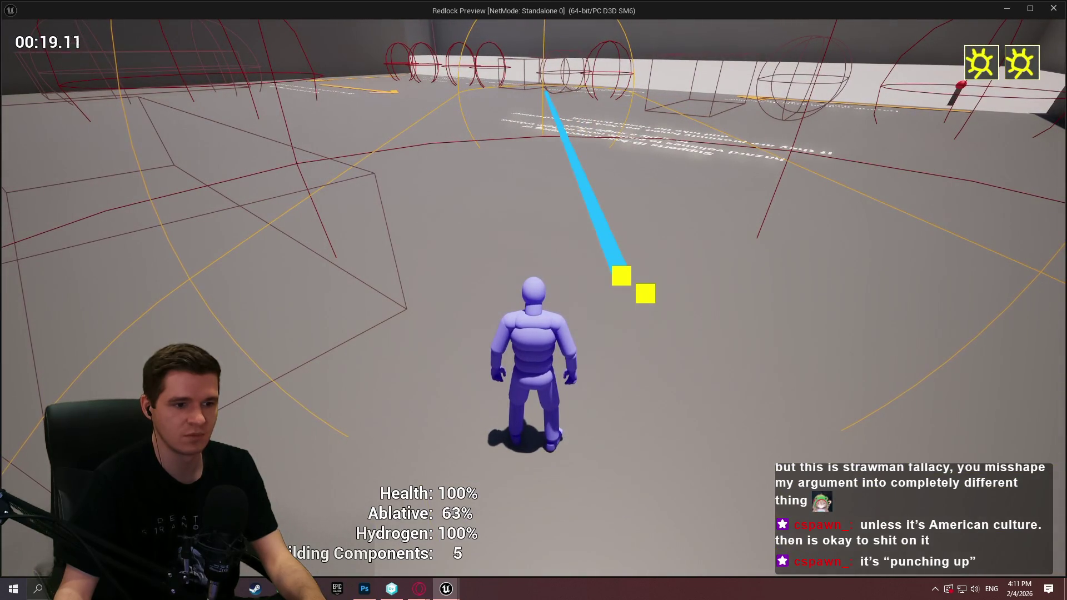
{"action": "key", "text": "Escape"}
Frame the capsule and confirm the sphere and box hazards use OnePerID apply allowance
{"action": "key", "text": "f"}
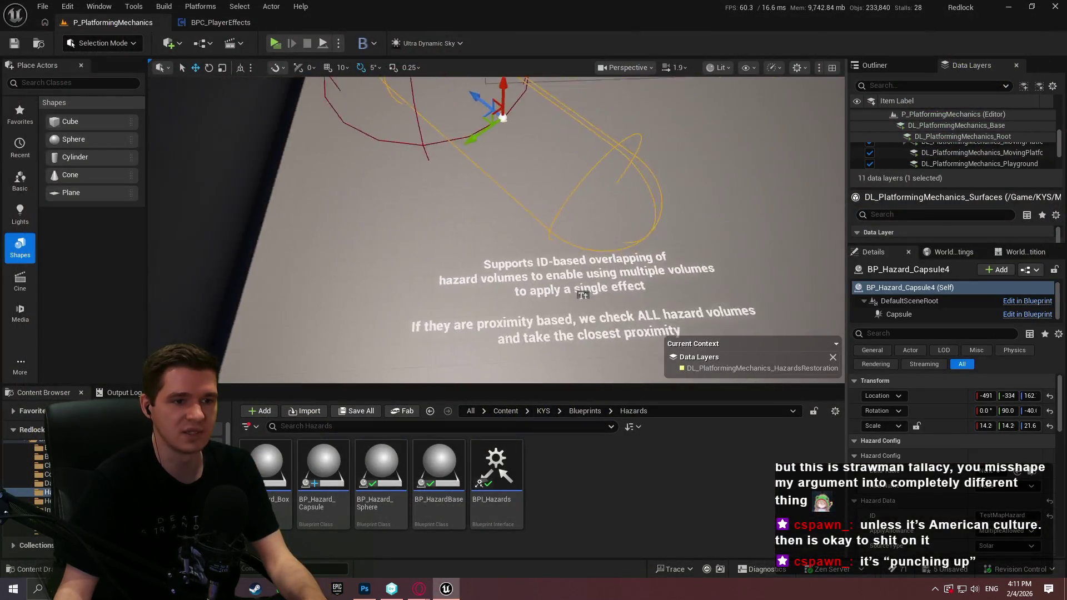
{"action": "scroll", "coordinate": [1021, 499], "scroll_direction": "down", "scroll_amount": 1}
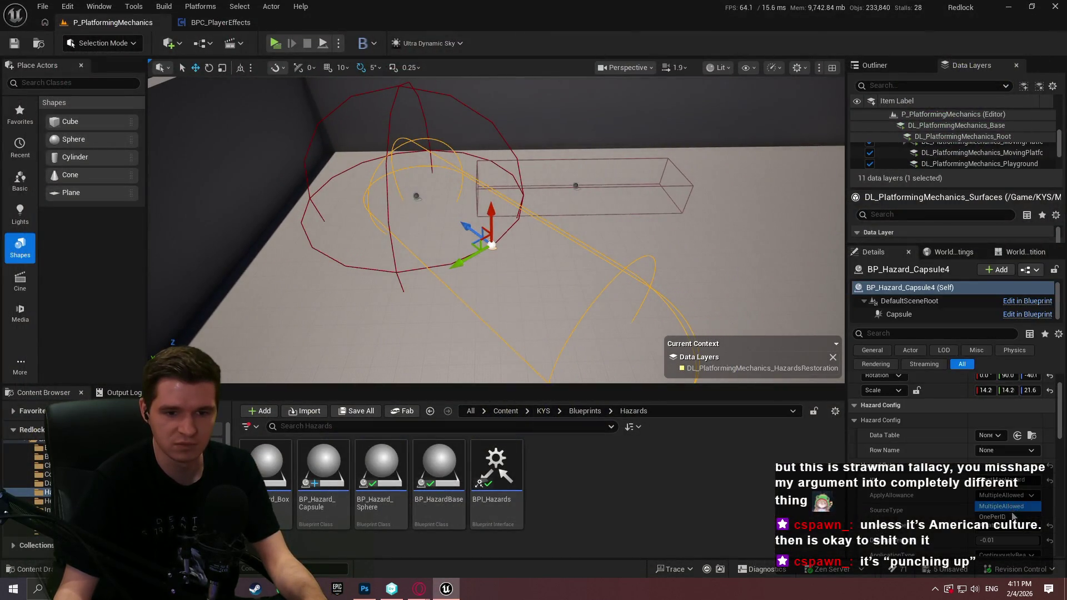
{"action": "left_click", "coordinate": [417, 196]}
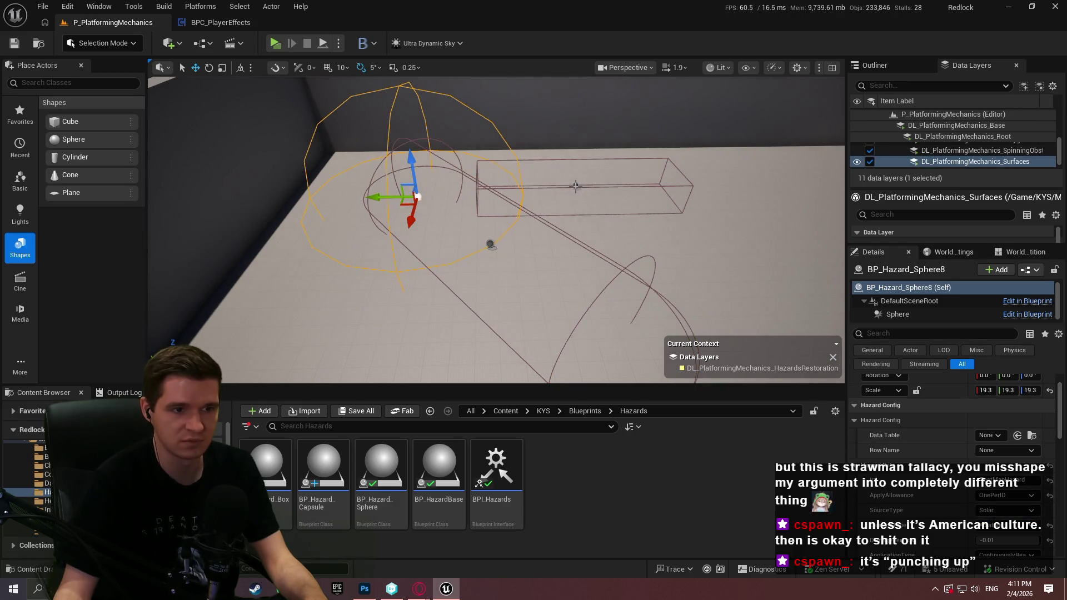
{"action": "left_click", "coordinate": [576, 186]}
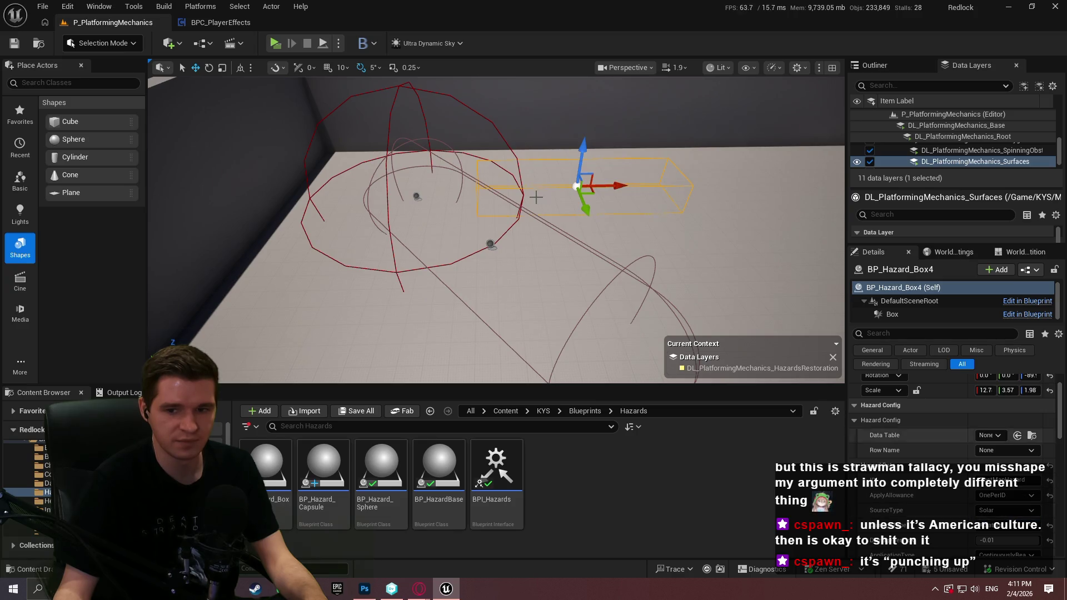
{"action": "right_click", "coordinate": [449, 184]}
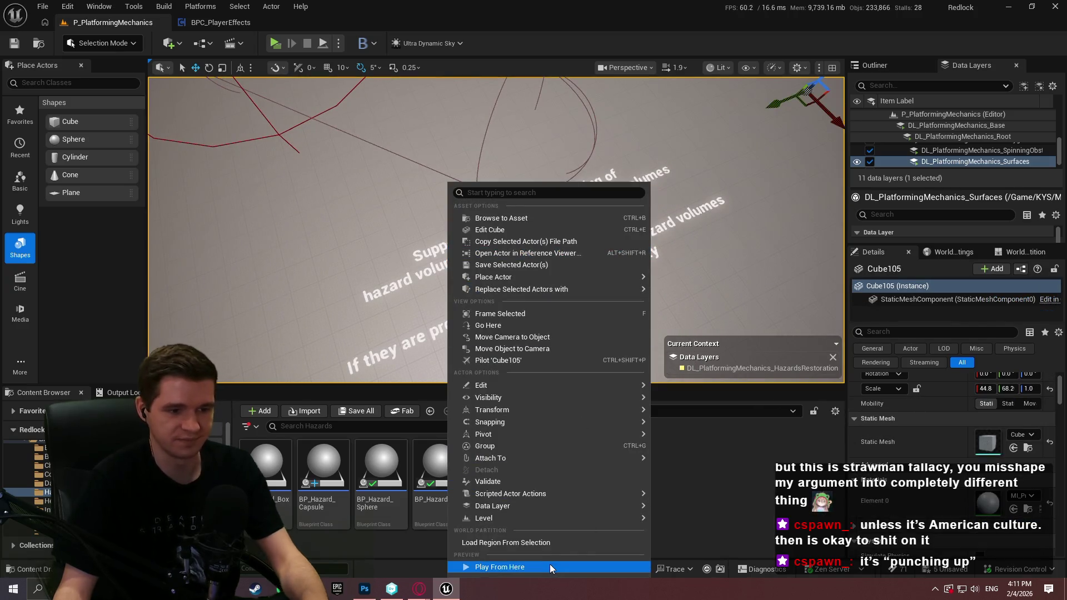
Play from the floor cube in fullscreen, running through the hazards until Ablative reaches 67%
{"action": "left_click", "coordinate": [550, 568]}
{"action": "left_click", "coordinate": [496, 326]}
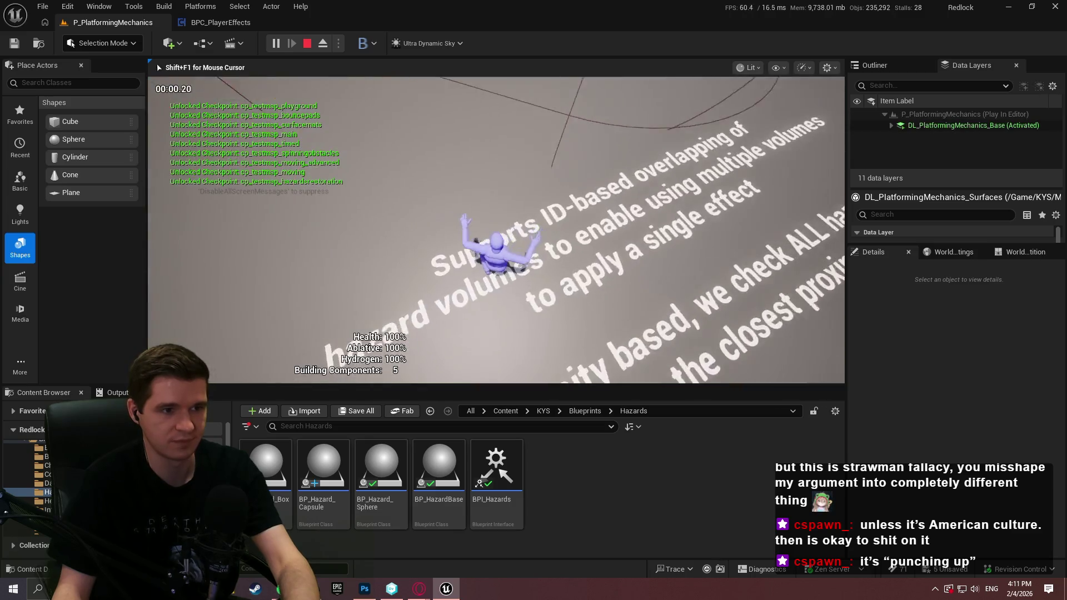
{"action": "key", "text": "F11"}
{"action": "key", "text": "w"}
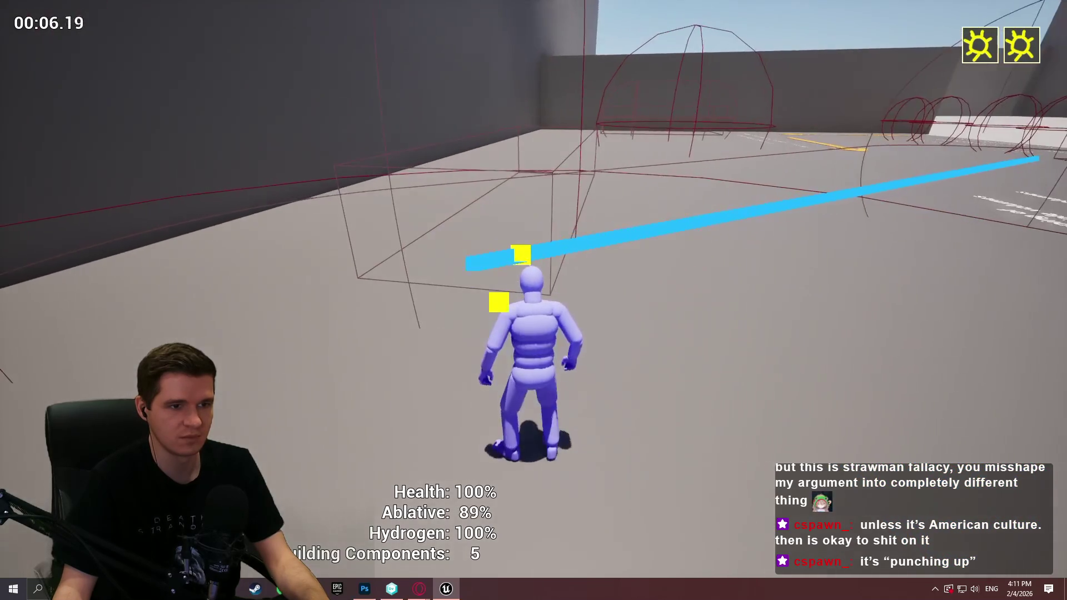
{"action": "key", "text": "w"}
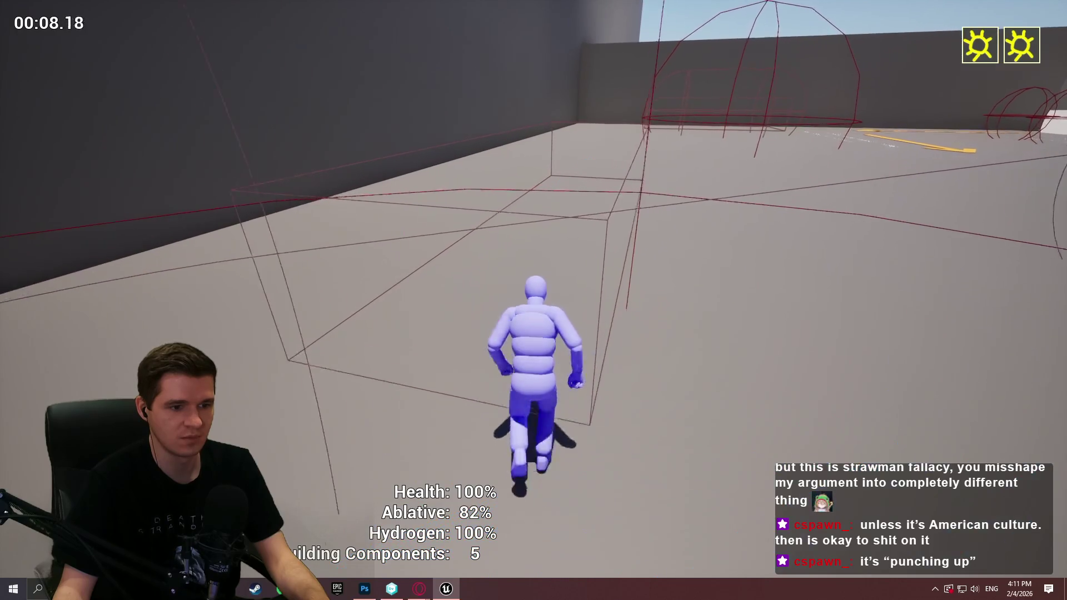
{"action": "key", "text": "w"}
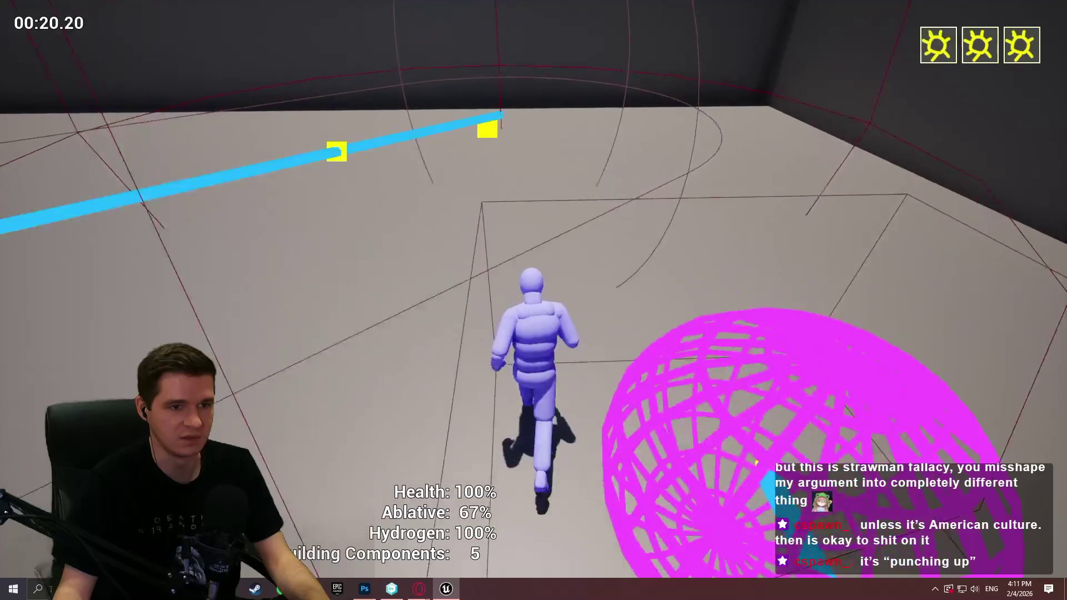
{"action": "key", "text": "Escape"}
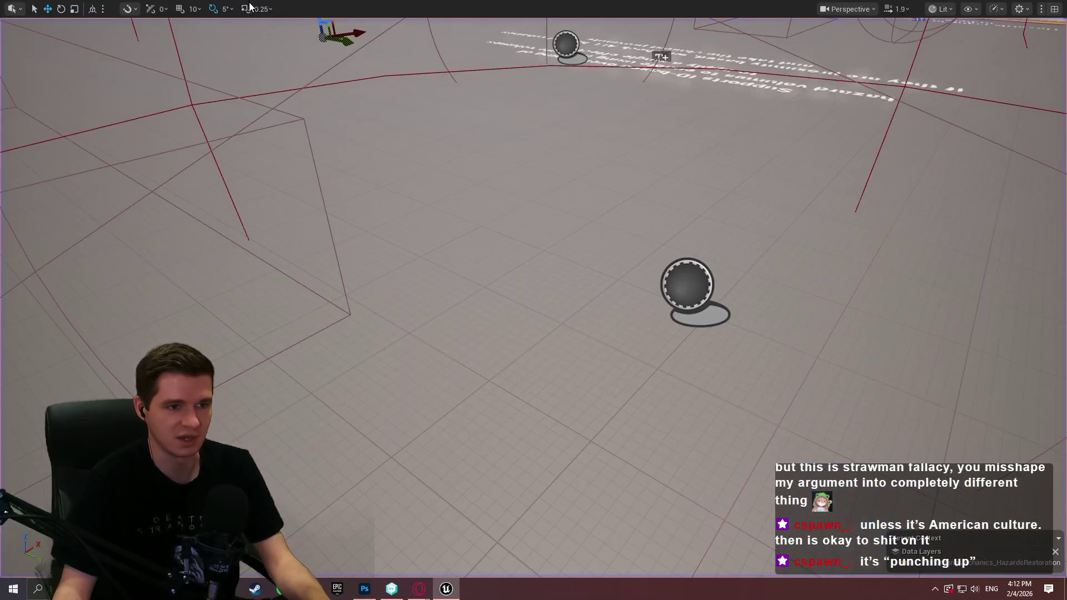
Select the box and a floor hazard actor, and rotate the actor around its vertical axis
{"action": "left_click_drag", "start_coordinate": [448, 149], "coordinate": [445, 150]}
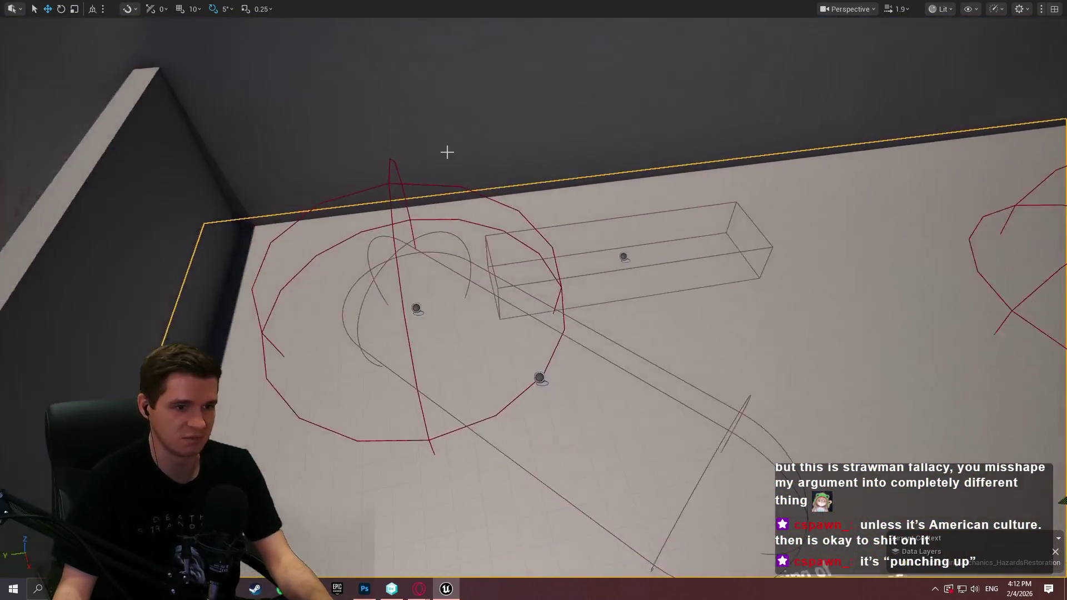
{"action": "left_click", "coordinate": [621, 257]}
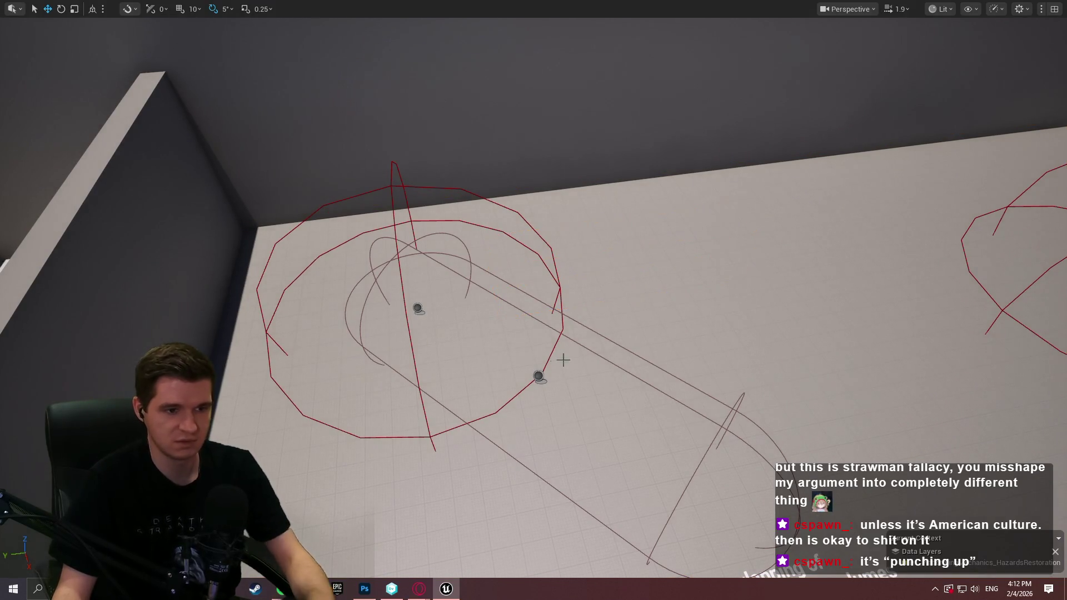
{"action": "left_click", "coordinate": [538, 376]}
{"action": "left_click_drag", "start_coordinate": [537, 401], "coordinate": [537, 402]}
{"action": "left_click_drag", "start_coordinate": [455, 420], "coordinate": [462, 428]}
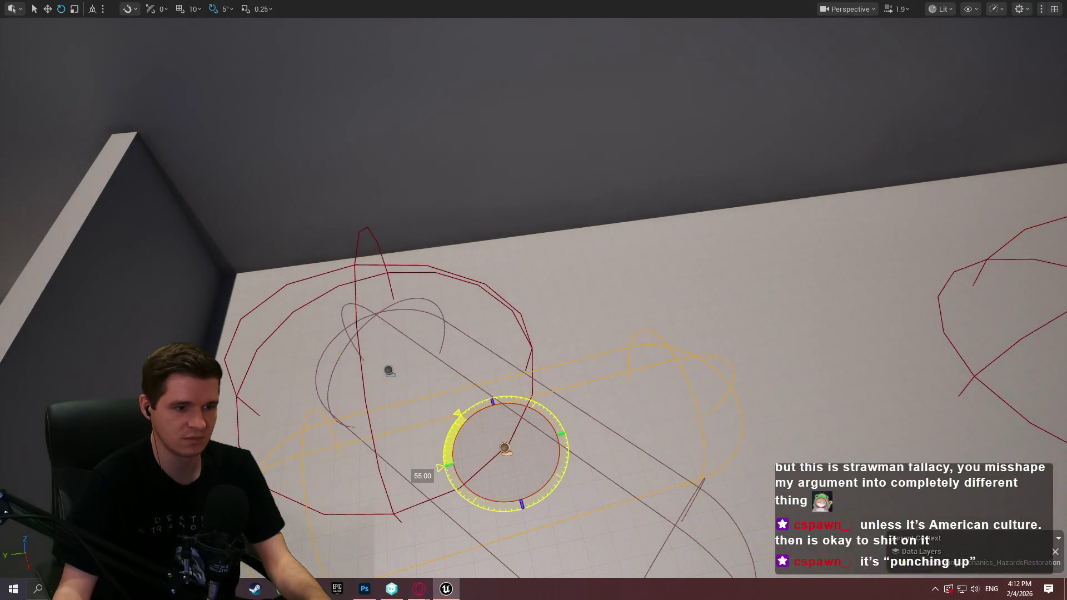
{"action": "left_click_drag", "start_coordinate": [515, 504], "coordinate": [515, 504]}
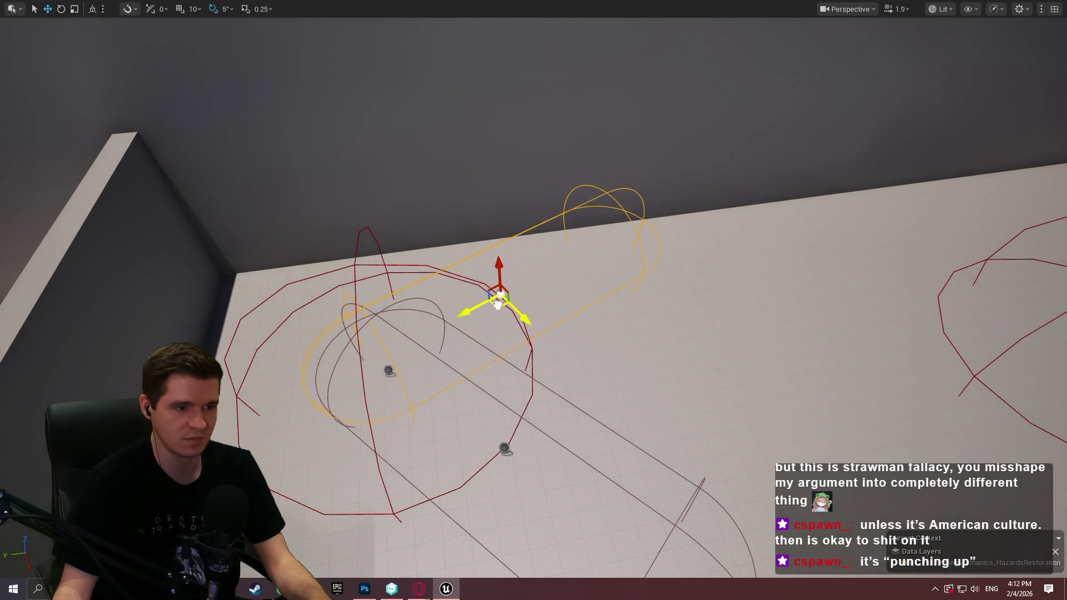
Play the level from the spot on the hazard room floor
{"action": "left_click_drag", "start_coordinate": [735, 493], "coordinate": [735, 494]}
{"action": "right_click", "coordinate": [735, 494]}
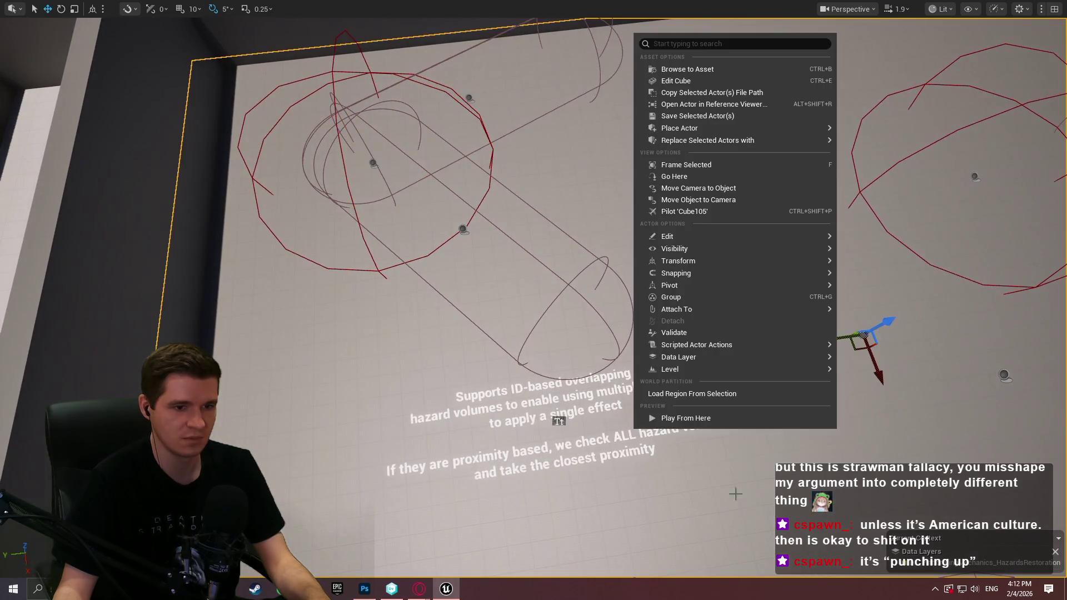
{"action": "left_click", "coordinate": [709, 418]}
{"action": "left_click", "coordinate": [534, 440]}
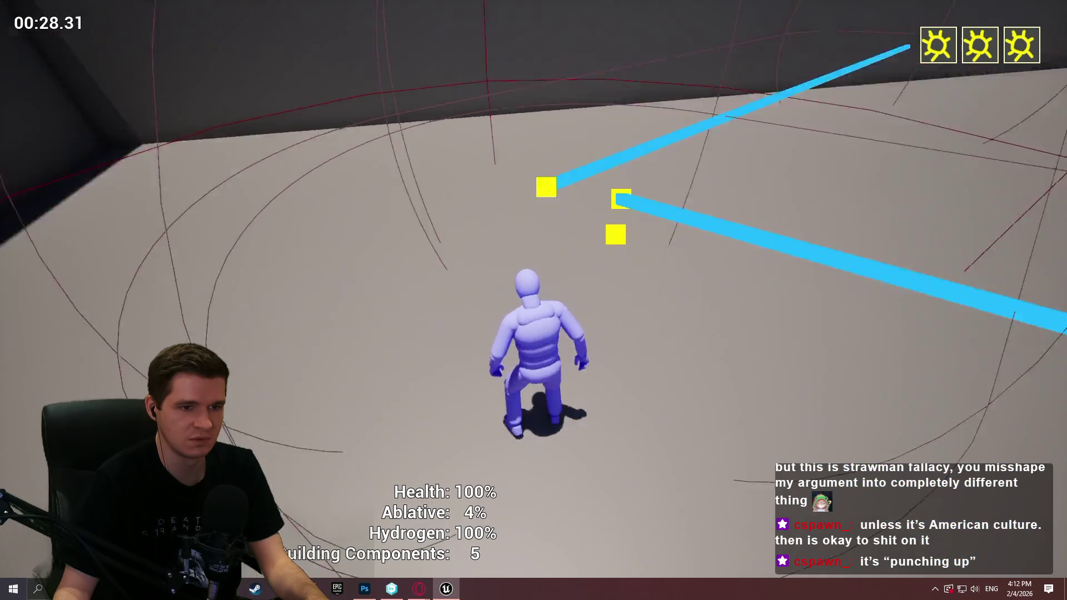
Run into the solar hazard beams until Health falls to 91%, then end the session
{"action": "key", "text": "w"}
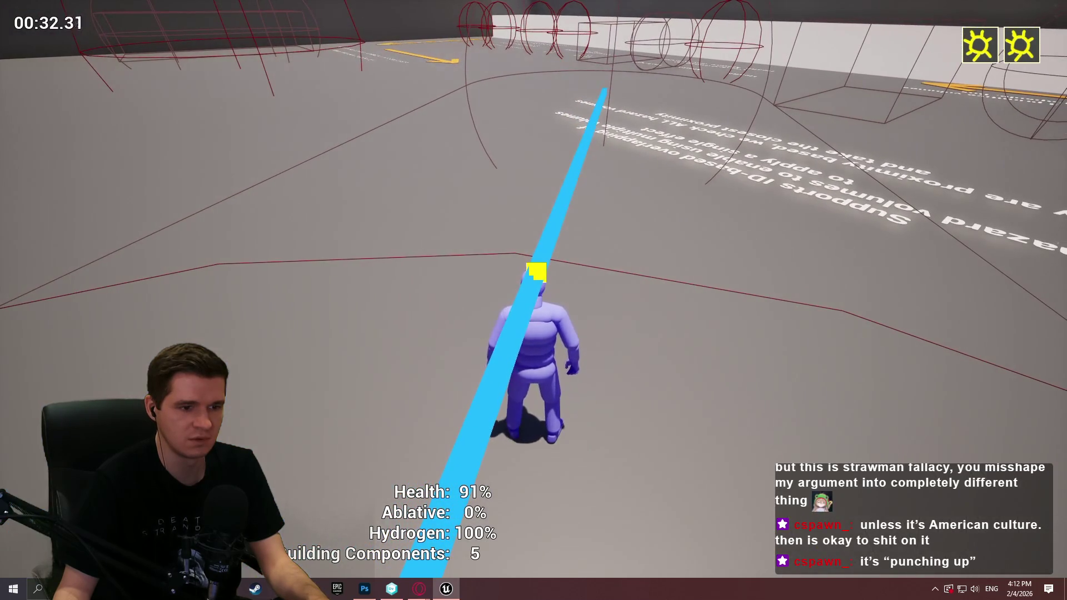
{"action": "key", "text": "Escape"}
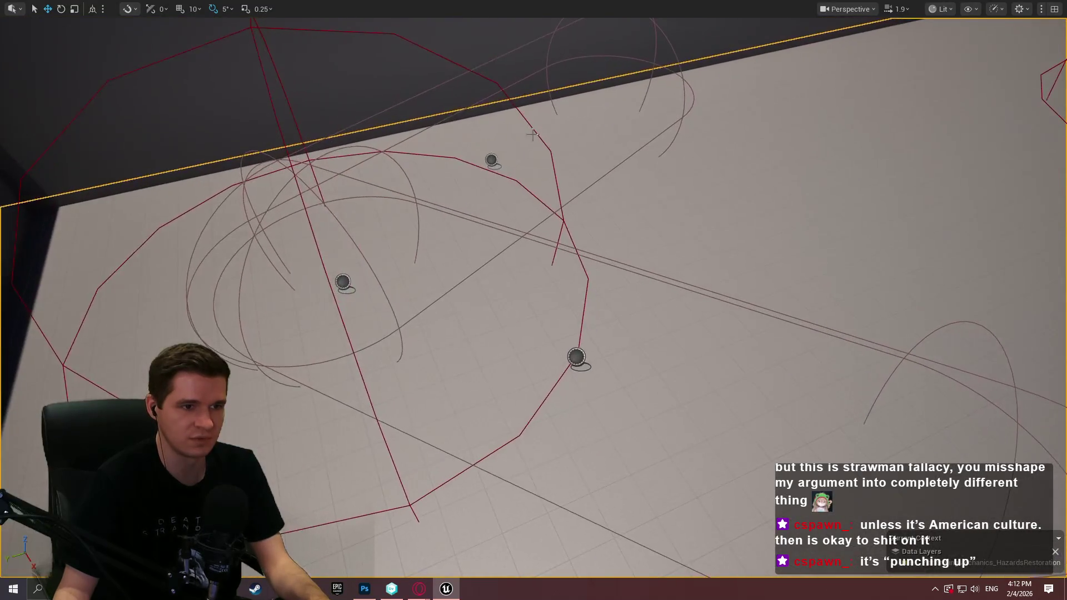
Restore the editor layout, check capsule and sphere hazards deal -0.002 per tick, and play from the floor
{"action": "left_click", "coordinate": [496, 158]}
{"action": "key", "text": "F11"}
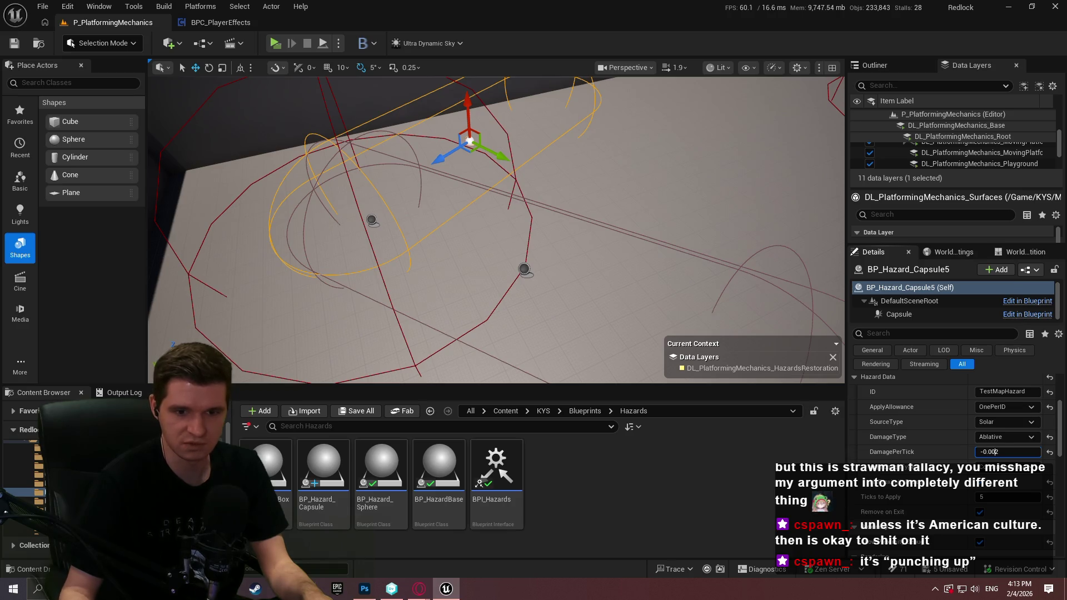
{"action": "left_click", "coordinate": [370, 220]}
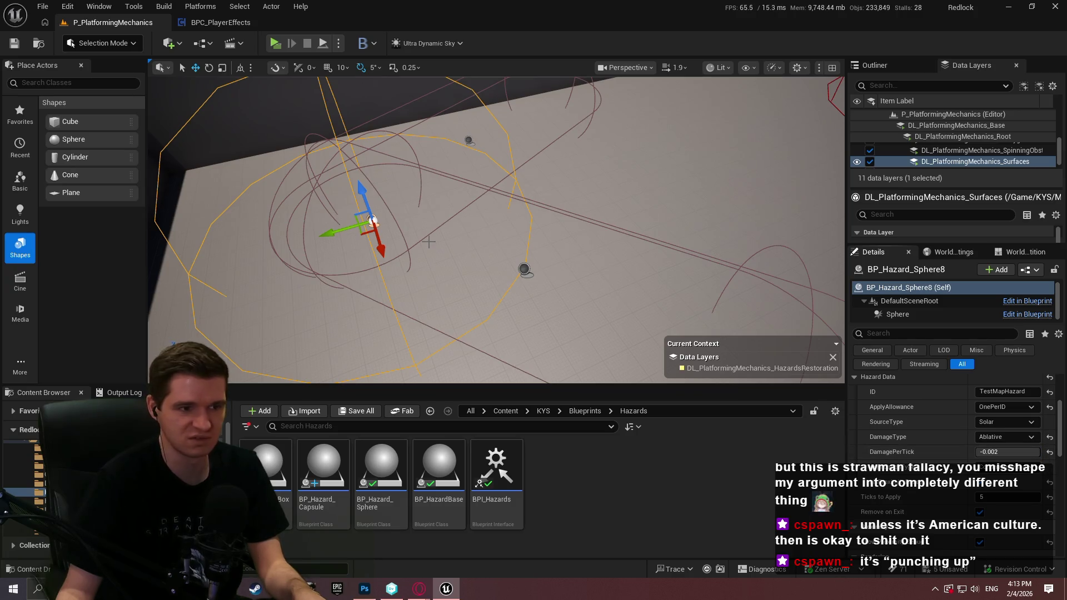
{"action": "left_click", "coordinate": [524, 270]}
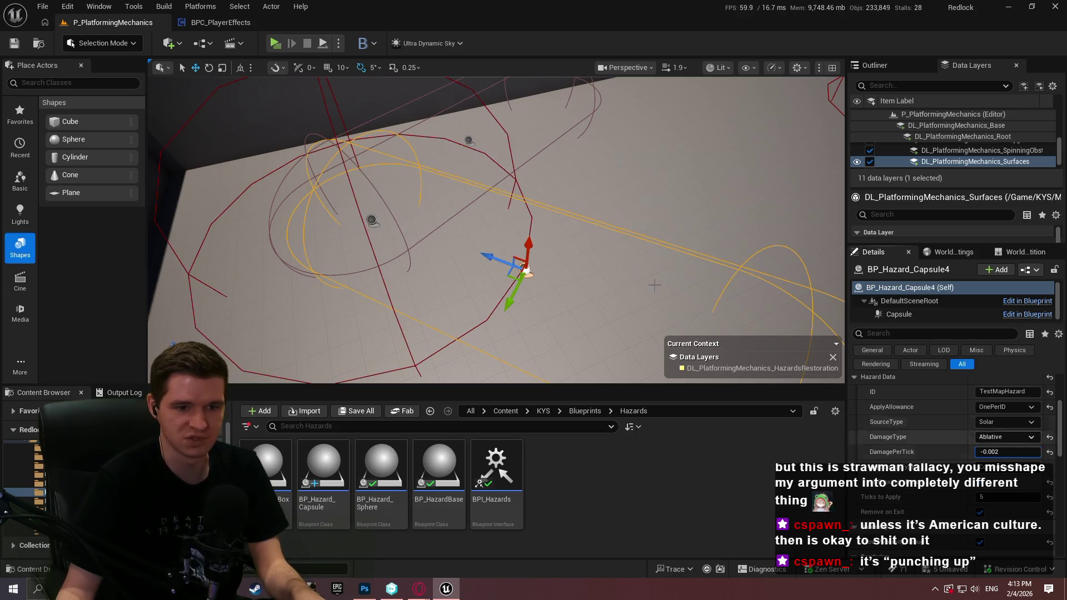
{"action": "right_click", "coordinate": [549, 181]}
{"action": "left_click", "coordinate": [584, 568]}
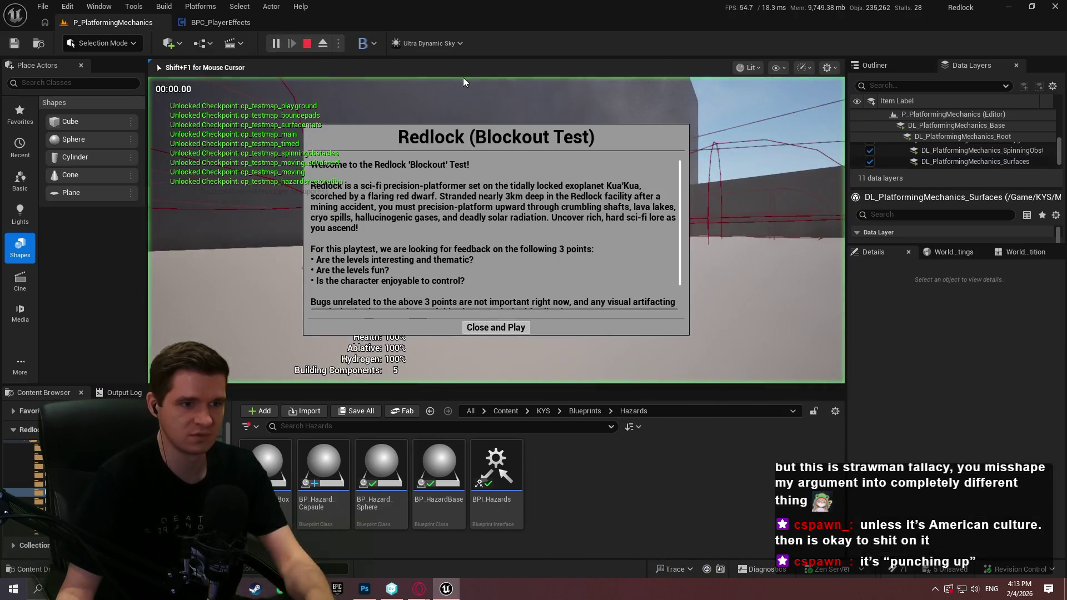
Play fullscreen, walking through the solar beams until Ablative reaches 79%, then stop
{"action": "left_click", "coordinate": [496, 327]}
{"action": "key", "text": "F11"}
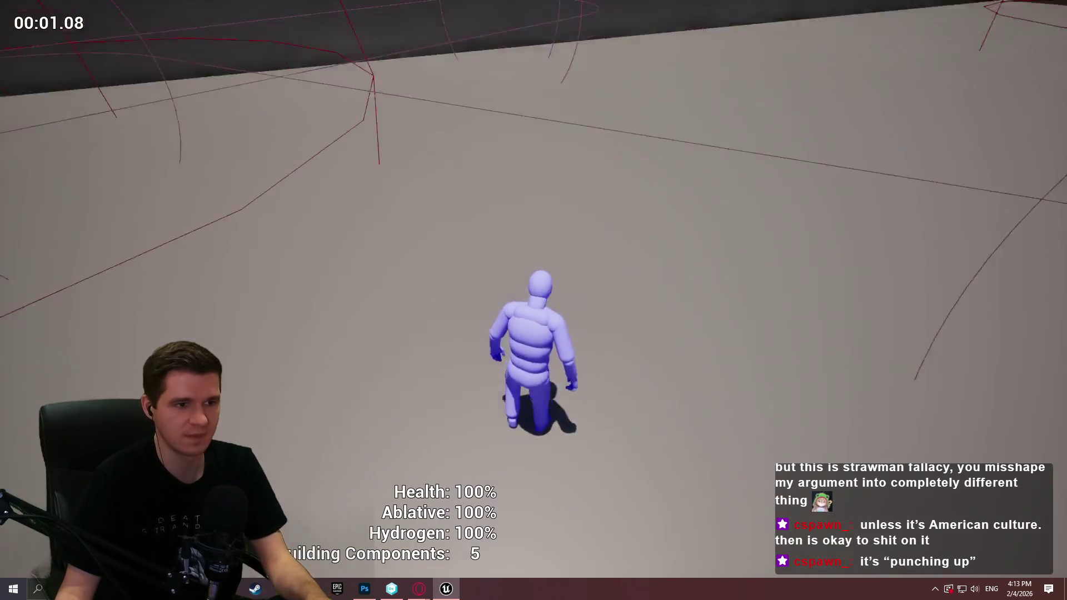
{"action": "mouse_move", "coordinate": [534, 300]}
{"action": "key", "text": "w"}
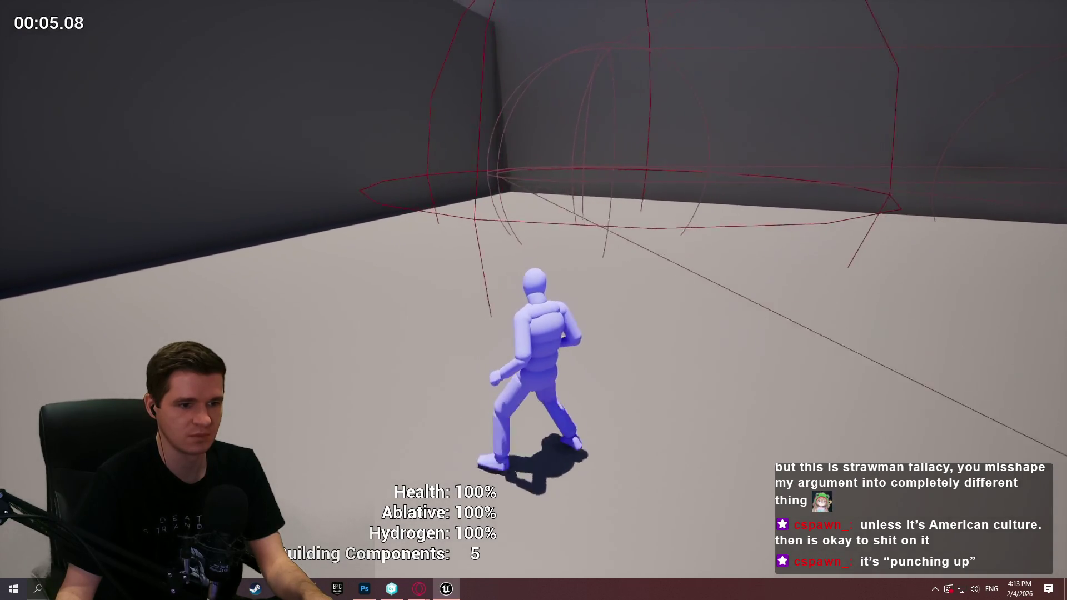
{"action": "key", "text": "e"}
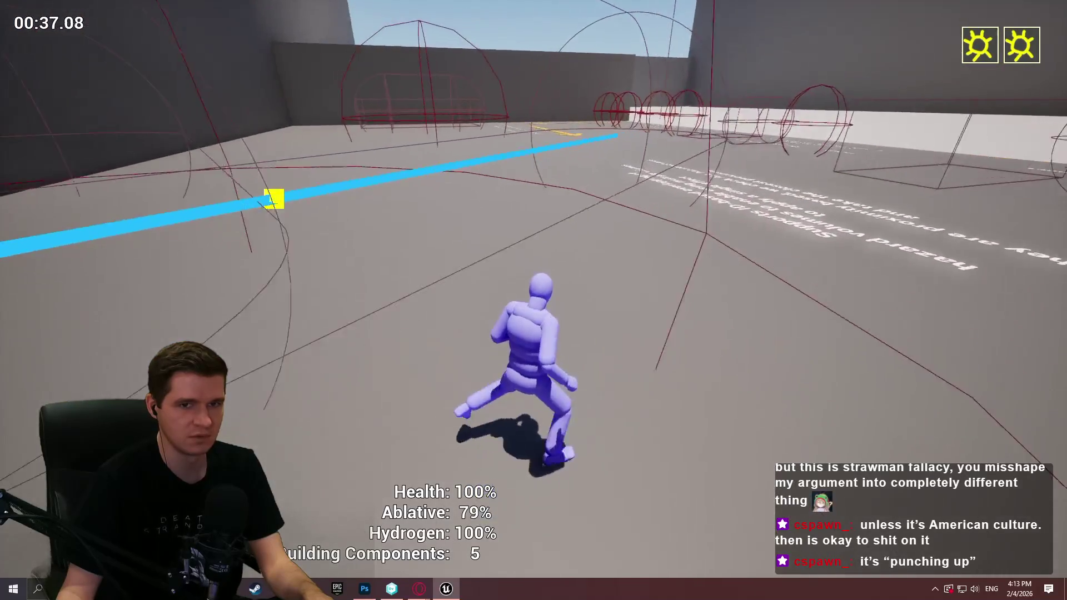
{"action": "key", "text": "Escape"}
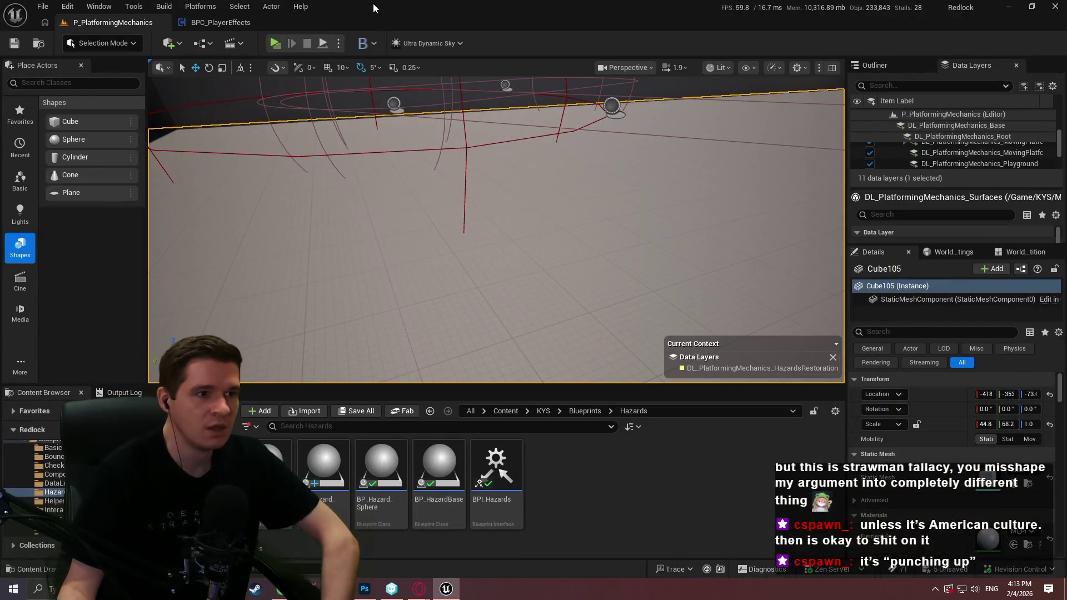
Frame Cube105, resize the Data Layers panel, and toggle HazardsRestoration visibility off and on twice
{"action": "key", "text": "f"}
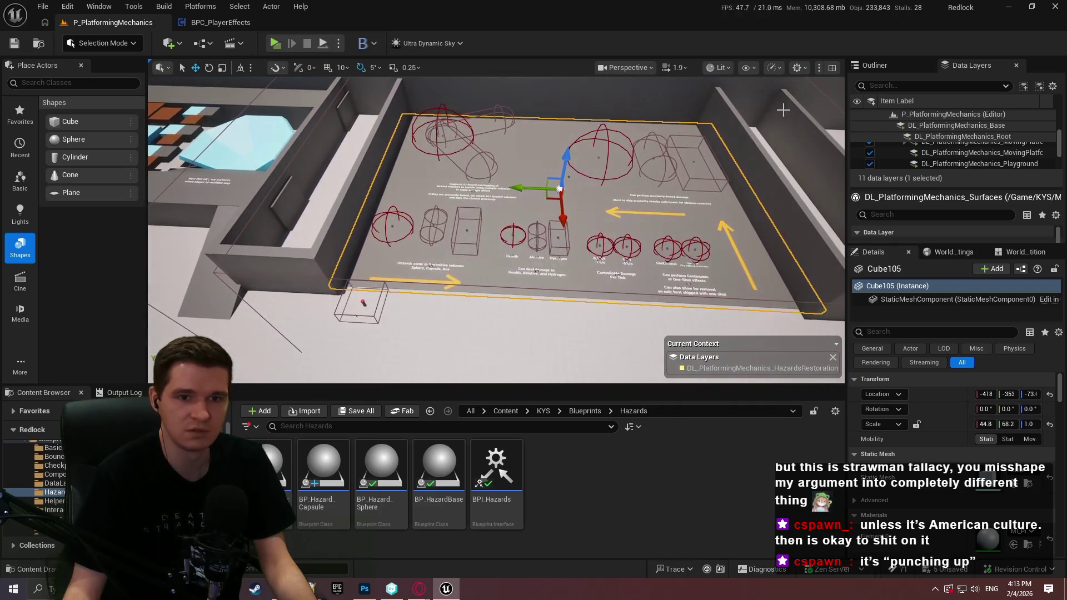
{"action": "mouse_move", "coordinate": [949, 196]}
{"action": "left_mouse_down"}
{"action": "mouse_move", "coordinate": [946, 239]}
{"action": "mouse_move", "coordinate": [942, 204]}
{"action": "left_mouse_up"}
{"action": "left_click_drag", "start_coordinate": [939, 253], "coordinate": [938, 317]}
{"action": "left_click_drag", "start_coordinate": [948, 276], "coordinate": [948, 230]}
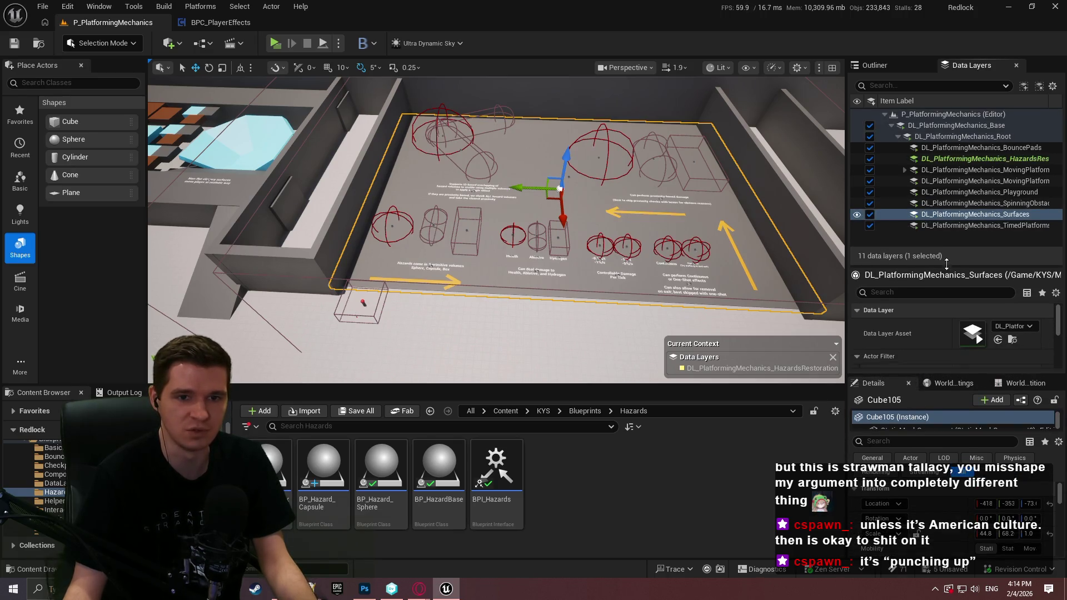
{"action": "left_click", "coordinate": [858, 159]}
{"action": "left_click", "coordinate": [858, 159]}
{"action": "left_click", "coordinate": [858, 159]}
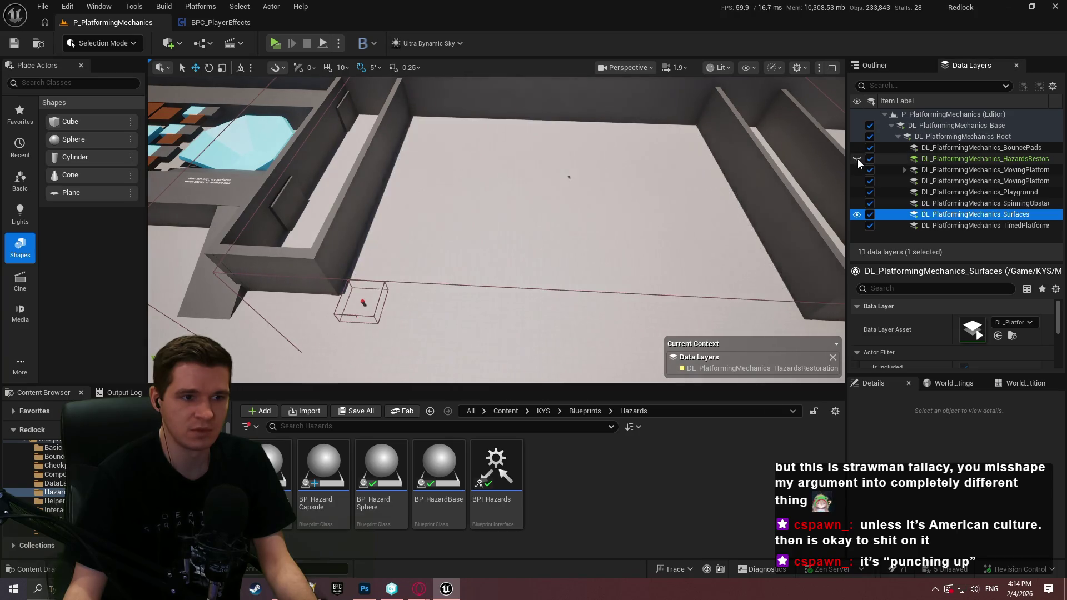
{"action": "left_click", "coordinate": [858, 159]}
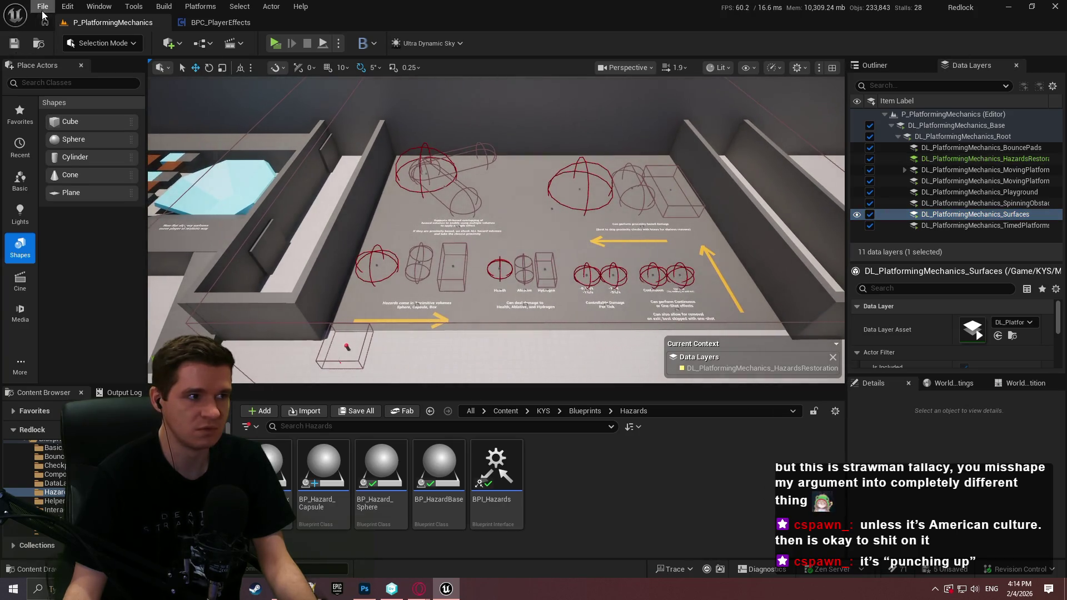
Save all modified level files with File > Save All
{"action": "left_click", "coordinate": [43, 8]}
{"action": "left_click", "coordinate": [89, 173]}
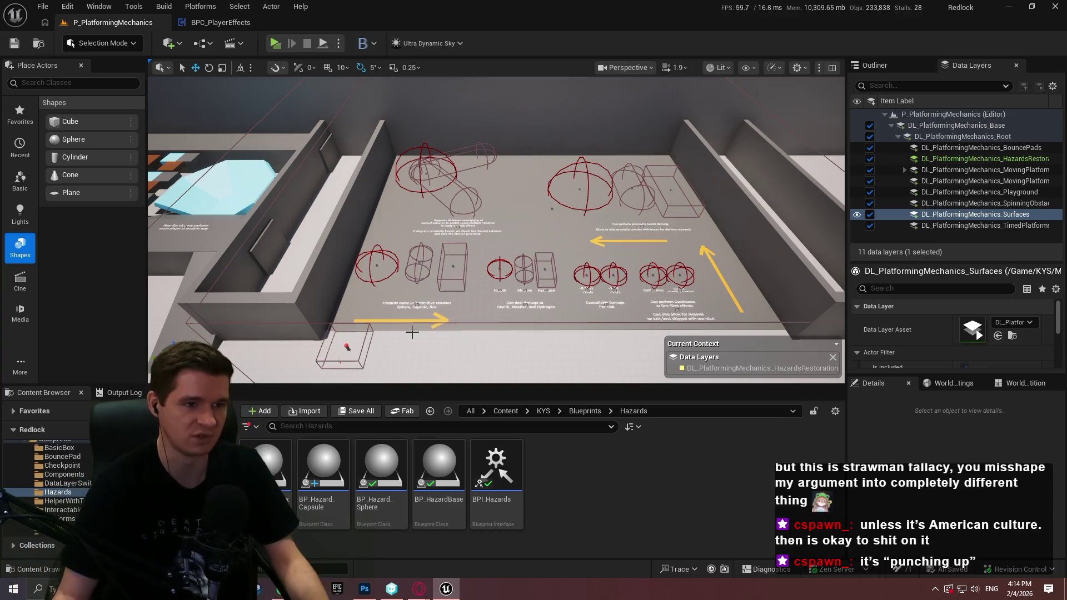
{"action": "scroll", "coordinate": [557, 301], "scroll_direction": "up", "scroll_amount": 3}
{"action": "scroll", "coordinate": [497, 230], "scroll_direction": "up", "scroll_amount": 5}
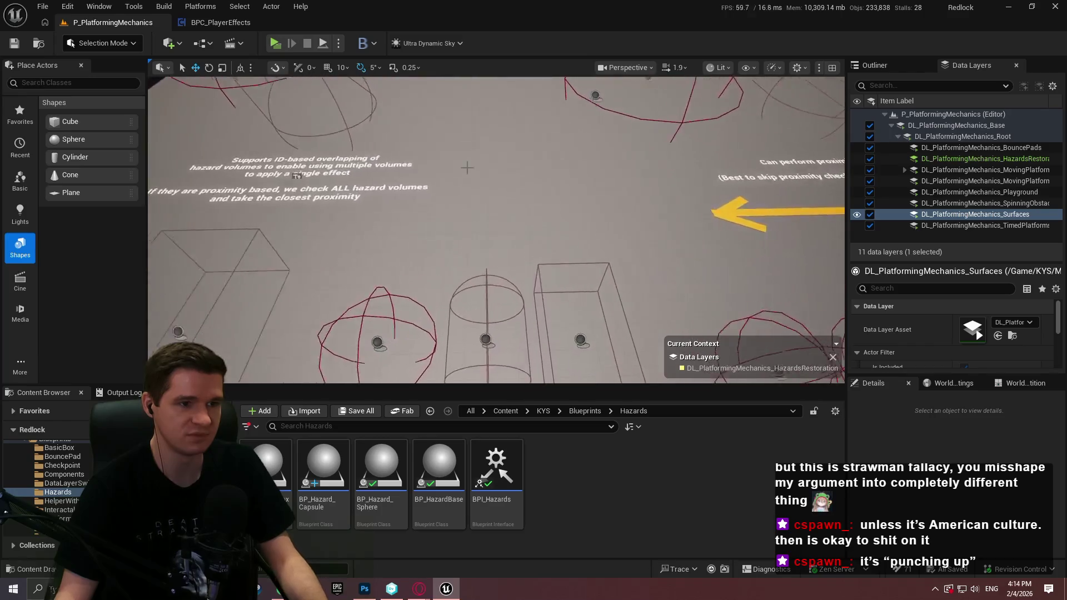
Widen Cylinder4 into a flat disc scaled to 8.12 in XY and lower it slightly into the floor
{"action": "left_click", "coordinate": [535, 196]}
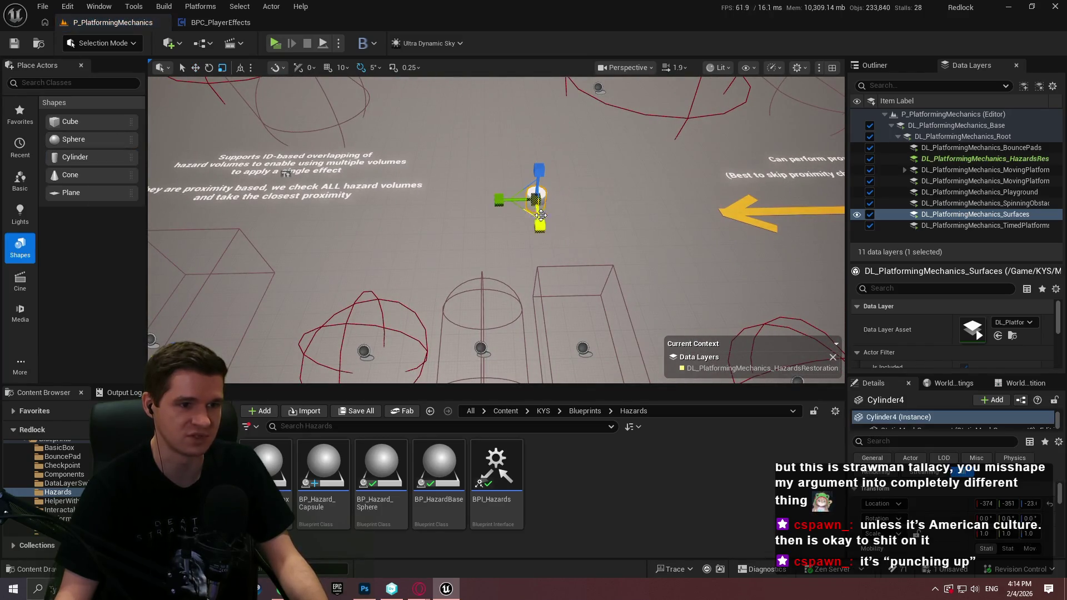
{"action": "left_click_drag", "start_coordinate": [516, 210], "coordinate": [556, 239]}
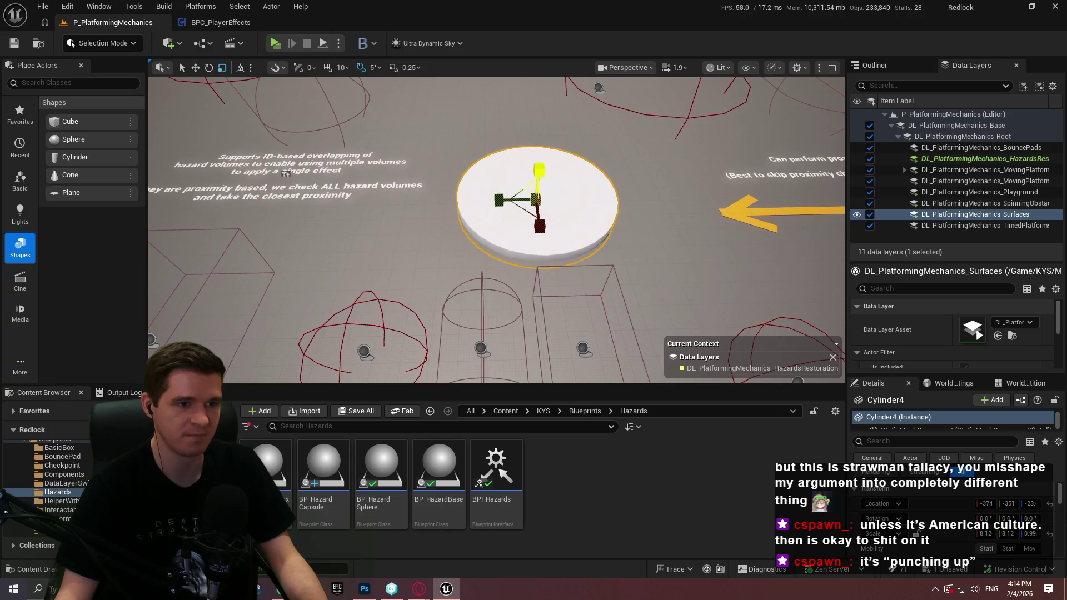
{"action": "left_click_drag", "start_coordinate": [538, 167], "coordinate": [539, 167]}
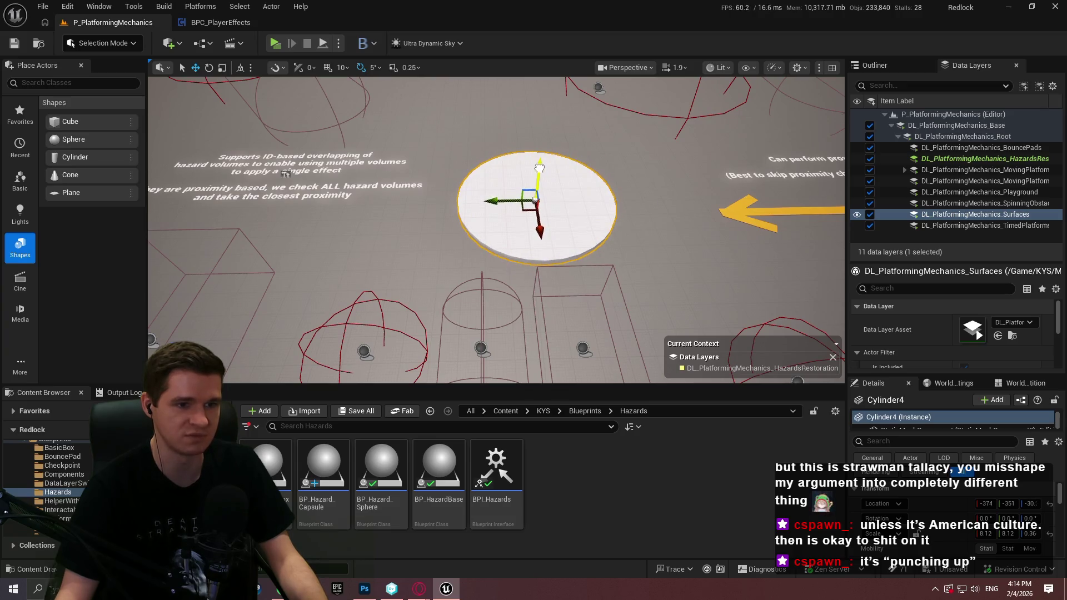
Give the disc the MI_ProtoLightBlue material, then select the Ablative label beneath it
{"action": "scroll", "coordinate": [989, 511], "scroll_direction": "down", "scroll_amount": 3}
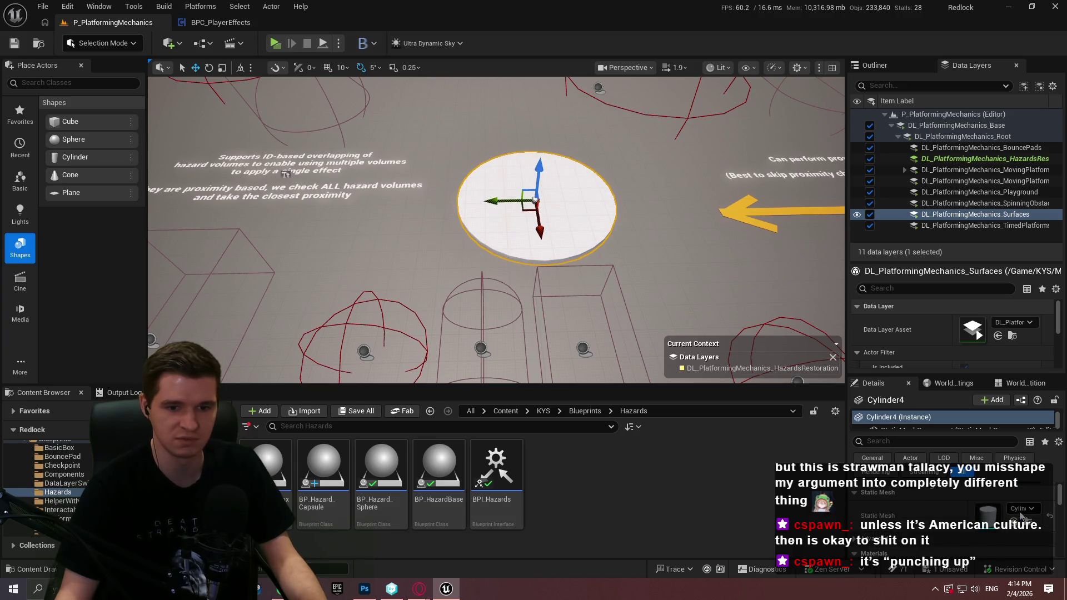
{"action": "left_click", "coordinate": [1020, 516]}
{"action": "type", "text": "dis"}
{"action": "key", "text": "Escape"}
{"action": "scroll", "coordinate": [955, 521], "scroll_direction": "down", "scroll_amount": 1}
{"action": "left_click", "coordinate": [1022, 535]}
{"action": "type", "text": "blu"}
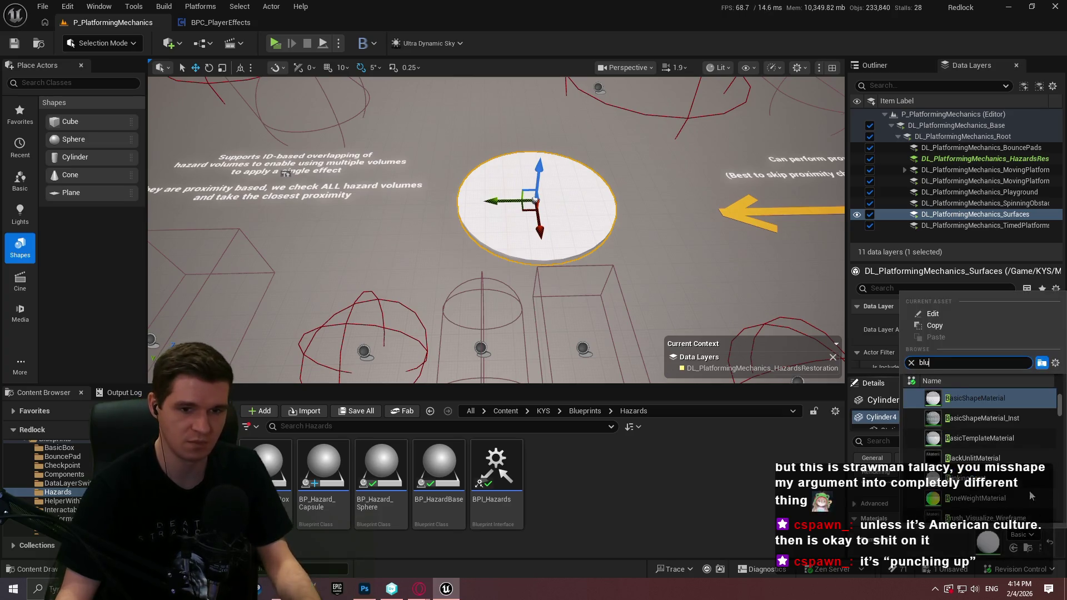
{"action": "scroll", "coordinate": [979, 413], "scroll_direction": "down", "scroll_amount": 5}
{"action": "left_click", "coordinate": [994, 424]}
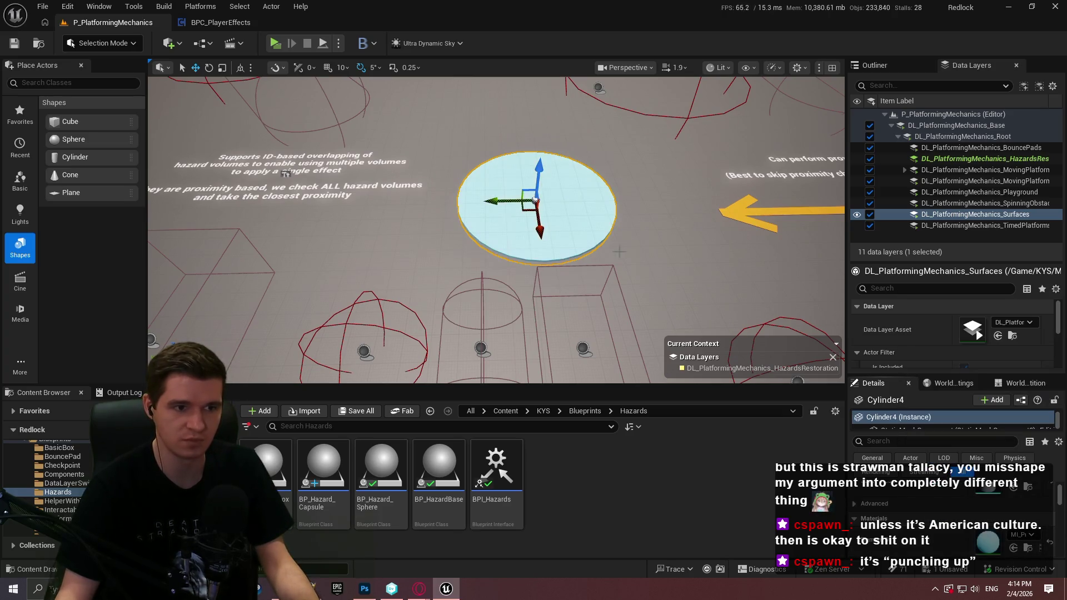
{"action": "left_click_drag", "start_coordinate": [509, 205], "coordinate": [493, 360]}
{"action": "left_click", "coordinate": [493, 359]}
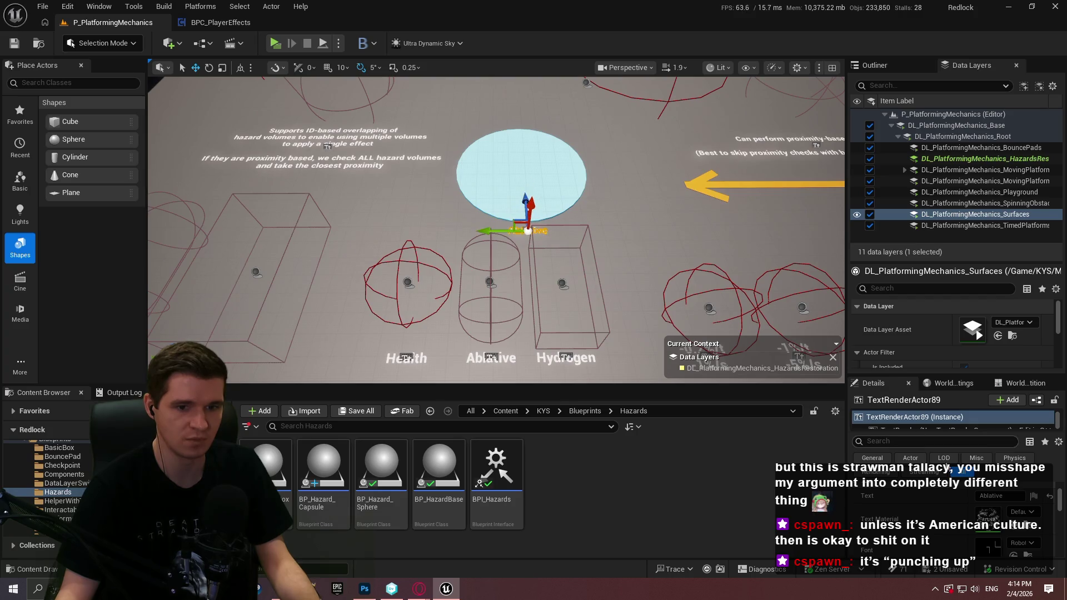
Replace the label's Ablative text with RESTORATION STATIONS on two lines, then deselect it to view the result
{"action": "type", "text": "REST"}
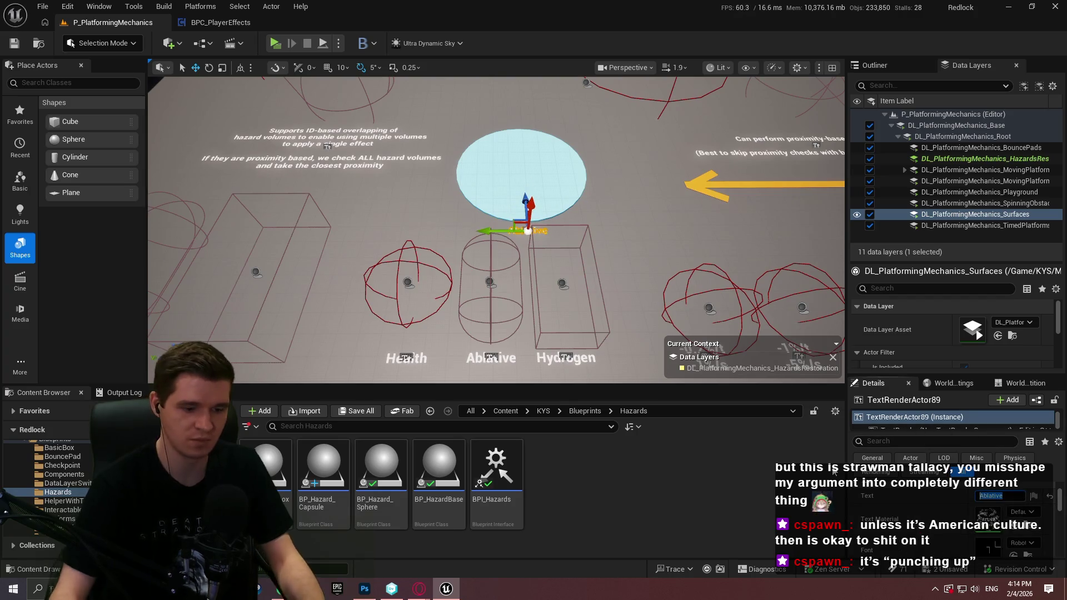
{"action": "type", "text": "ION"}
{"action": "key", "text": "shift+Return"}
{"action": "type", "text": "T"}
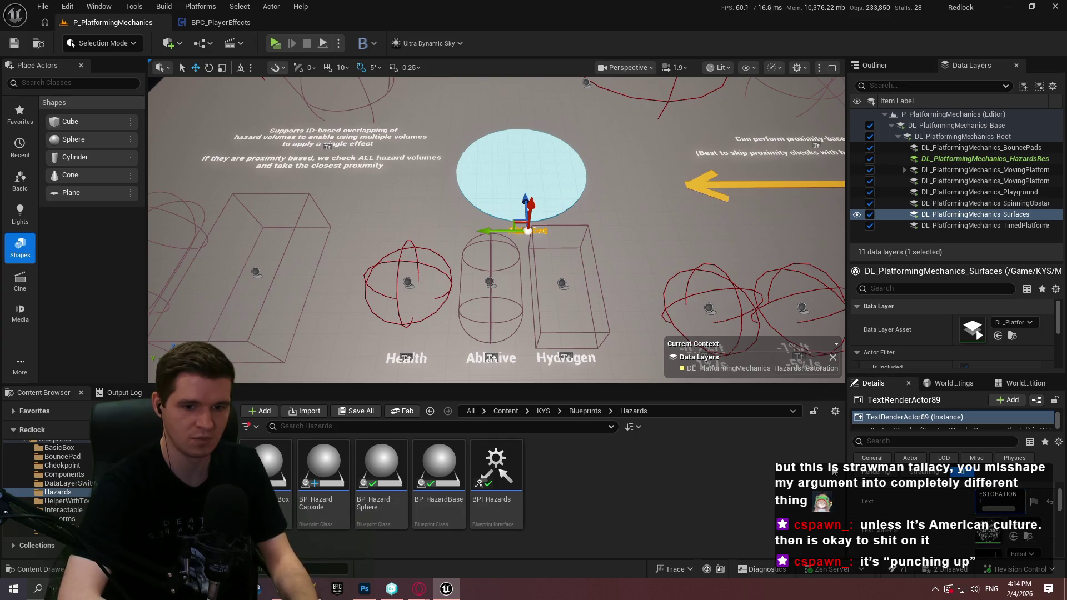
{"action": "type", "text": "ATIONS"}
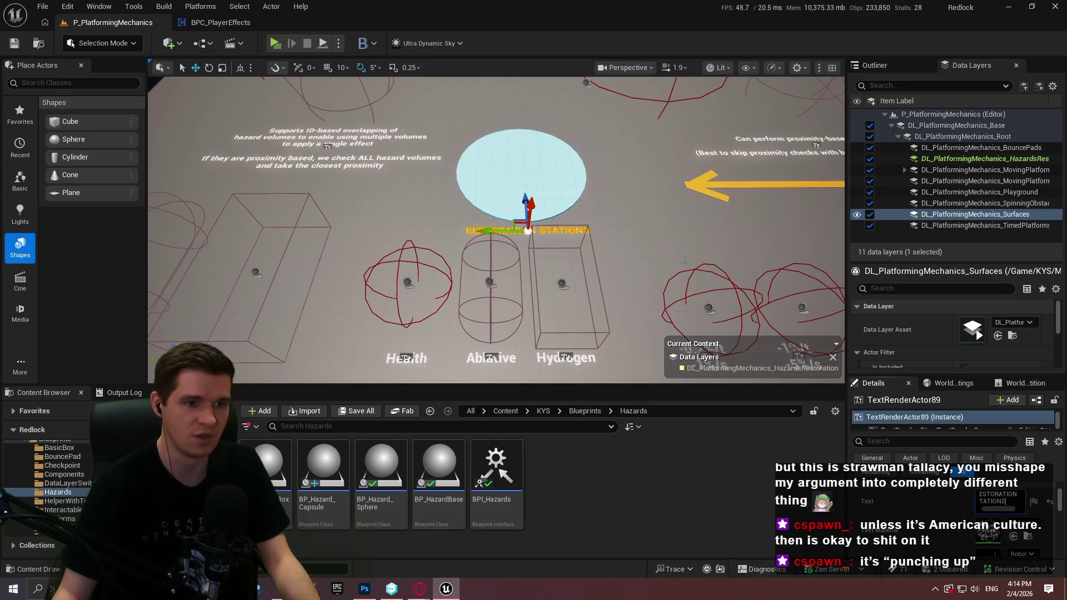
{"action": "scroll", "coordinate": [620, 149], "scroll_direction": "up", "scroll_amount": 5}
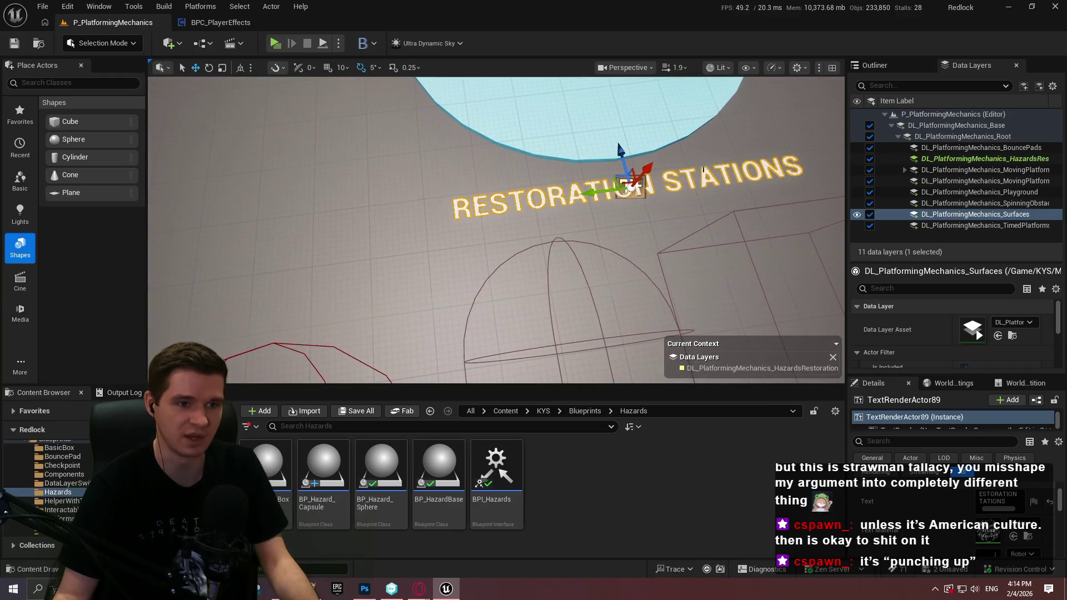
{"action": "scroll", "coordinate": [621, 149], "scroll_direction": "down", "scroll_amount": 1}
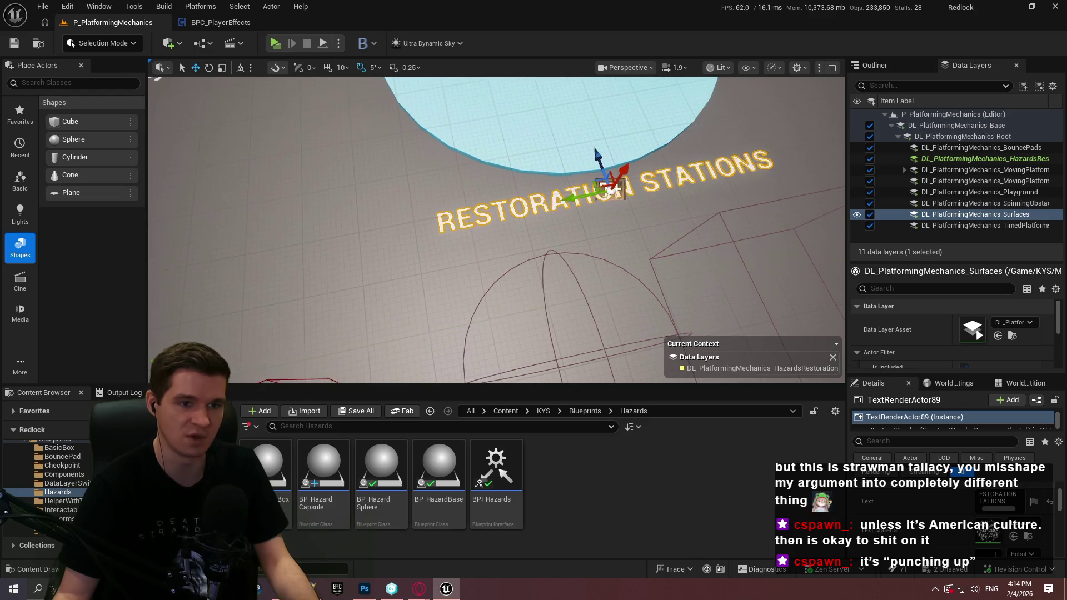
{"action": "left_click", "coordinate": [687, 165]}
{"action": "left_click_drag", "start_coordinate": [687, 166], "coordinate": [667, 144]}
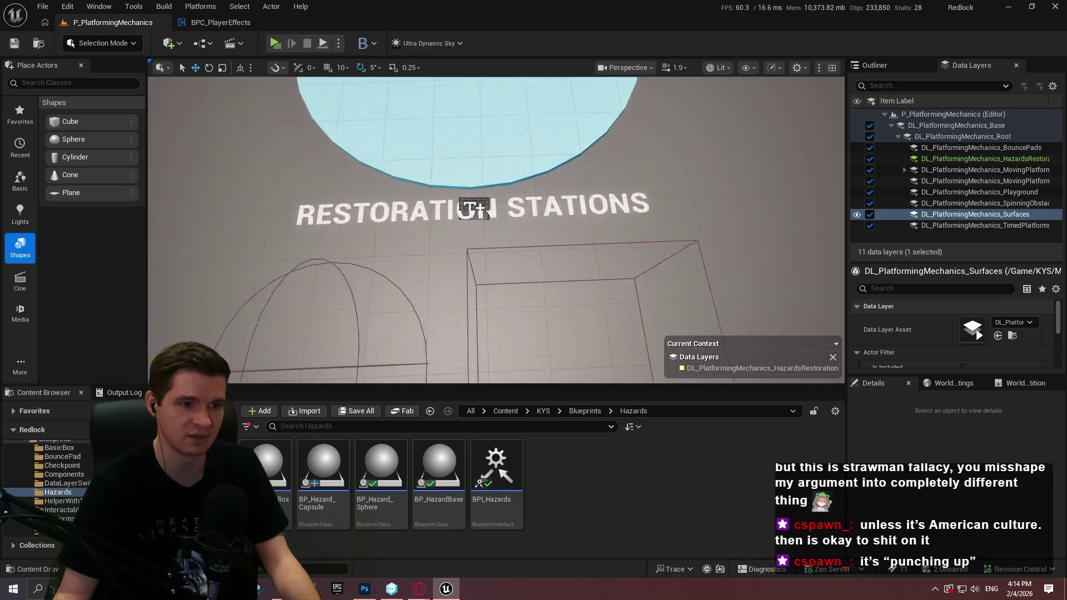
{"action": "scroll", "coordinate": [496, 231], "scroll_direction": "down", "scroll_amount": 10}
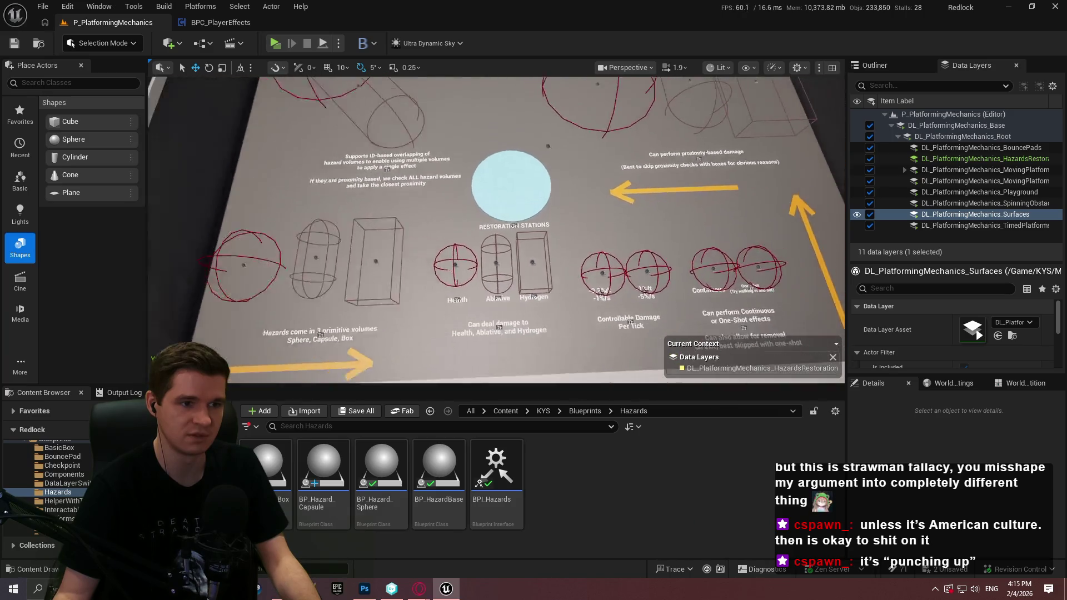
Frame the restoration pad and label, Alt-drag a duplicate, then undo it so one pad remains
{"action": "left_click_drag", "start_coordinate": [495, 230], "coordinate": [445, 211]}
{"action": "scroll", "coordinate": [495, 230], "scroll_direction": "down", "scroll_amount": 5}
{"action": "left_click_drag", "start_coordinate": [576, 120], "coordinate": [664, 166]}
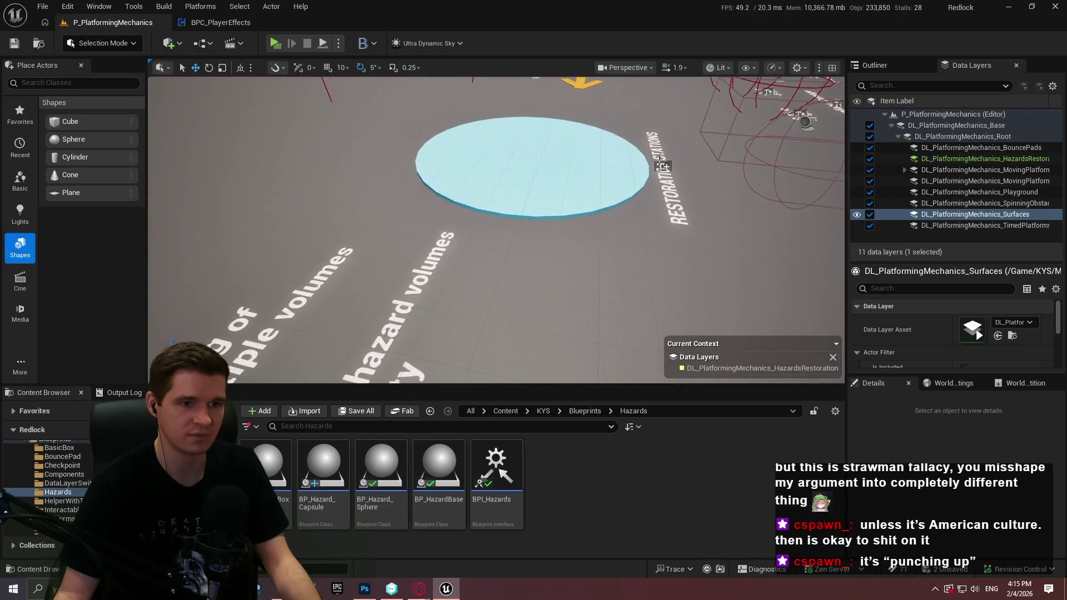
{"action": "left_click", "coordinate": [664, 166]}
{"action": "key", "text": "f"}
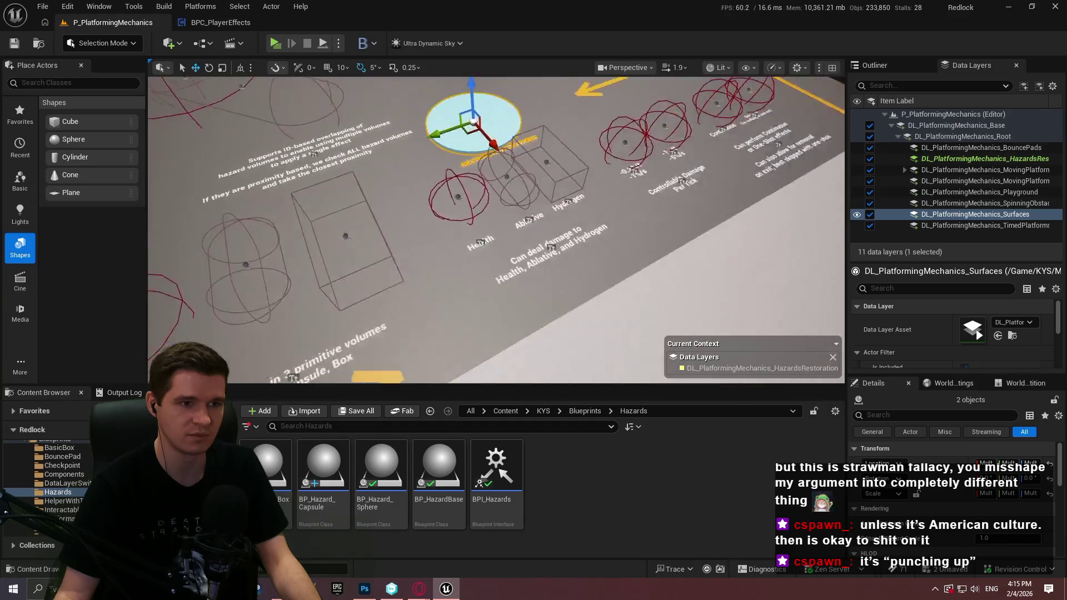
{"action": "left_click_drag", "start_coordinate": [502, 102], "coordinate": [535, 266]}
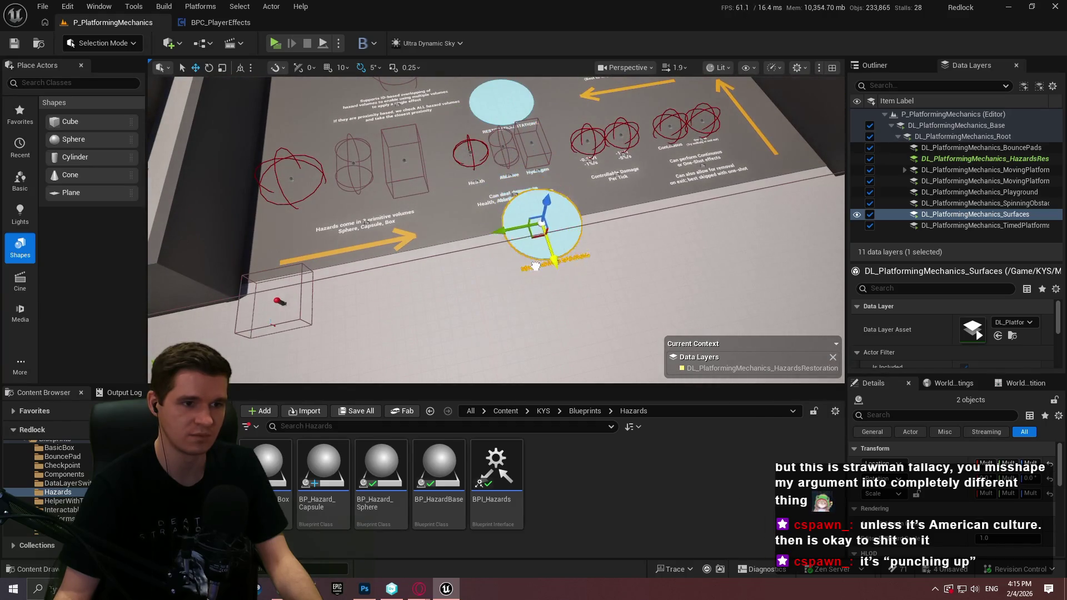
{"action": "key", "text": "ctrl+z"}
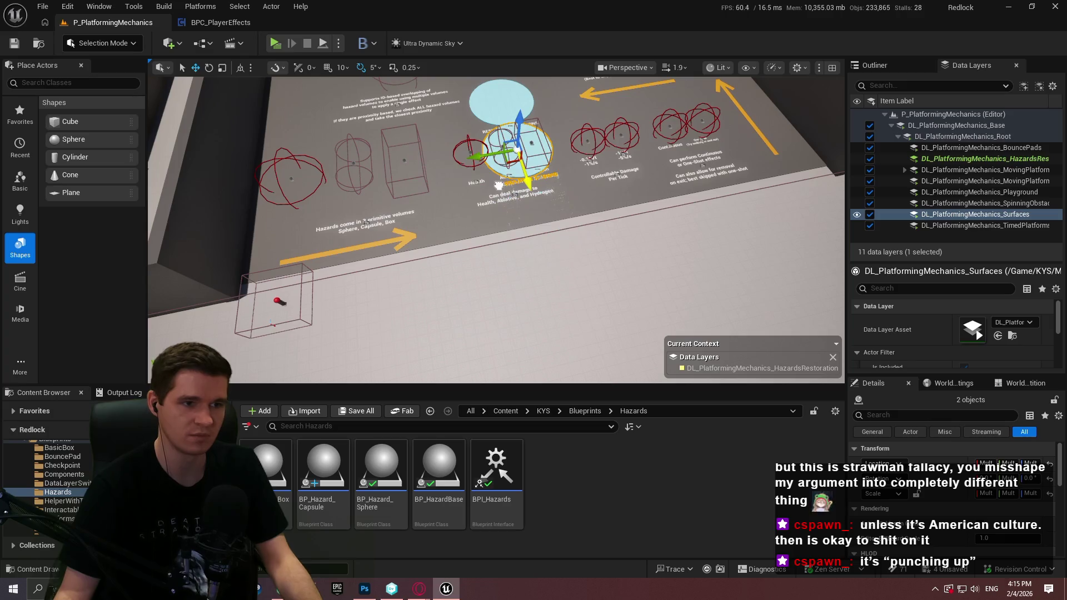
{"action": "key", "text": "Escape"}
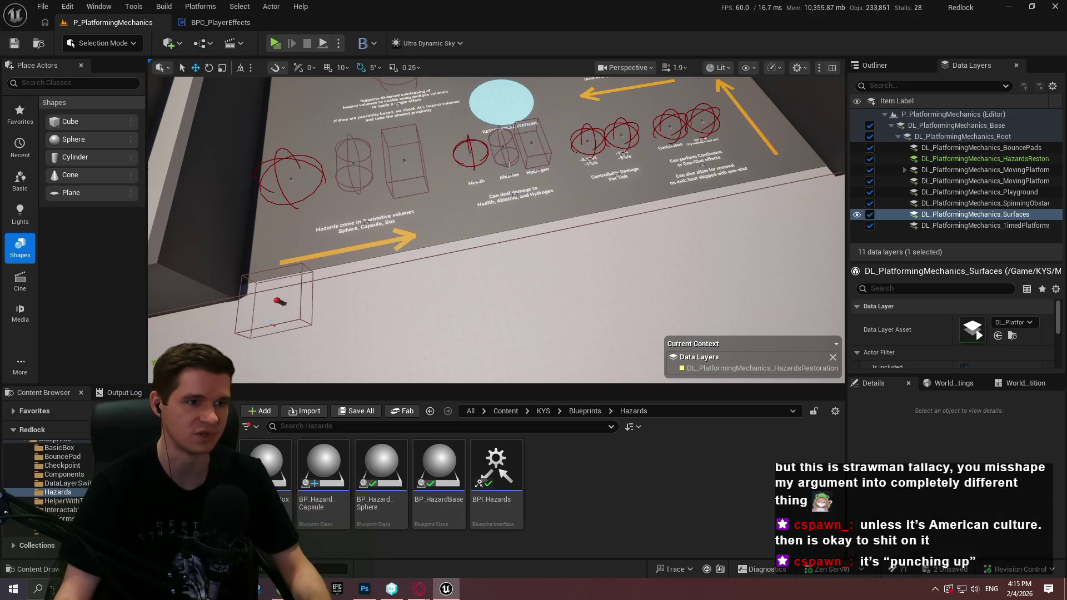
Save all unsaved levels and assets with File > Save All, then return to the hazard to-do notes
{"action": "scroll", "coordinate": [494, 228], "scroll_direction": "up", "scroll_amount": 5}
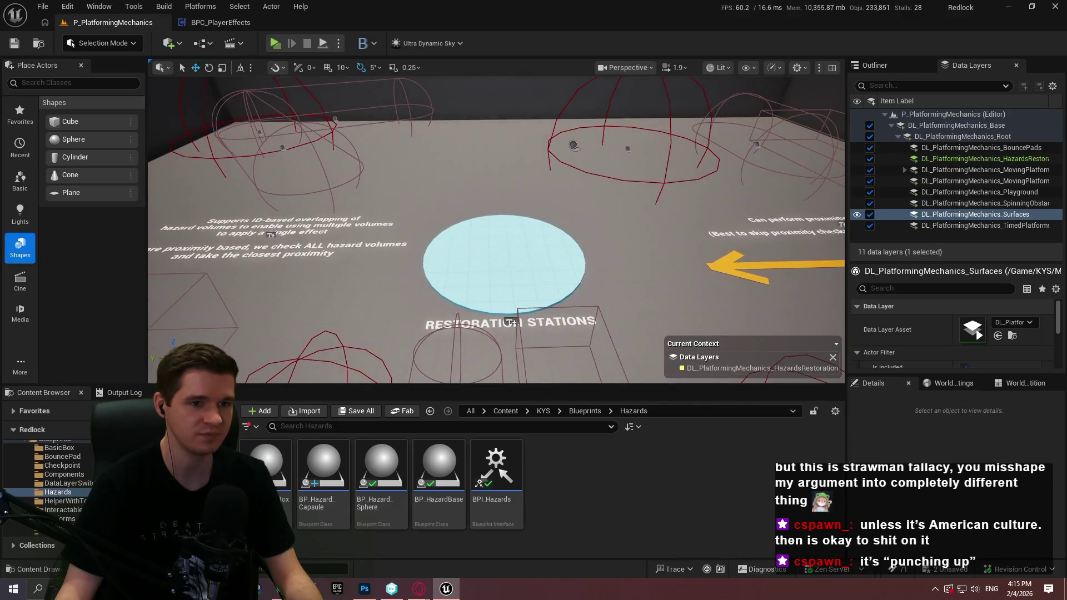
{"action": "left_click", "coordinate": [42, 6]}
{"action": "left_click", "coordinate": [83, 165]}
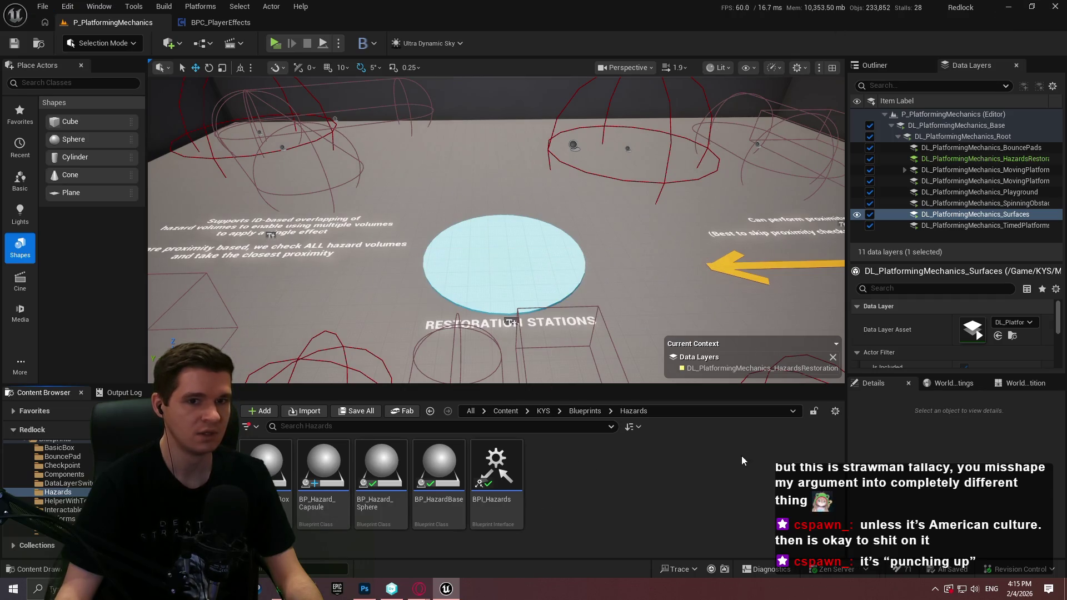
{"action": "key", "text": "alt+Tab"}
{"action": "left_click", "coordinate": [373, 262]}
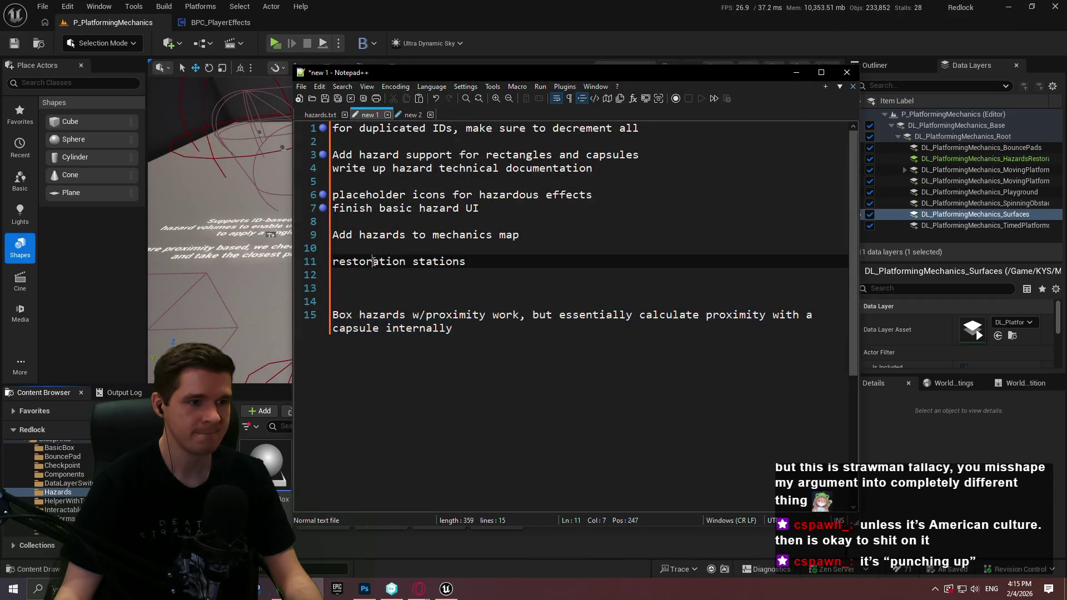
Review to-do lines 9, 7 and 13 in Notepad++, then pull the Stream Calendar 2026 tab into its own window
{"action": "left_click", "coordinate": [532, 236]}
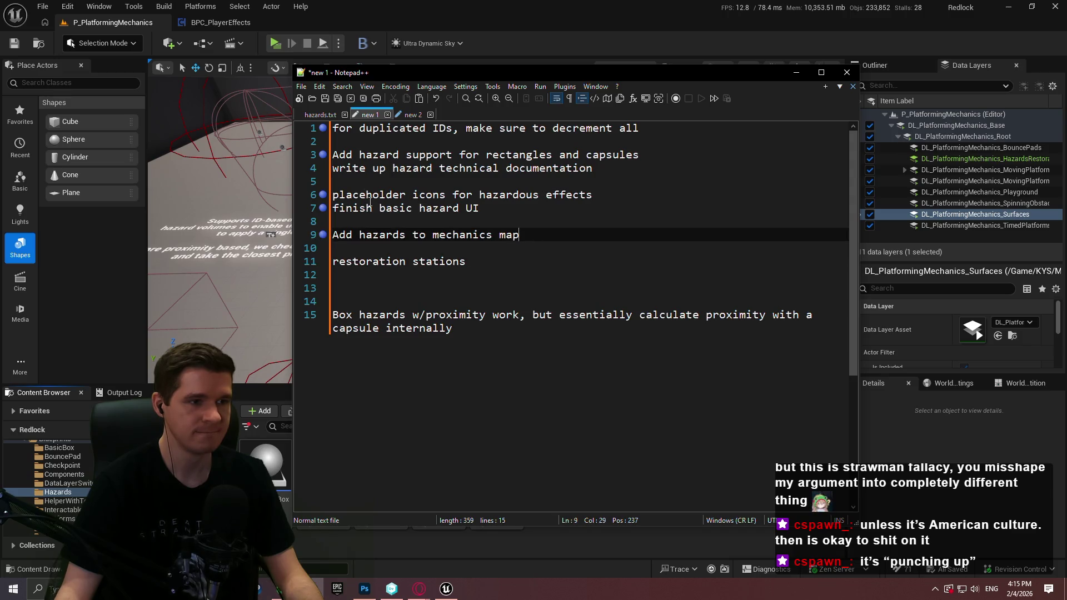
{"action": "left_click", "coordinate": [495, 208]}
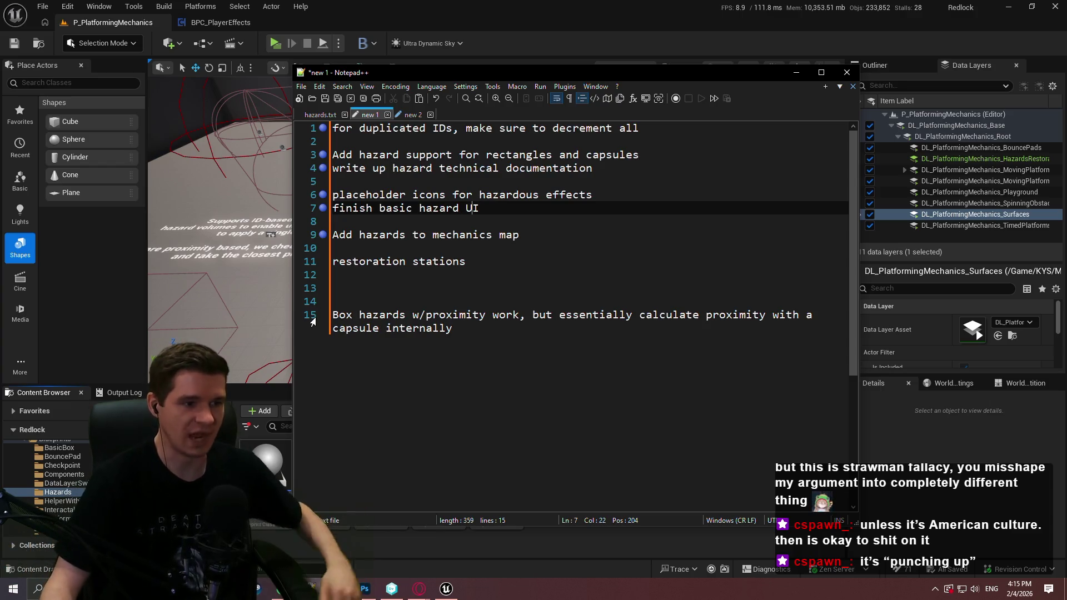
{"action": "left_click", "coordinate": [419, 285]}
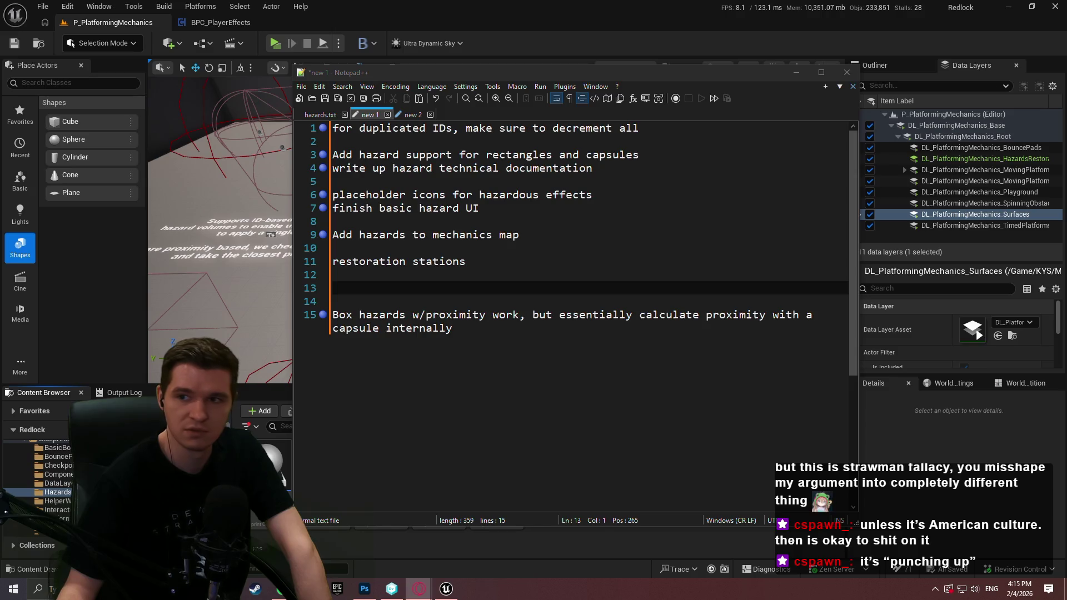
{"action": "left_click_drag", "start_coordinate": [427, 248], "coordinate": [575, 215]}
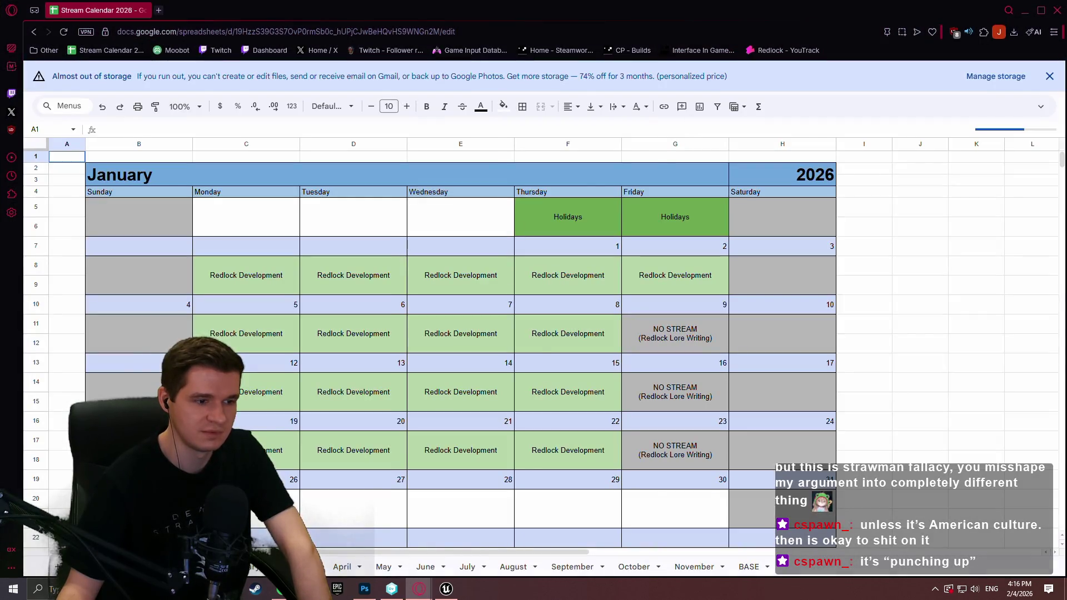
Look over the February 2026 sheet's schedule, then open the Redlock - YouTrack bookmark
{"action": "left_click", "coordinate": [239, 567]}
{"action": "left_click", "coordinate": [867, 343]}
{"action": "left_click", "coordinate": [907, 300]}
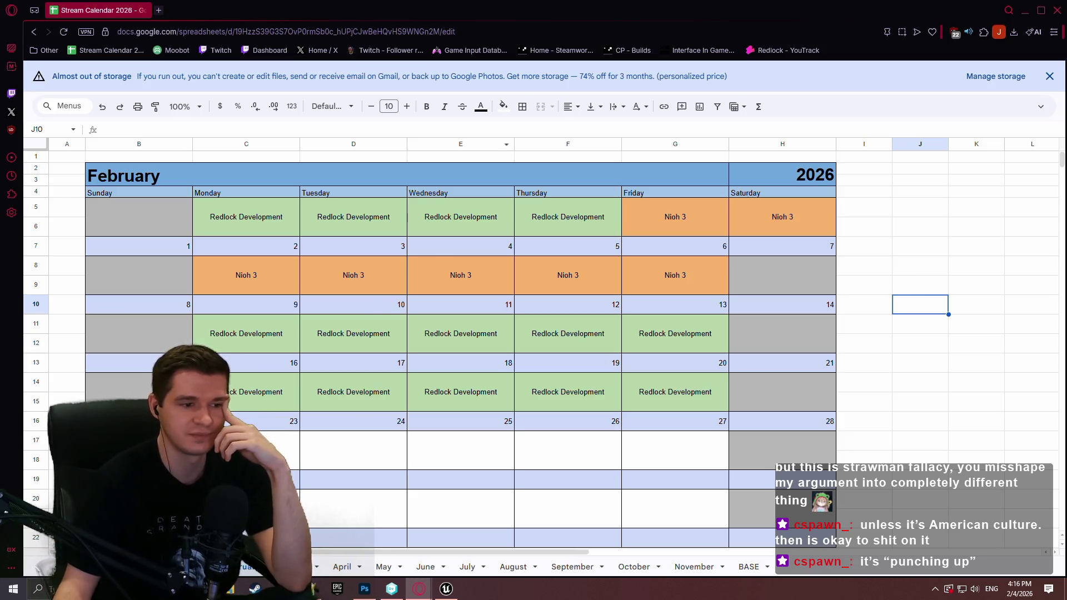
{"action": "left_click", "coordinate": [878, 276]}
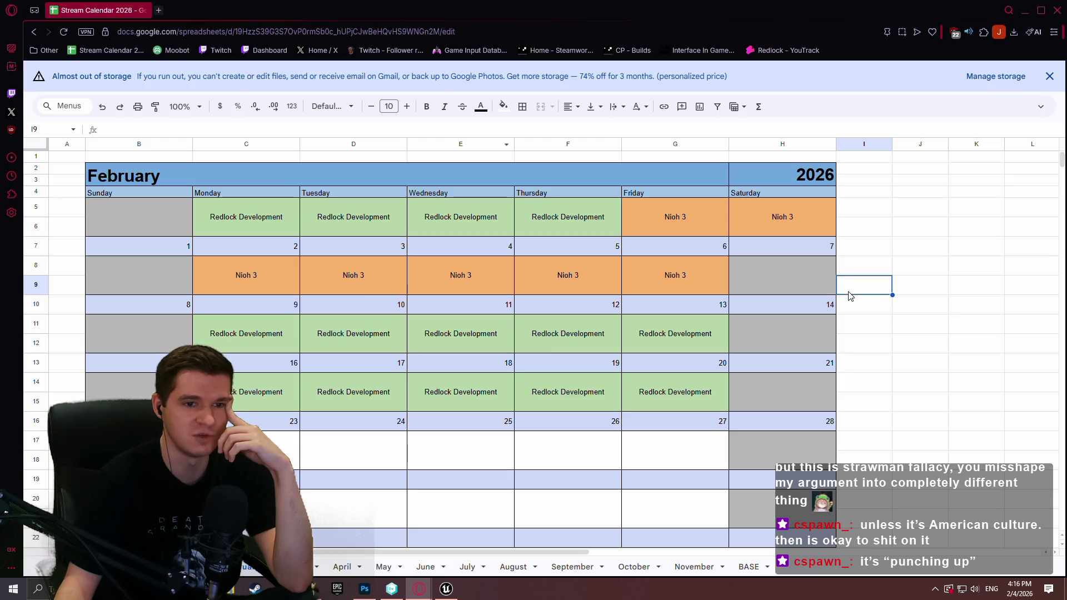
{"action": "left_click", "coordinate": [903, 267]}
{"action": "left_click", "coordinate": [911, 340]}
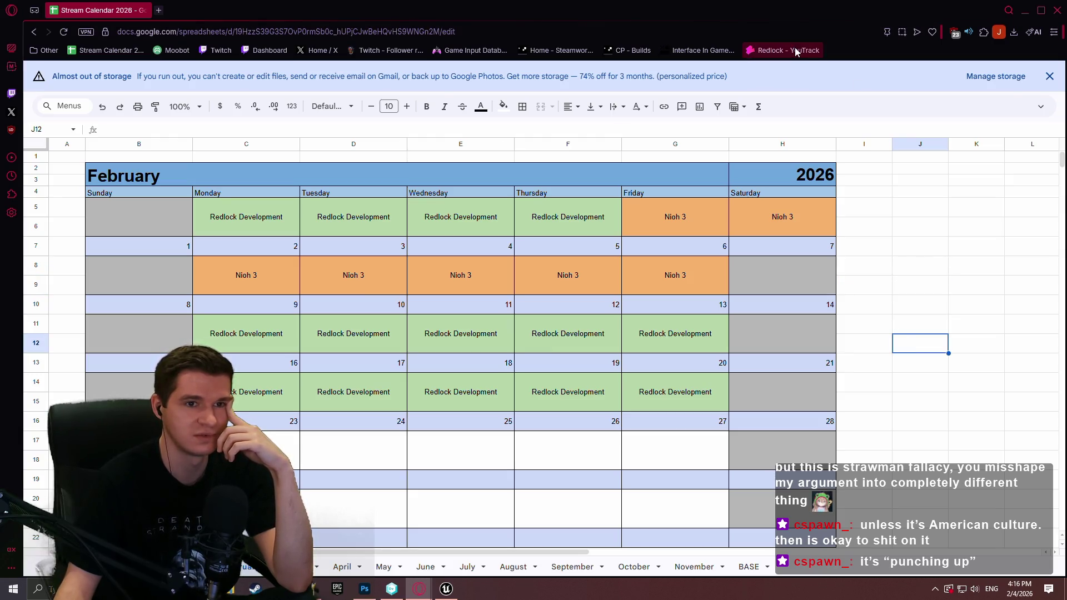
{"action": "left_click", "coordinate": [795, 51]}
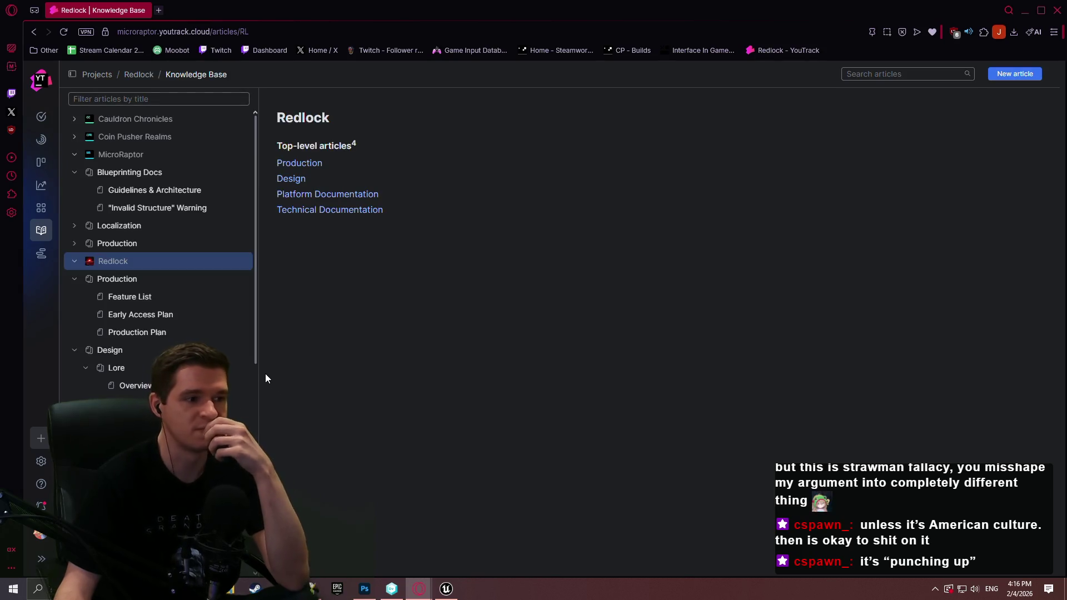
Open the Production Plan article and scroll through its contents
{"action": "left_click", "coordinate": [128, 331]}
{"action": "scroll", "coordinate": [673, 336], "scroll_direction": "down", "scroll_amount": 4}
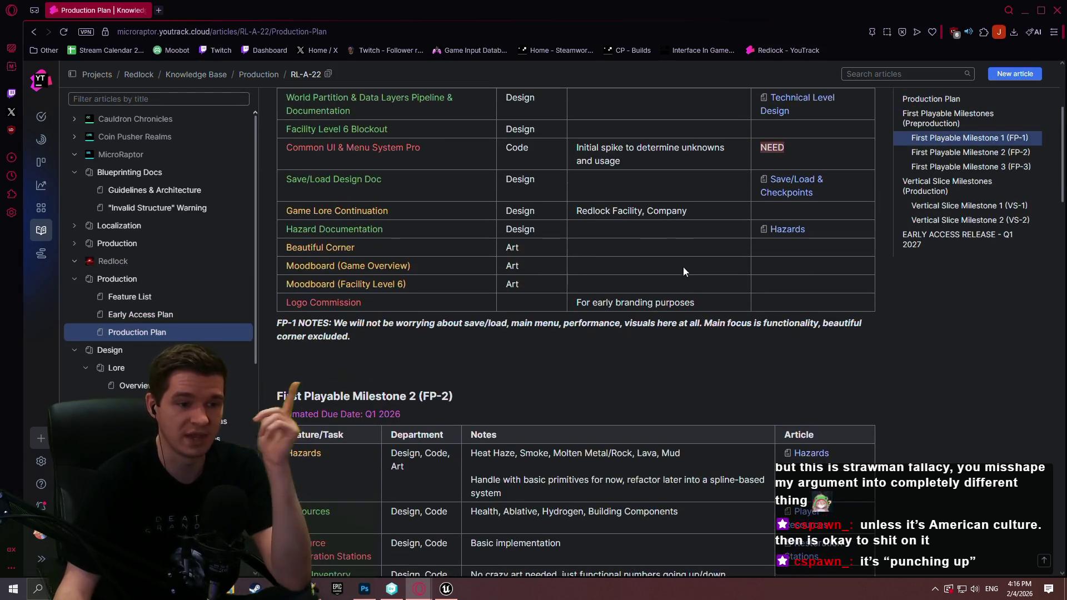
{"action": "scroll", "coordinate": [666, 258], "scroll_direction": "down", "scroll_amount": 5}
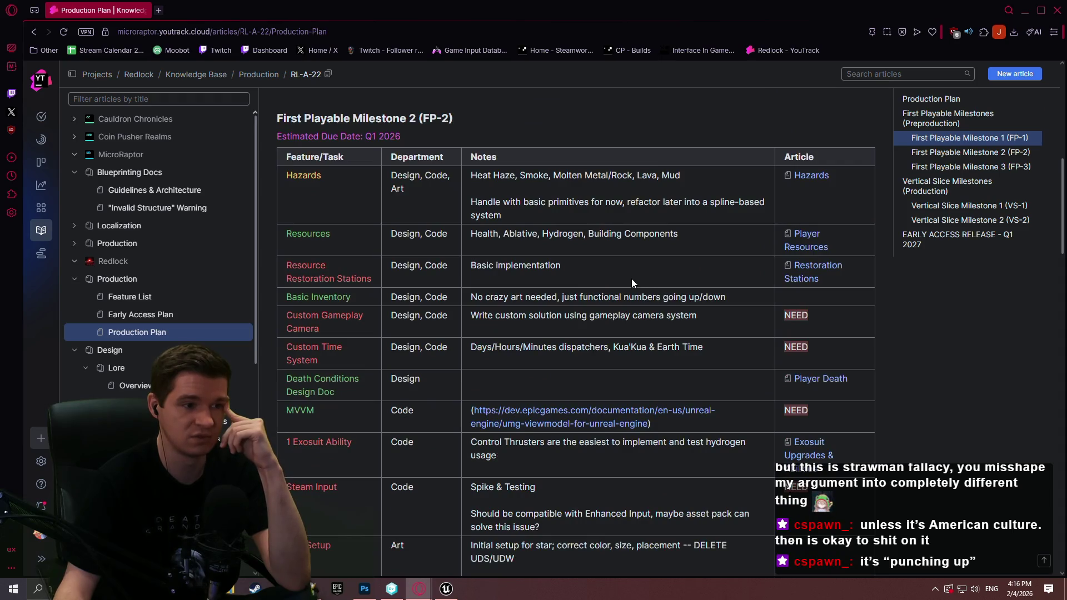
{"action": "scroll", "coordinate": [625, 278], "scroll_direction": "down", "scroll_amount": 4}
{"action": "scroll", "coordinate": [622, 271], "scroll_direction": "up", "scroll_amount": 4}
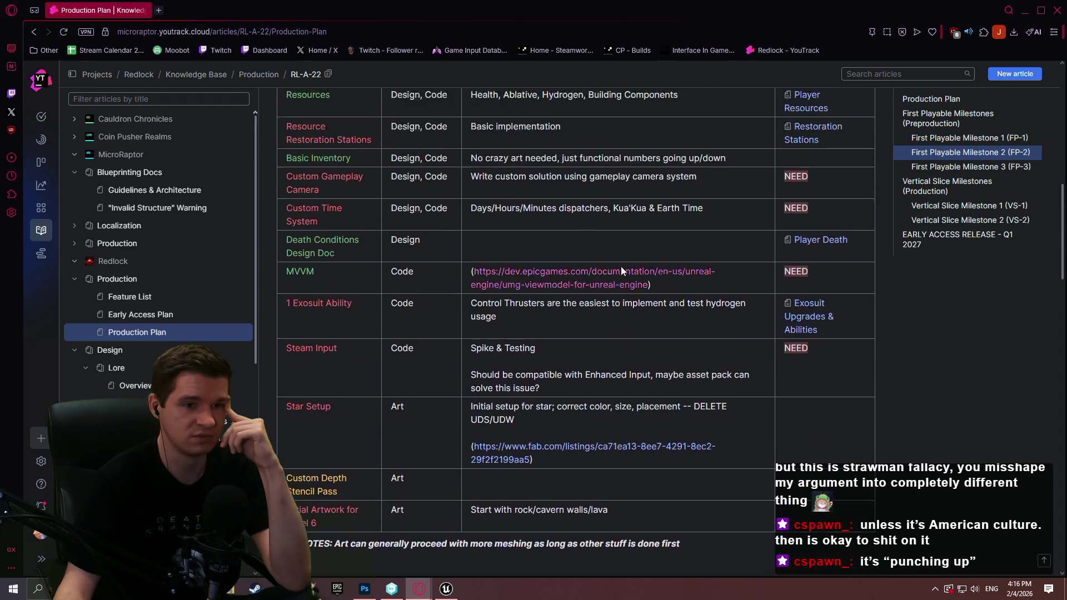
{"action": "scroll", "coordinate": [623, 233], "scroll_direction": "up", "scroll_amount": 5}
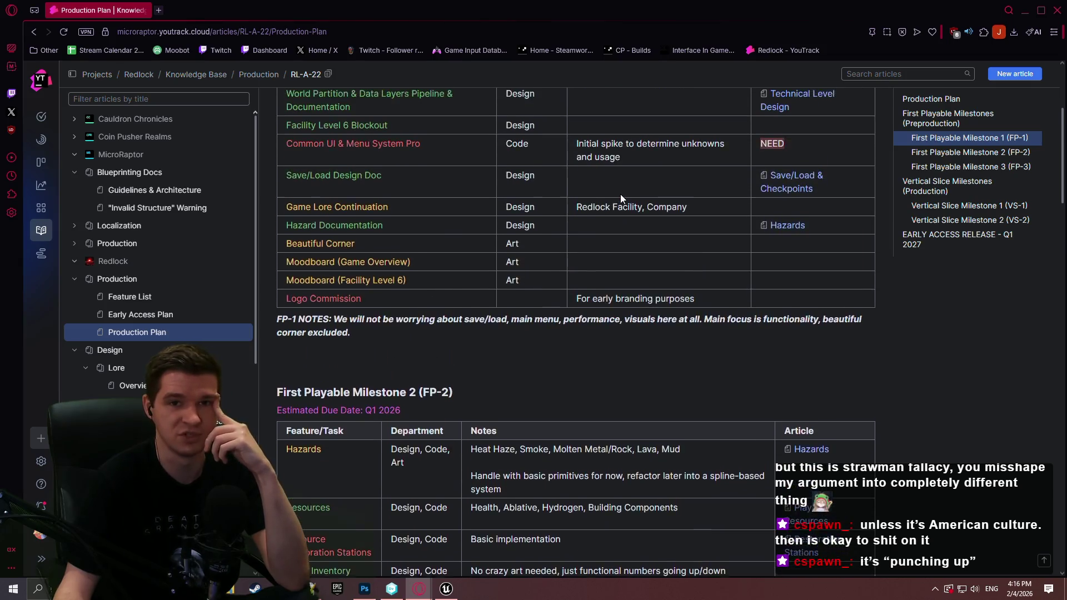
{"action": "scroll", "coordinate": [913, 256], "scroll_direction": "down", "scroll_amount": 3}
{"action": "scroll", "coordinate": [885, 291], "scroll_direction": "up", "scroll_amount": 6}
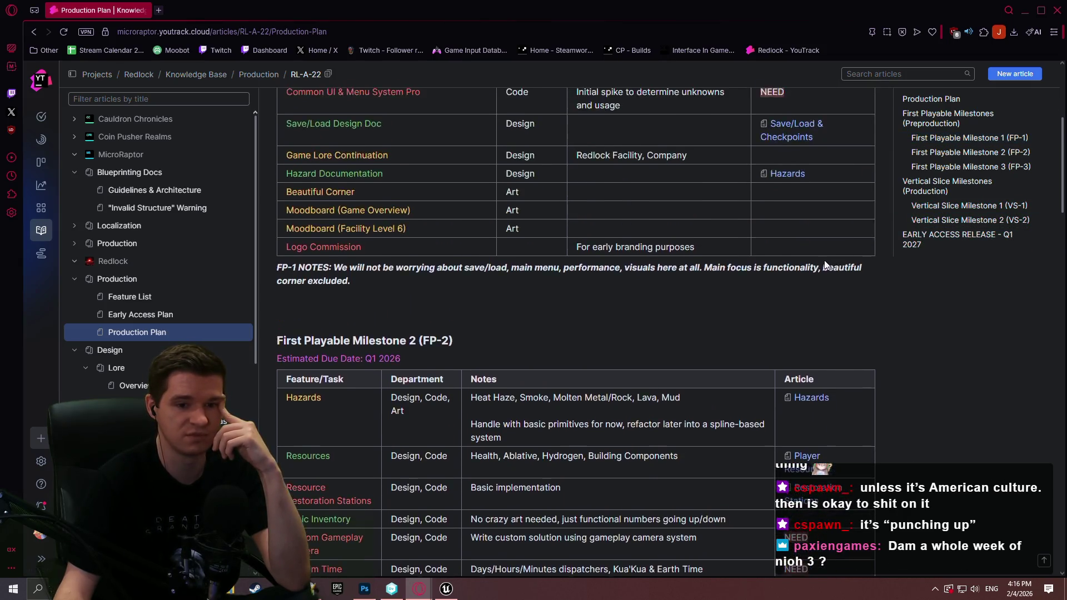
{"action": "scroll", "coordinate": [809, 248], "scroll_direction": "up", "scroll_amount": 1}
Edit the article and make the Hazards task in the FP-2 table green
{"action": "left_click", "coordinate": [397, 134]}
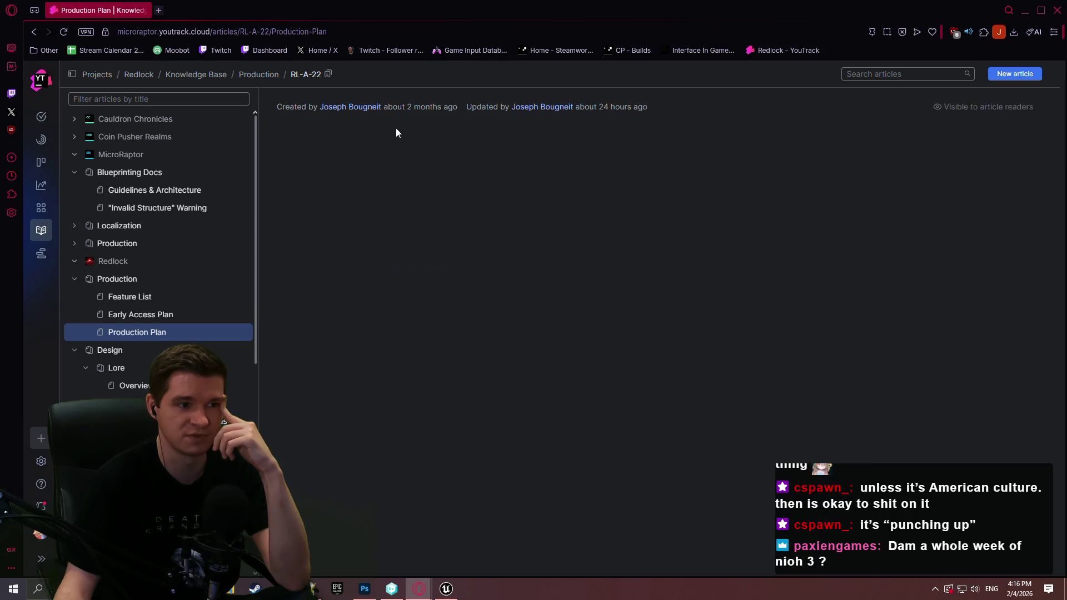
{"action": "scroll", "coordinate": [530, 332], "scroll_direction": "down", "scroll_amount": 10}
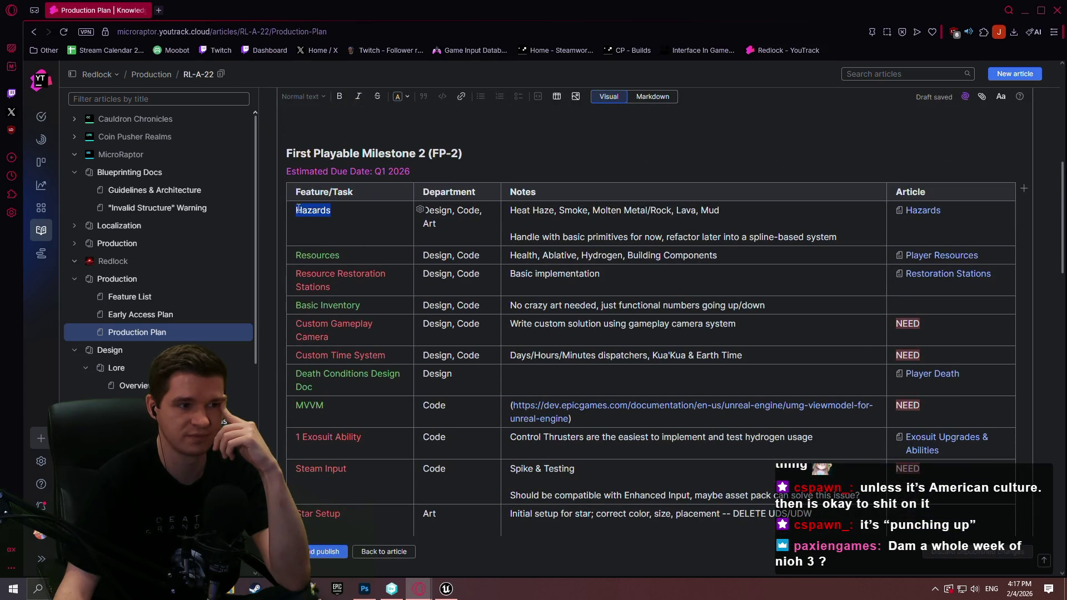
{"action": "left_click", "coordinate": [394, 205]}
{"action": "left_click", "coordinate": [410, 324]}
{"action": "left_click", "coordinate": [389, 195]}
{"action": "left_click", "coordinate": [416, 365]}
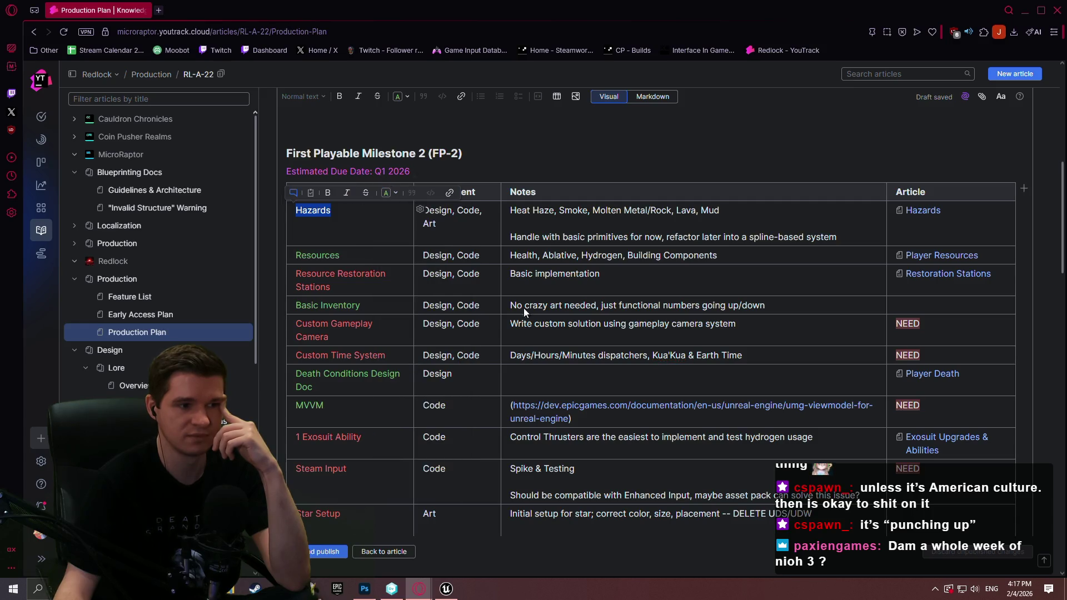
{"action": "scroll", "coordinate": [631, 322], "scroll_direction": "down", "scroll_amount": 2}
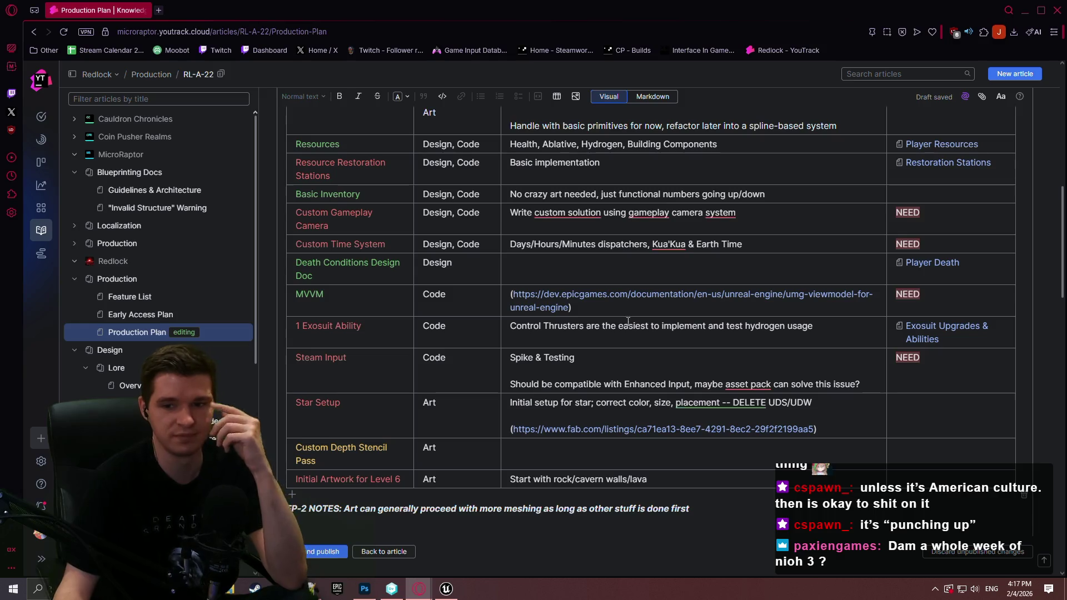
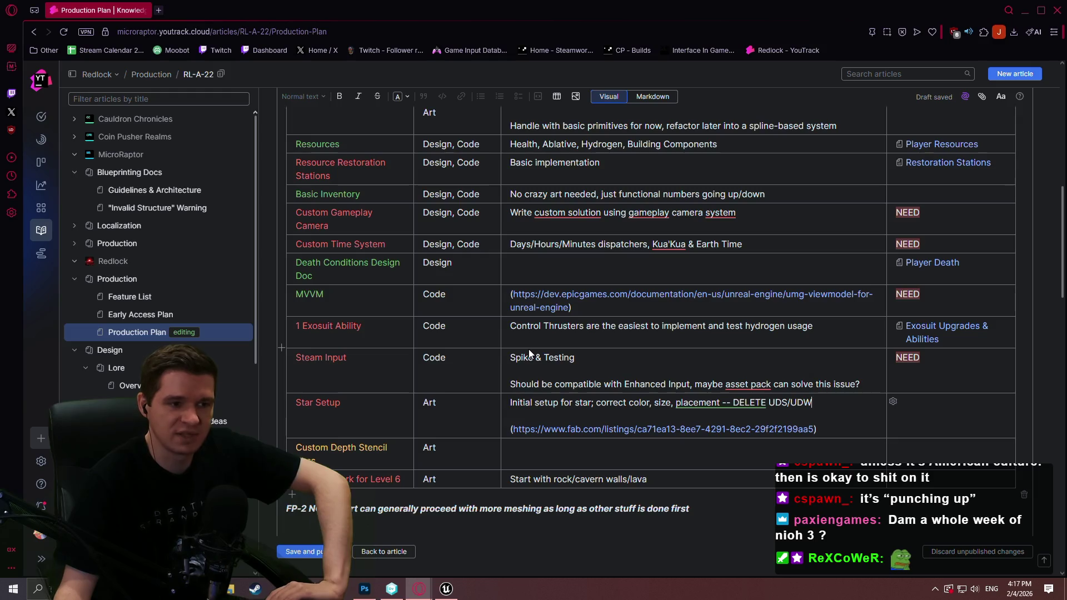
Scroll the Production Plan up to the FP-2 table, select the Resource Restoration Stations task, then return to Unreal
{"action": "key", "text": "alt+Tab"}
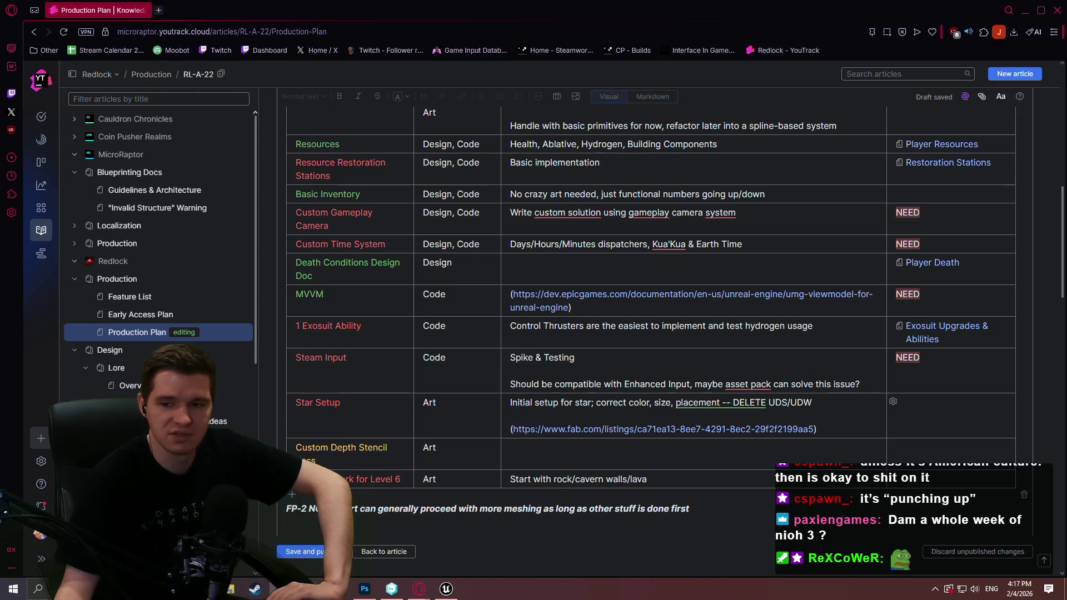
{"action": "key", "text": "alt+Tab"}
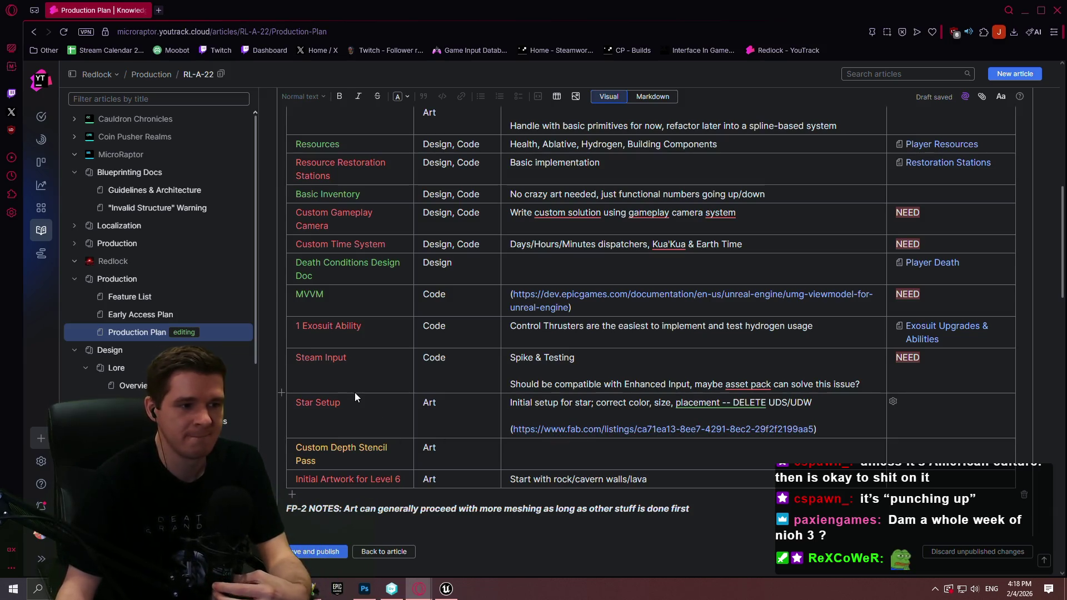
{"action": "scroll", "coordinate": [356, 396], "scroll_direction": "up", "scroll_amount": 2}
{"action": "mouse_move", "coordinate": [368, 286]}
{"action": "left_mouse_down"}
{"action": "mouse_move", "coordinate": [283, 275]}
{"action": "mouse_move", "coordinate": [305, 277]}
{"action": "left_mouse_up"}
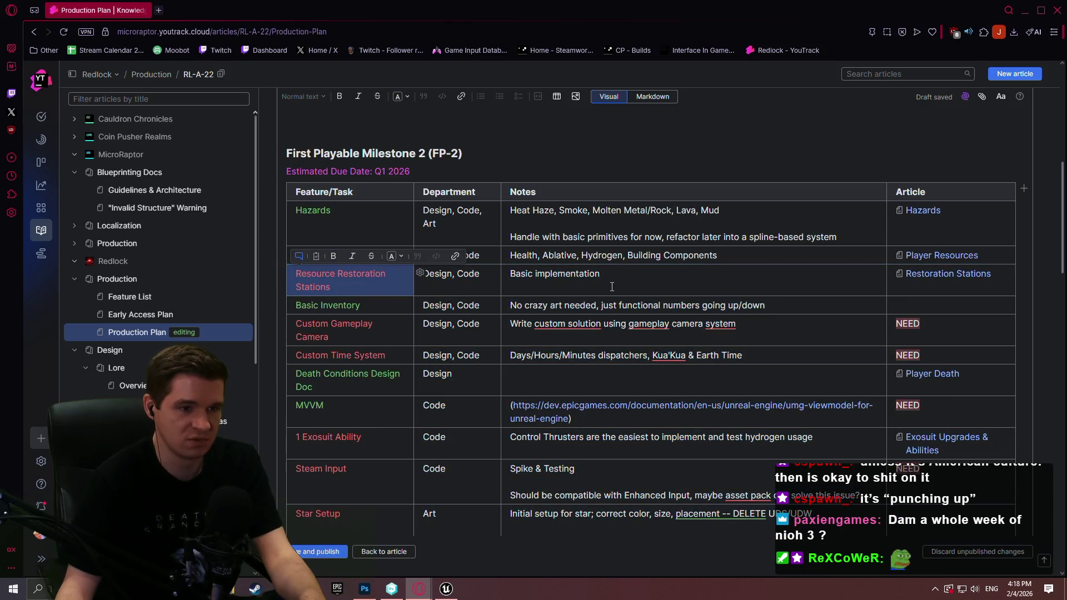
{"action": "key", "text": "Tab"}
{"action": "key", "text": "Tab"}
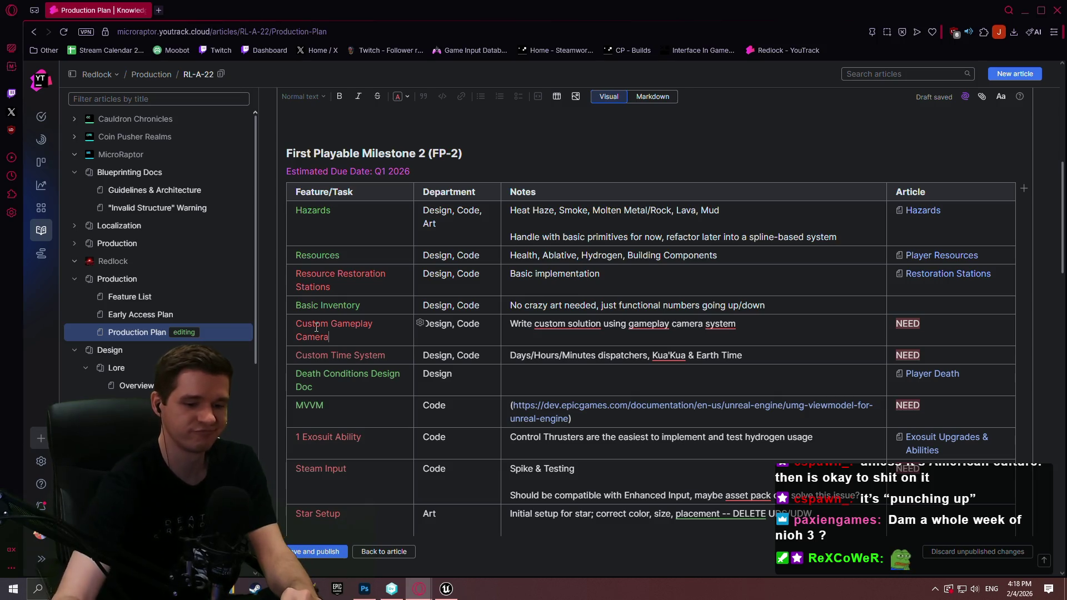
{"action": "key", "text": "alt+Tab"}
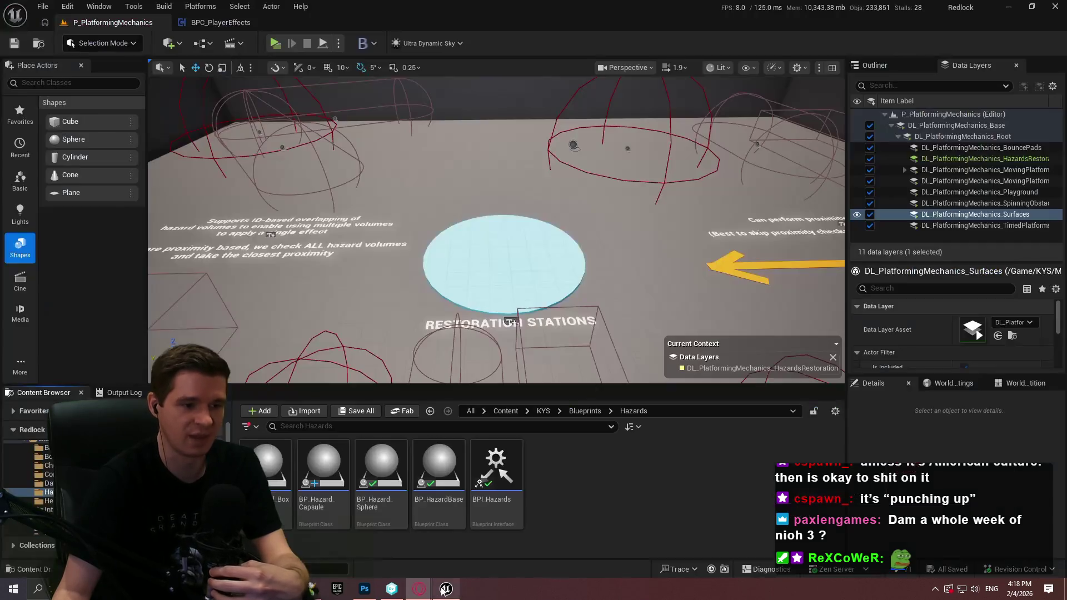
Start a standalone Redlock preview and run and jump the character toward the Bounce Pads
{"action": "left_click", "coordinate": [272, 45]}
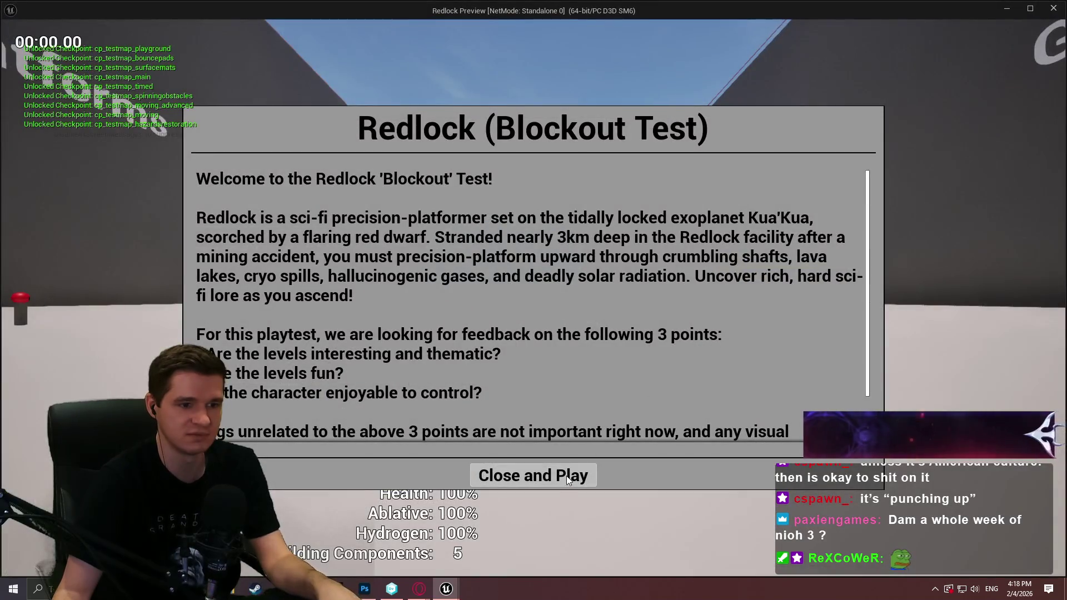
{"action": "left_click", "coordinate": [566, 476]}
{"action": "key", "text": "w"}
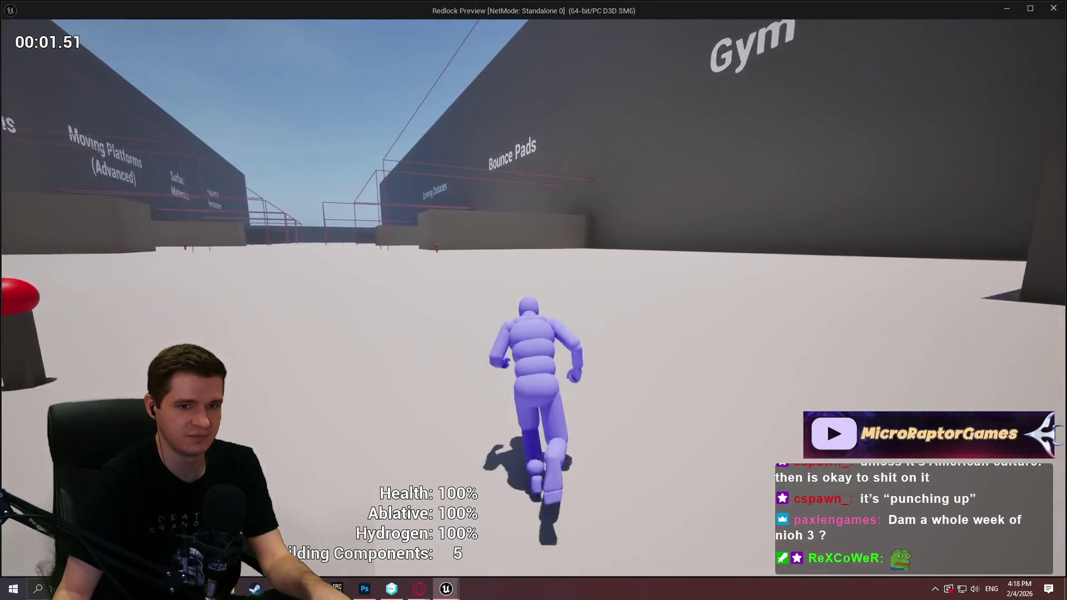
{"action": "key", "text": "space"}
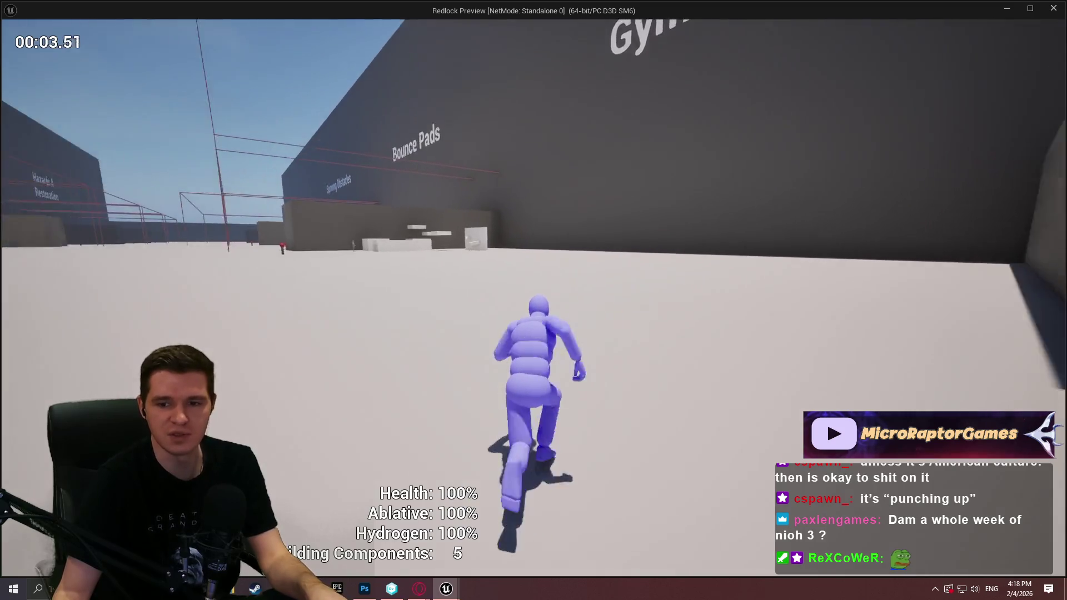
{"action": "key", "text": "space"}
{"action": "key", "text": "space"}
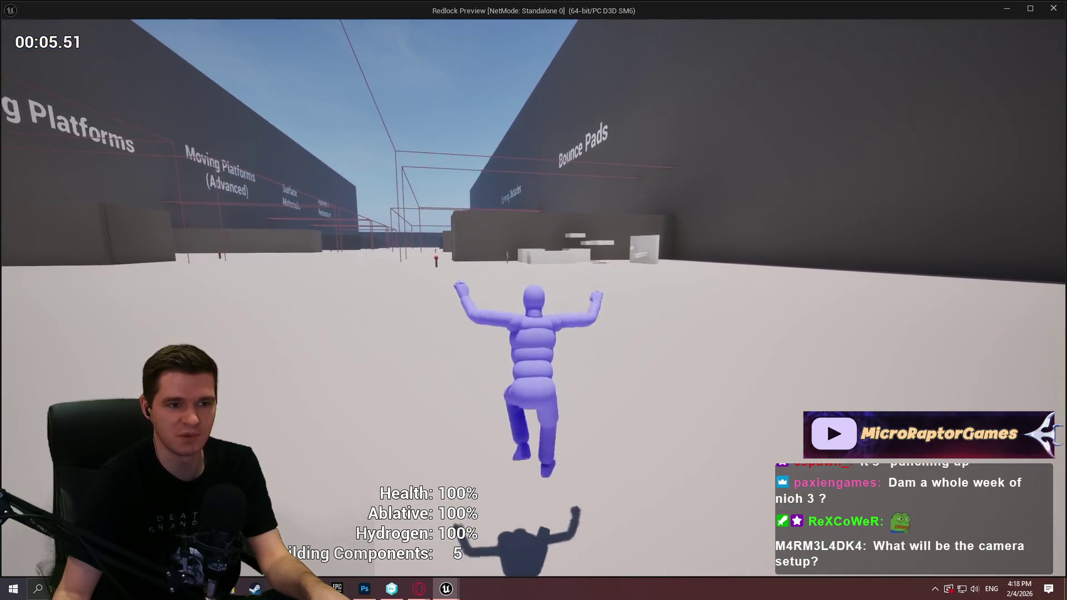
{"action": "key", "text": "space"}
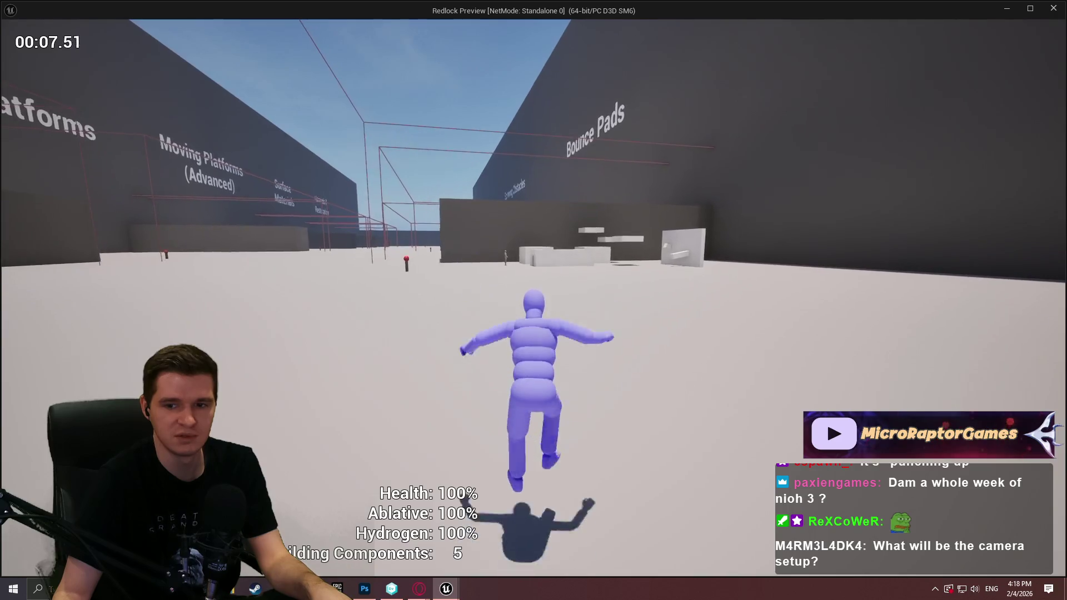
Run past the Bounce Pads area around the white block platforms and through the corridor
{"action": "key", "text": "w"}
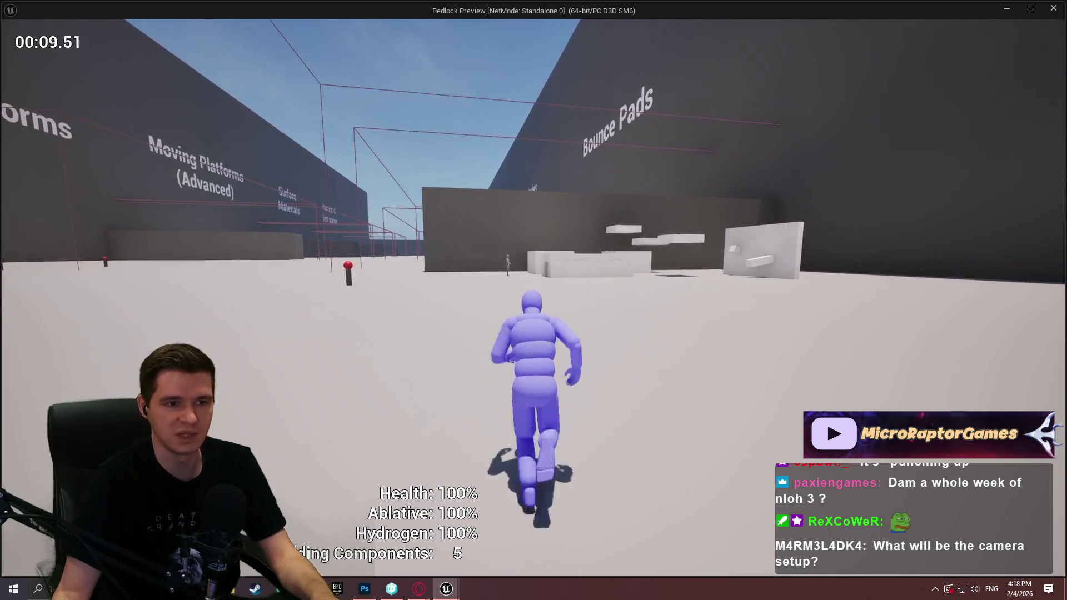
{"action": "key", "text": "w"}
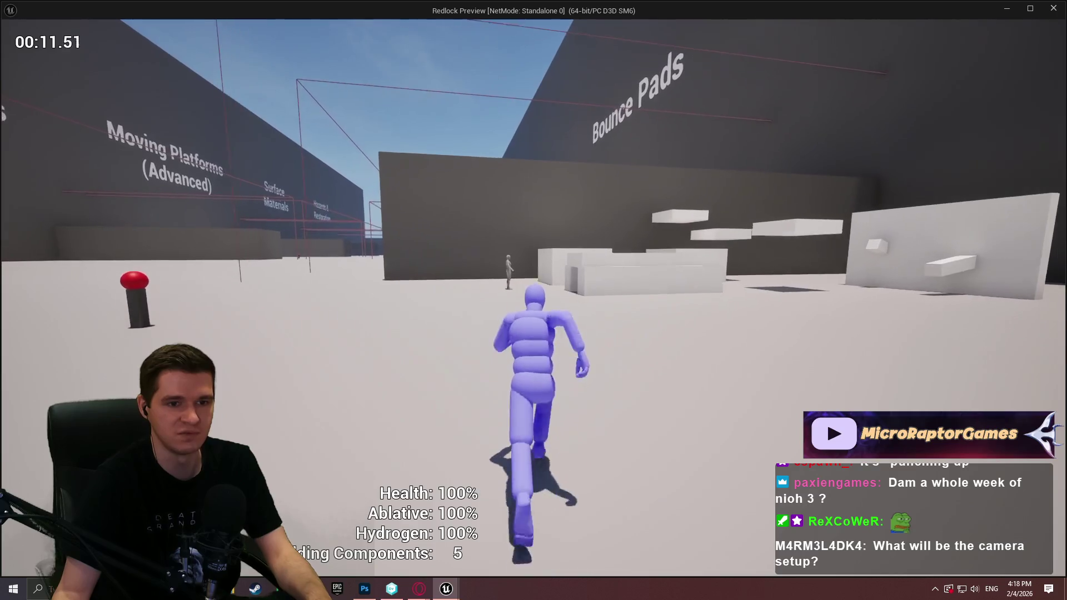
{"action": "key", "text": "w"}
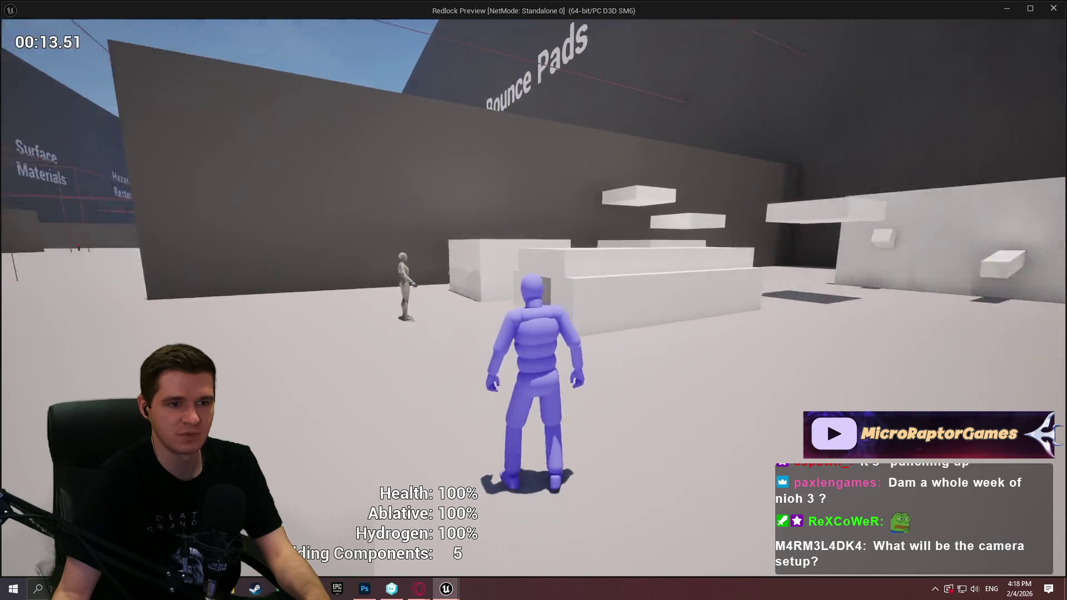
{"action": "key", "text": "w"}
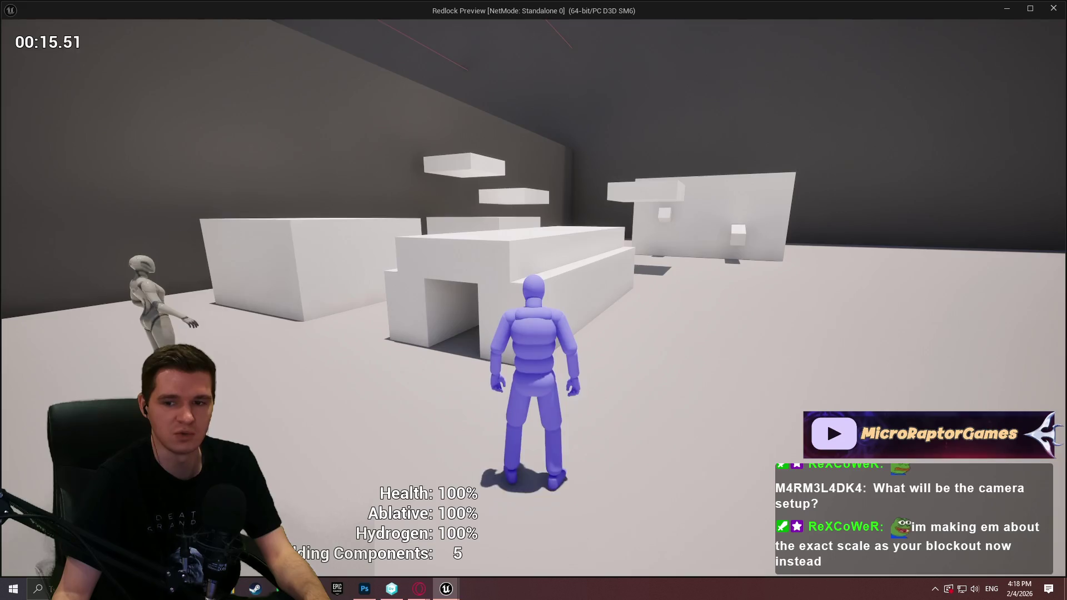
{"action": "key", "text": "w"}
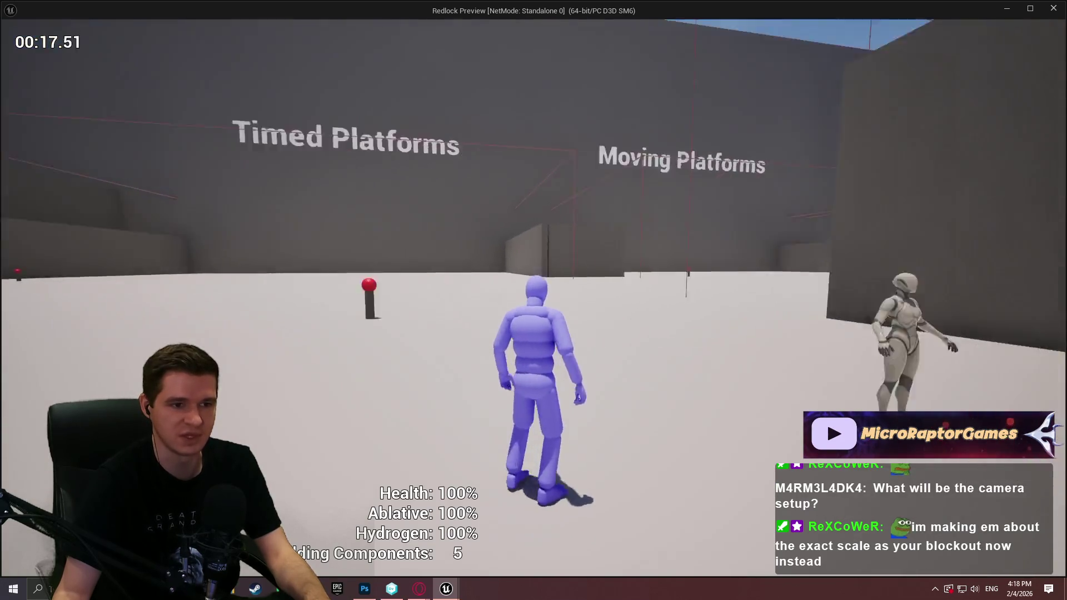
{"action": "key", "text": "w"}
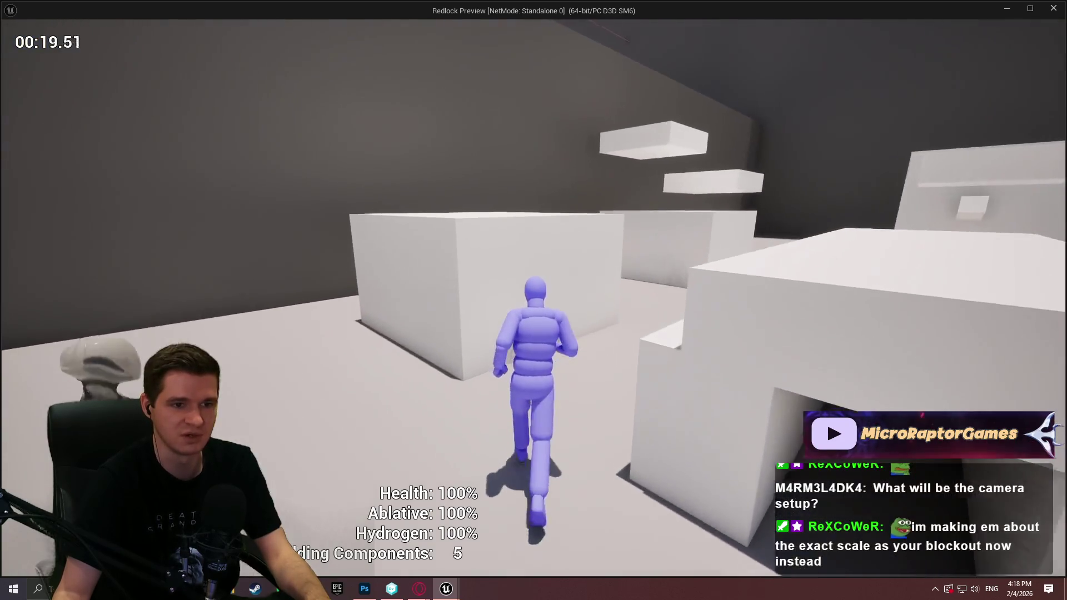
{"action": "key", "text": "w"}
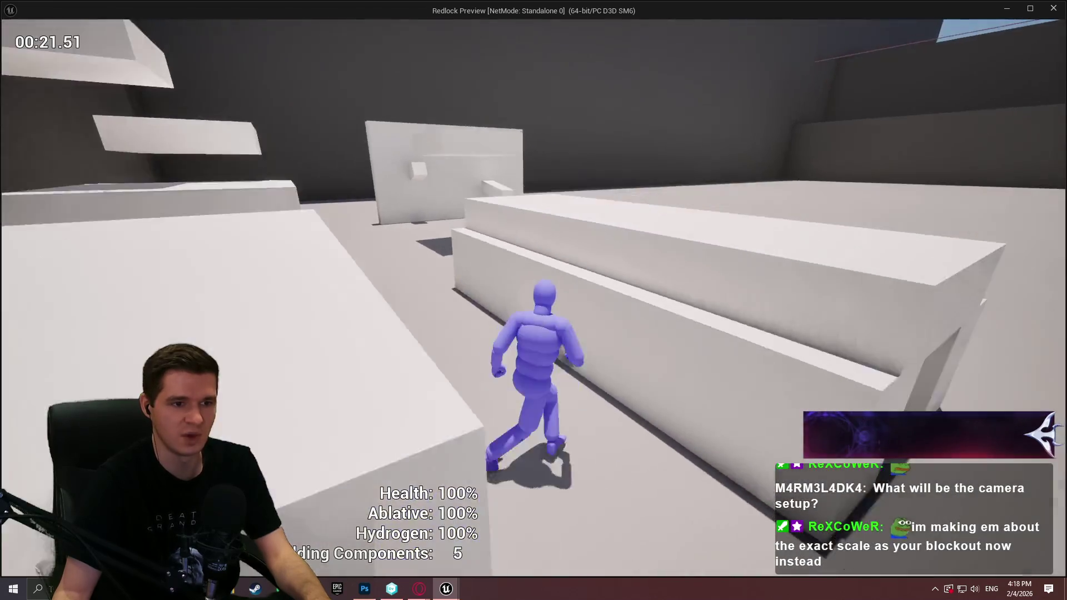
{"action": "key", "text": "w"}
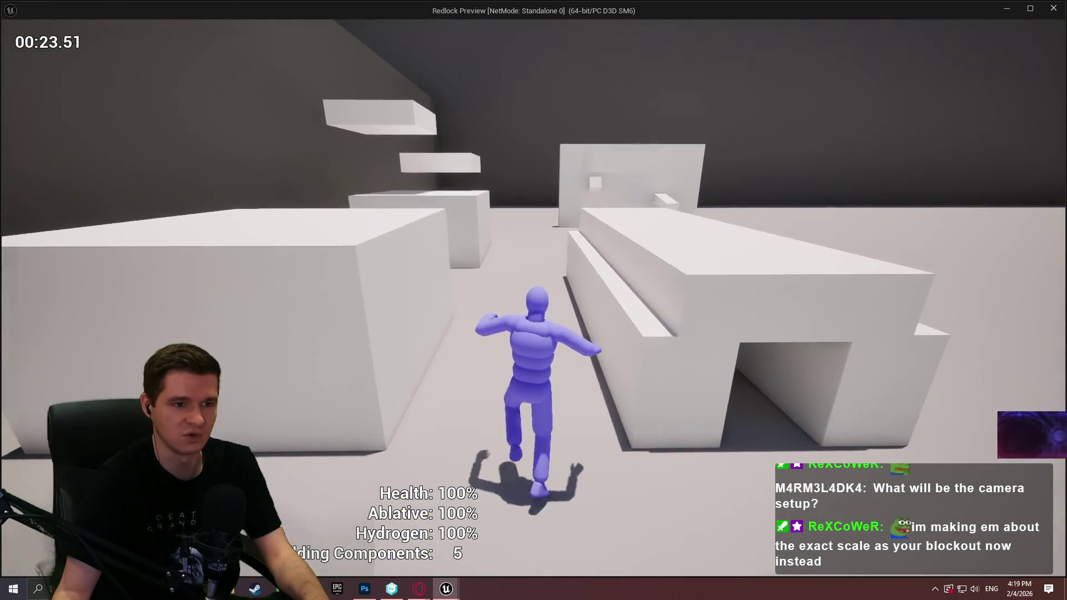
{"action": "key", "text": "w"}
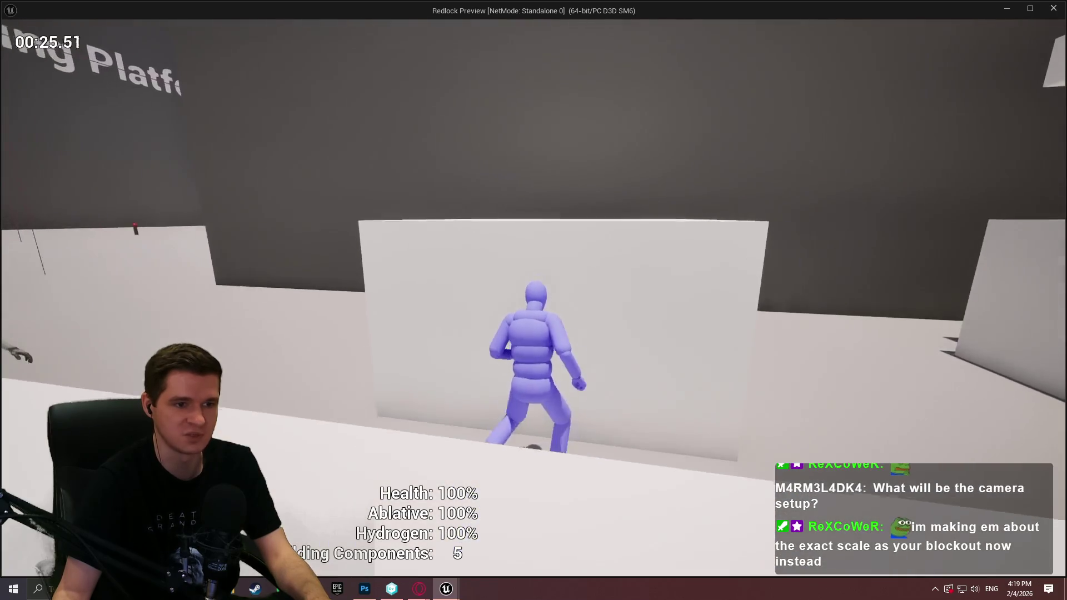
Jump, grab and climb the ledges of successive white blocks to test climbing
{"action": "key", "text": "space"}
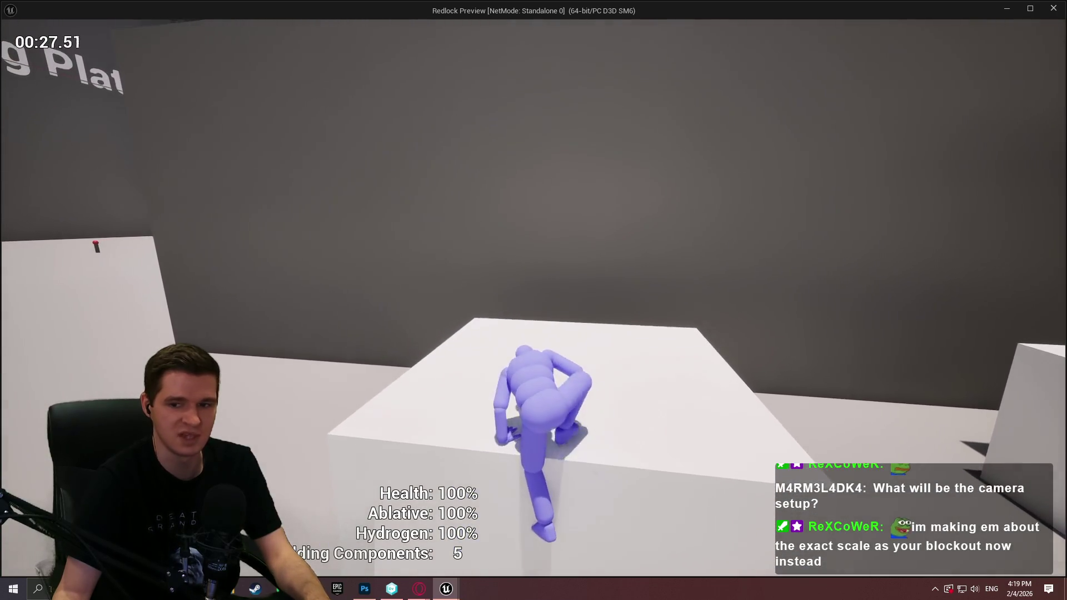
{"action": "key", "text": "w"}
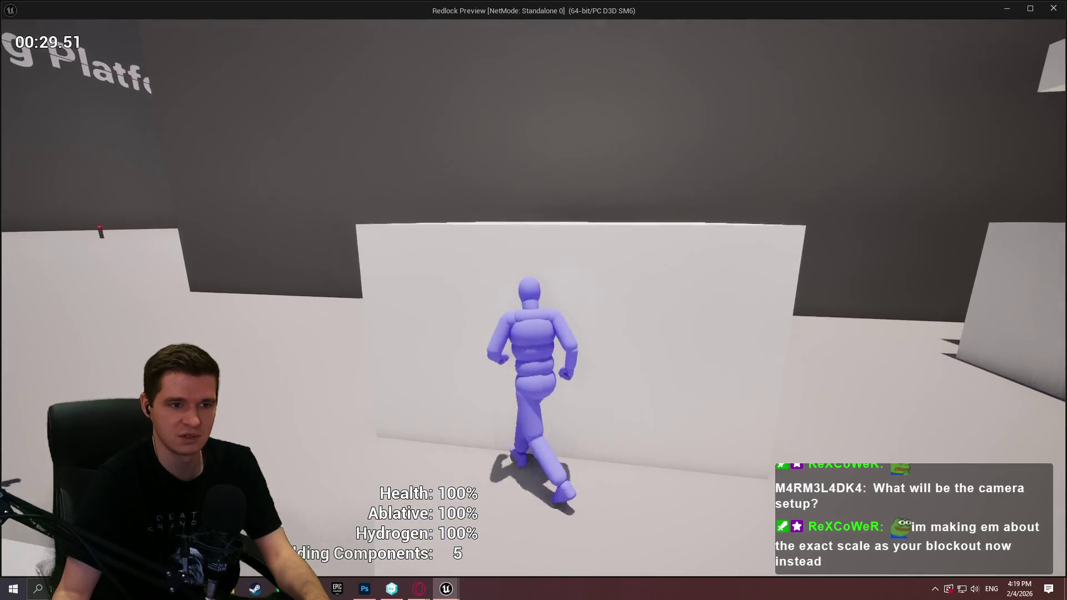
{"action": "key", "text": "space"}
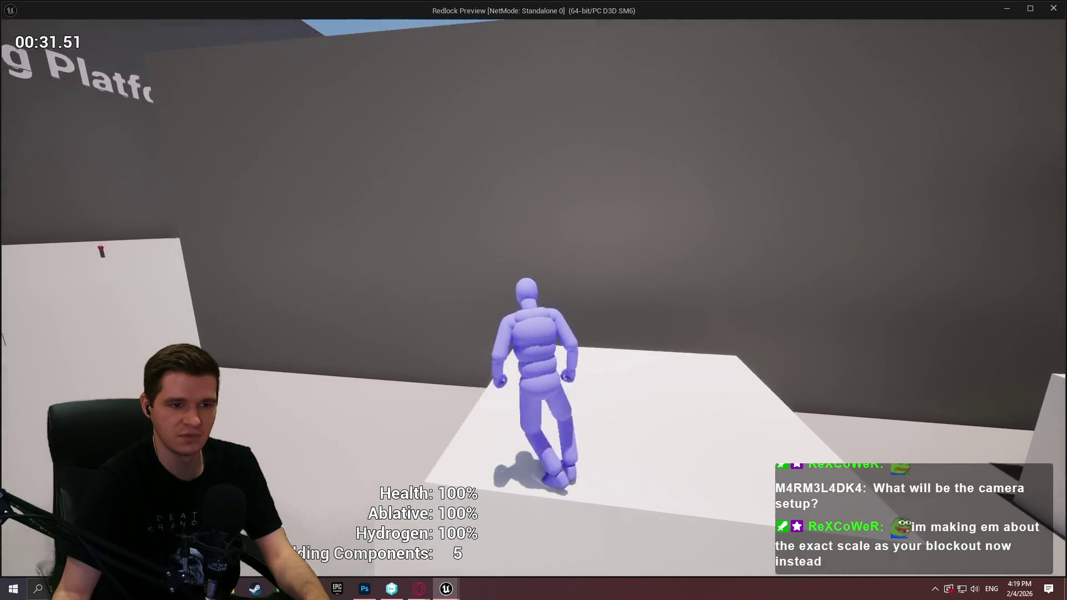
{"action": "key", "text": "space"}
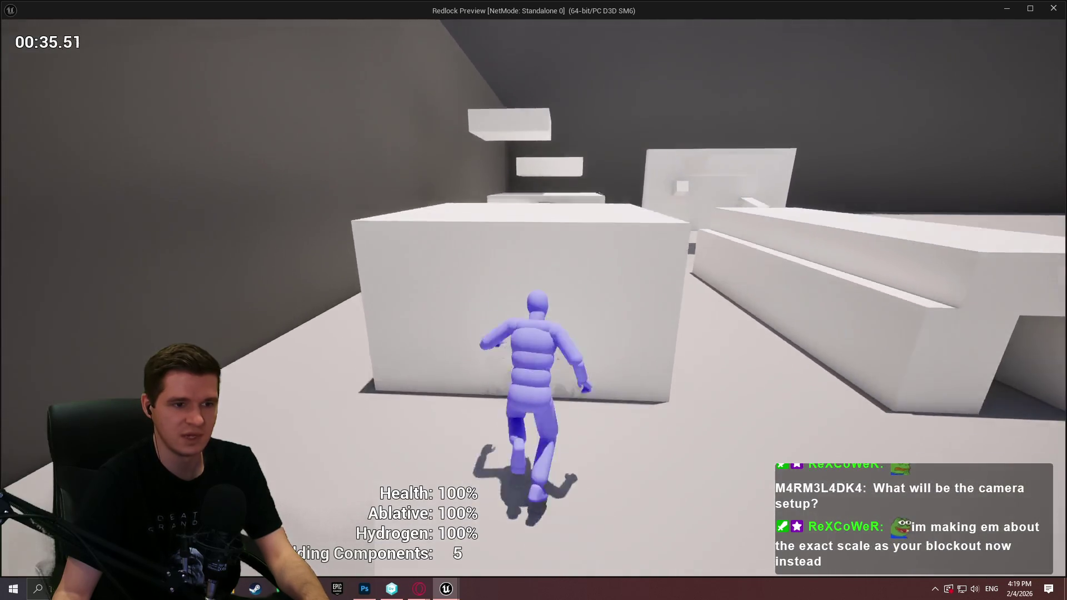
{"action": "key", "text": "space"}
{"action": "key", "text": "w"}
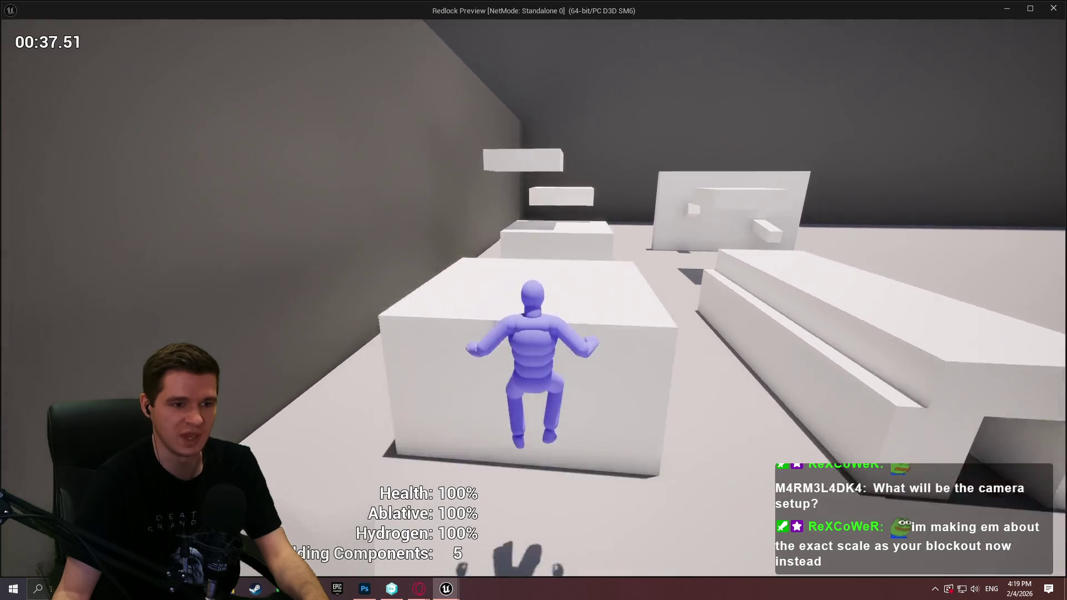
{"action": "key", "text": "space"}
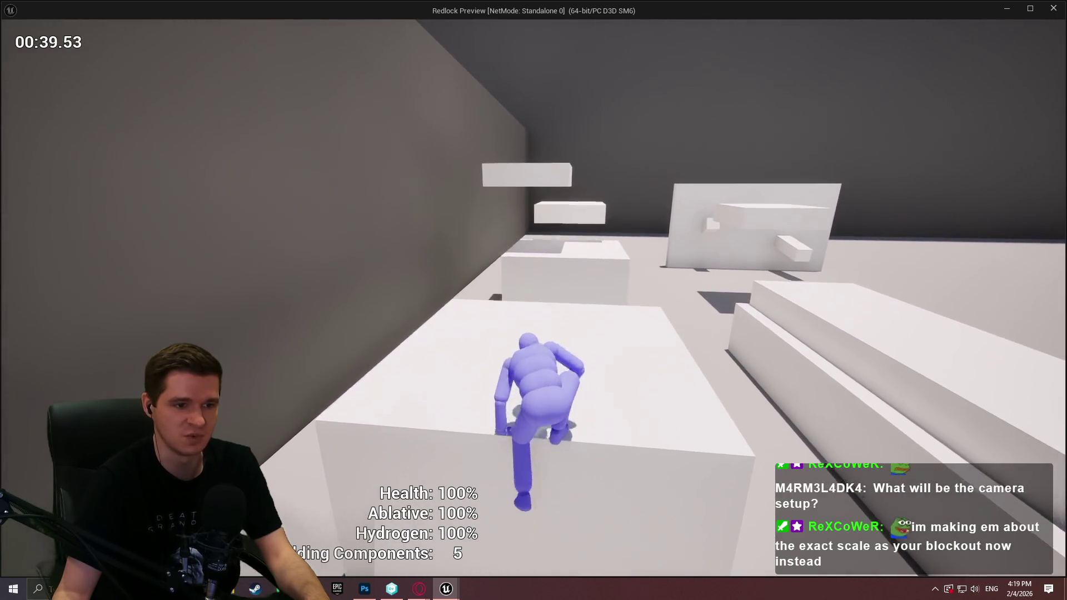
{"action": "key", "text": "space"}
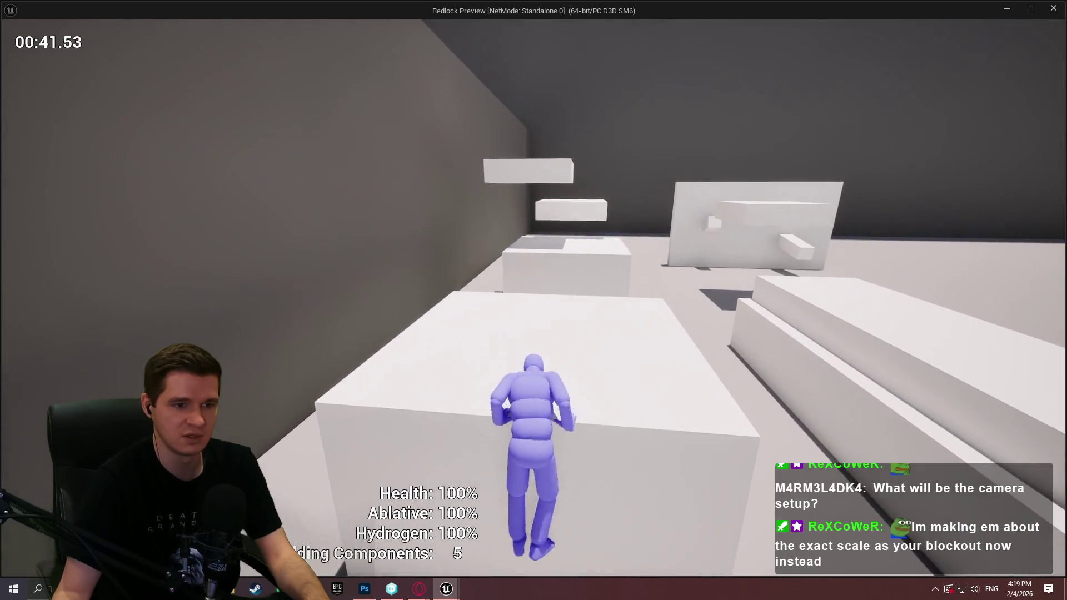
{"action": "key", "text": "space"}
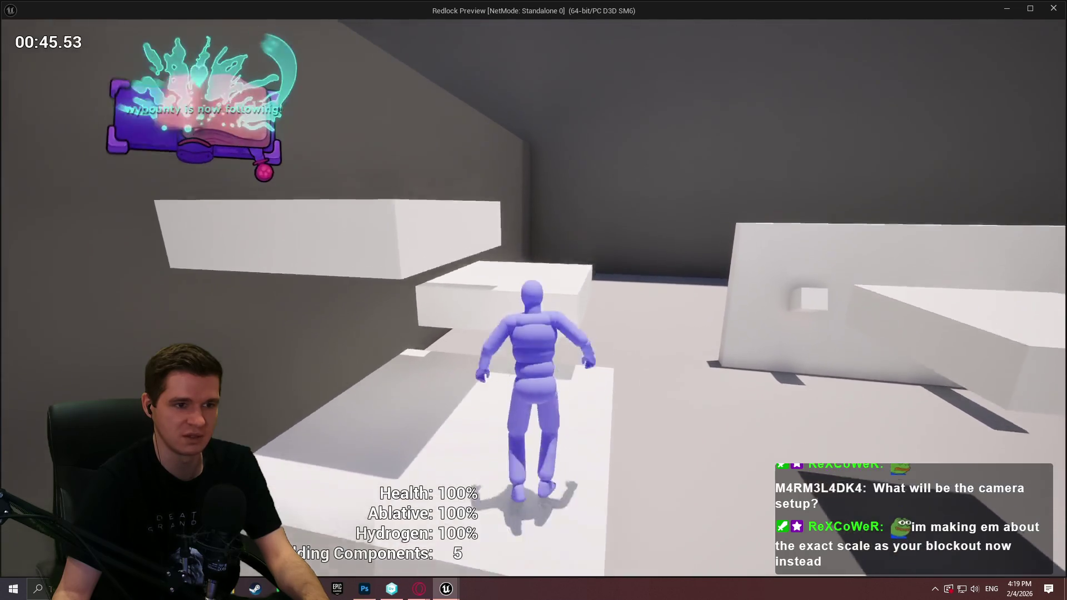
Cross the platforms to the Timed Platforms area, mantle a block, and crouch into the low tunnel
{"action": "key", "text": "w"}
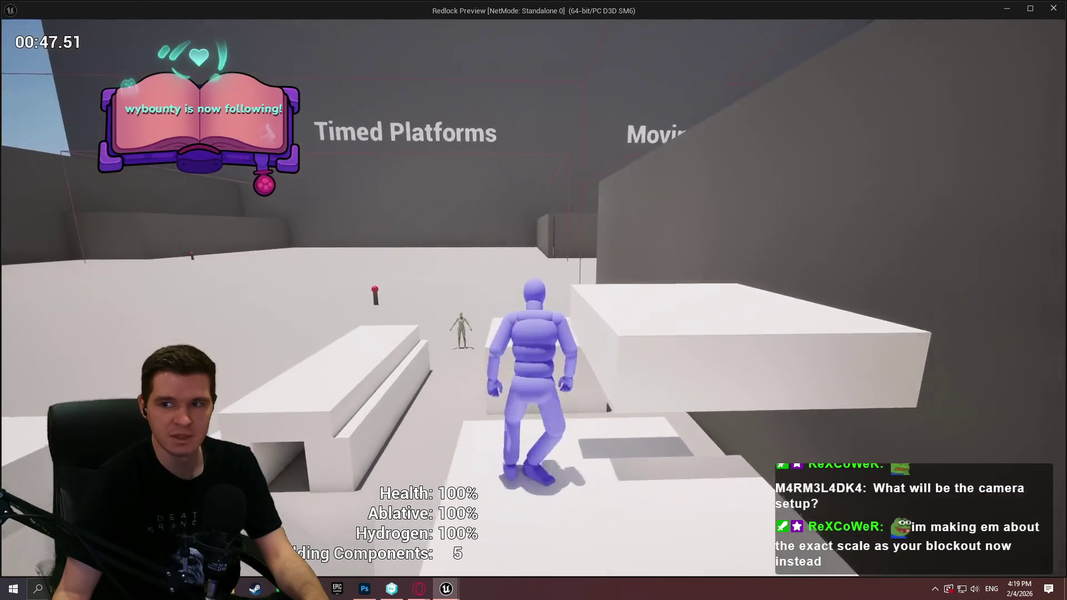
{"action": "key", "text": "w"}
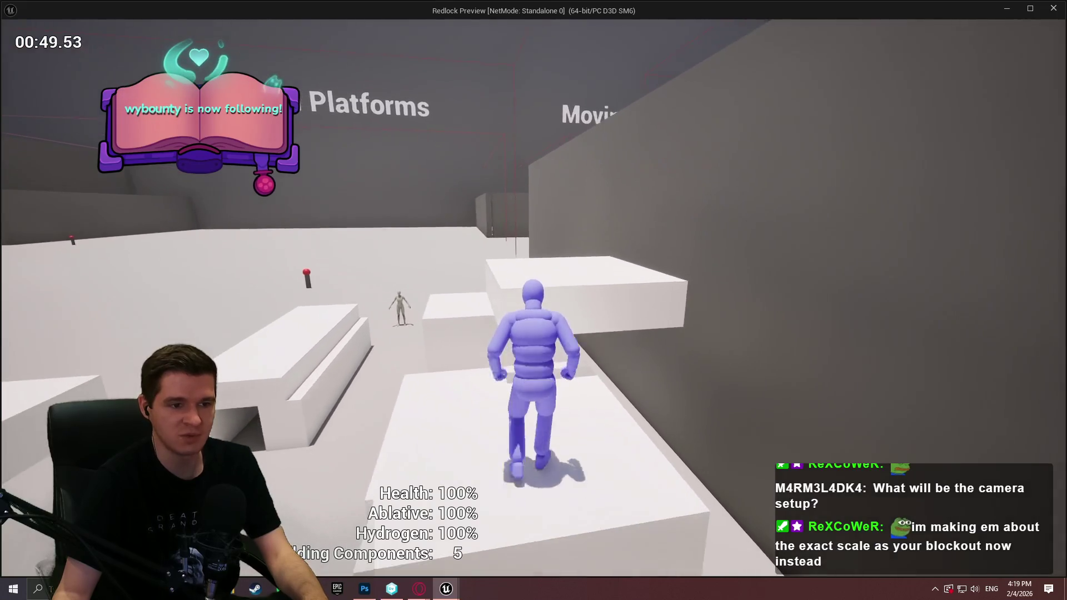
{"action": "key", "text": "w"}
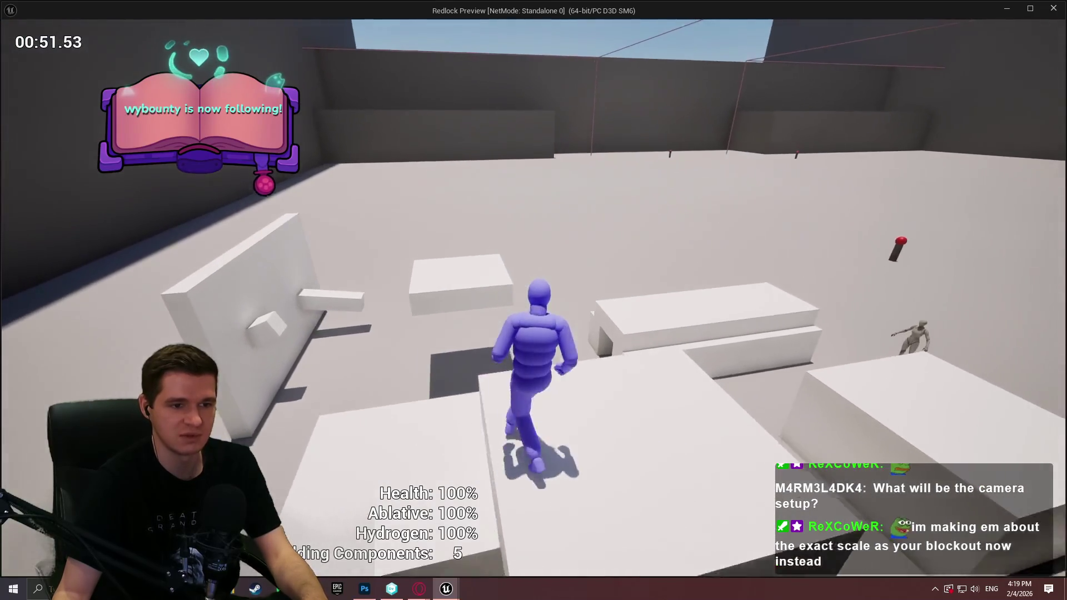
{"action": "key", "text": "w"}
{"action": "key", "text": "space"}
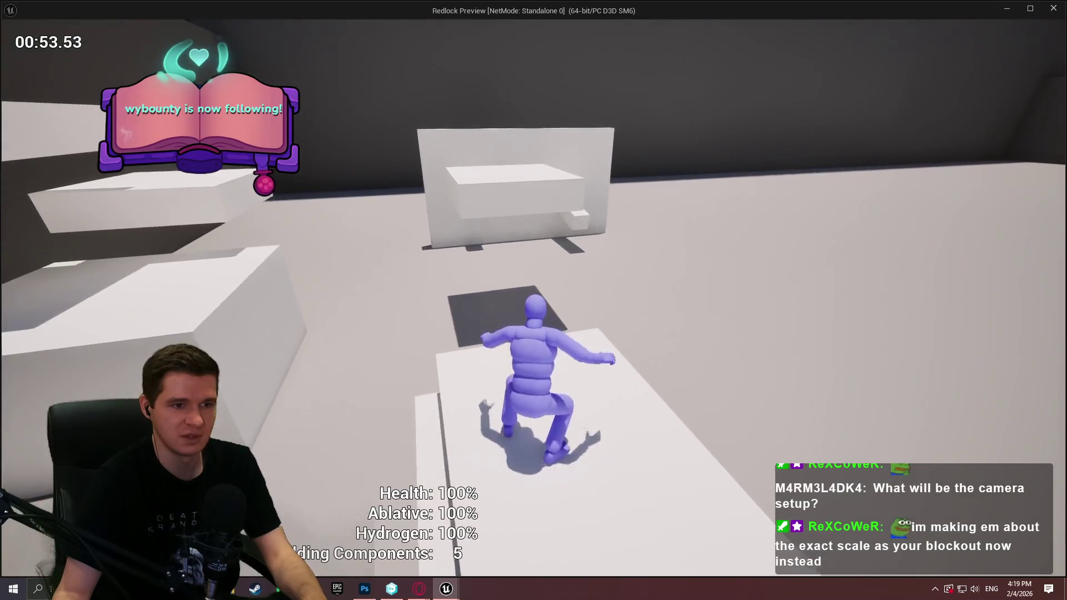
{"action": "key", "text": "w"}
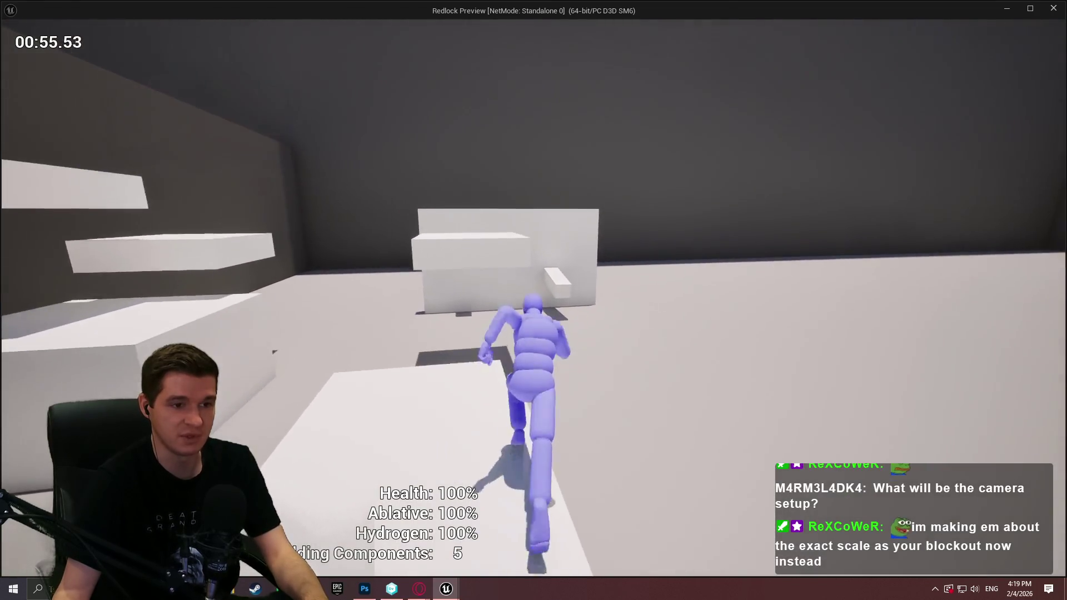
{"action": "key", "text": "w"}
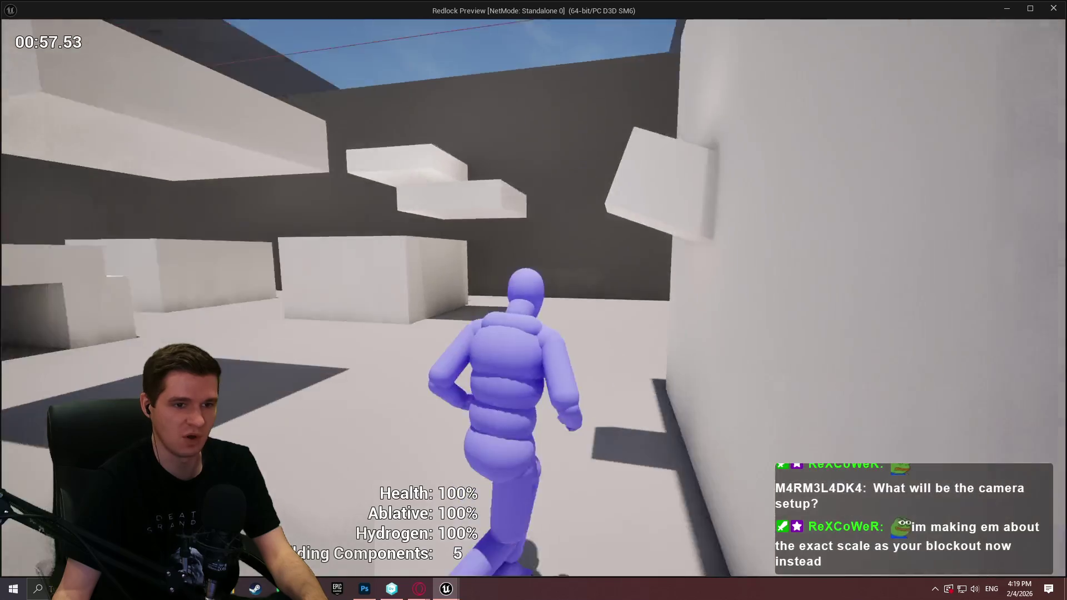
{"action": "key", "text": "s"}
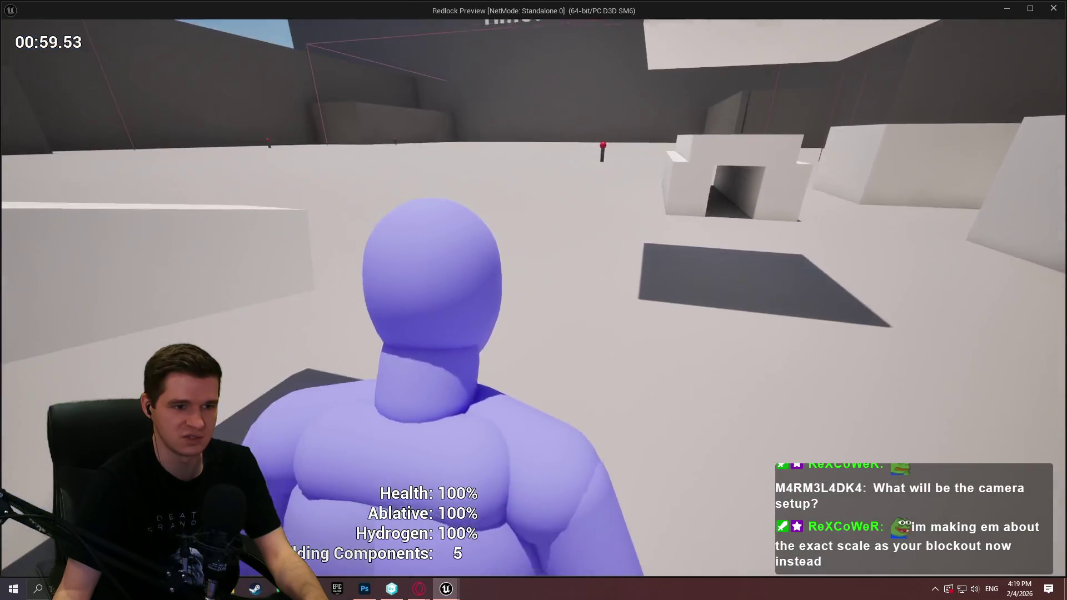
{"action": "key", "text": "w"}
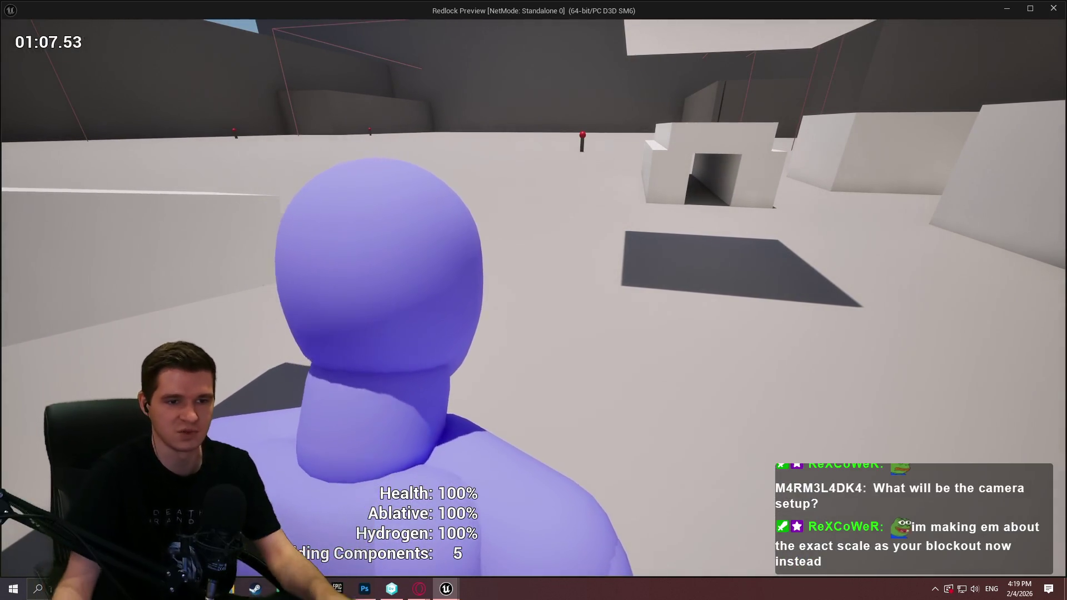
{"action": "key", "text": "w"}
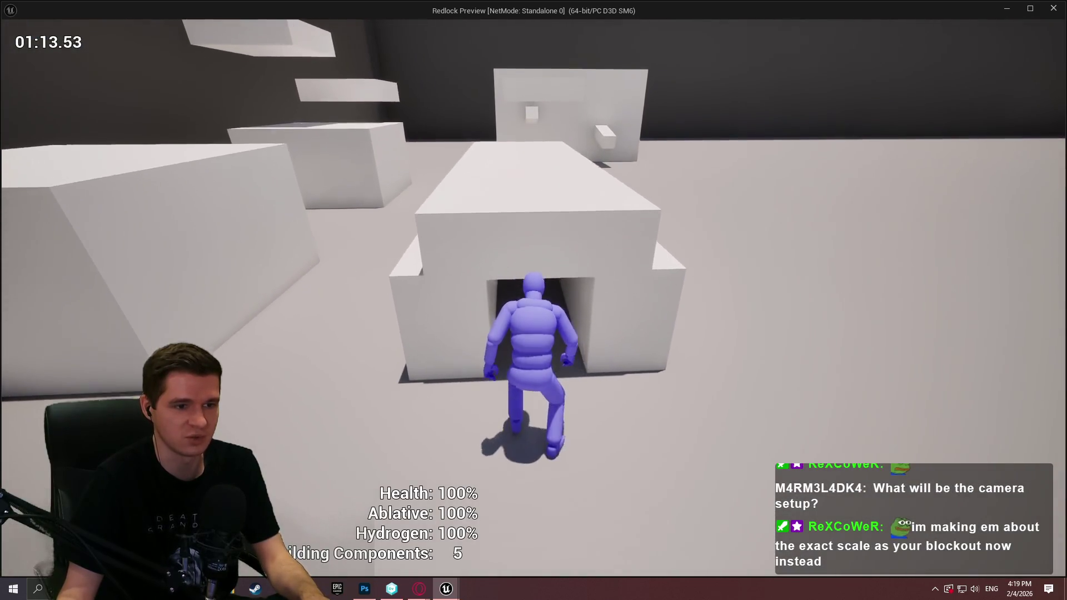
{"action": "key", "text": "c"}
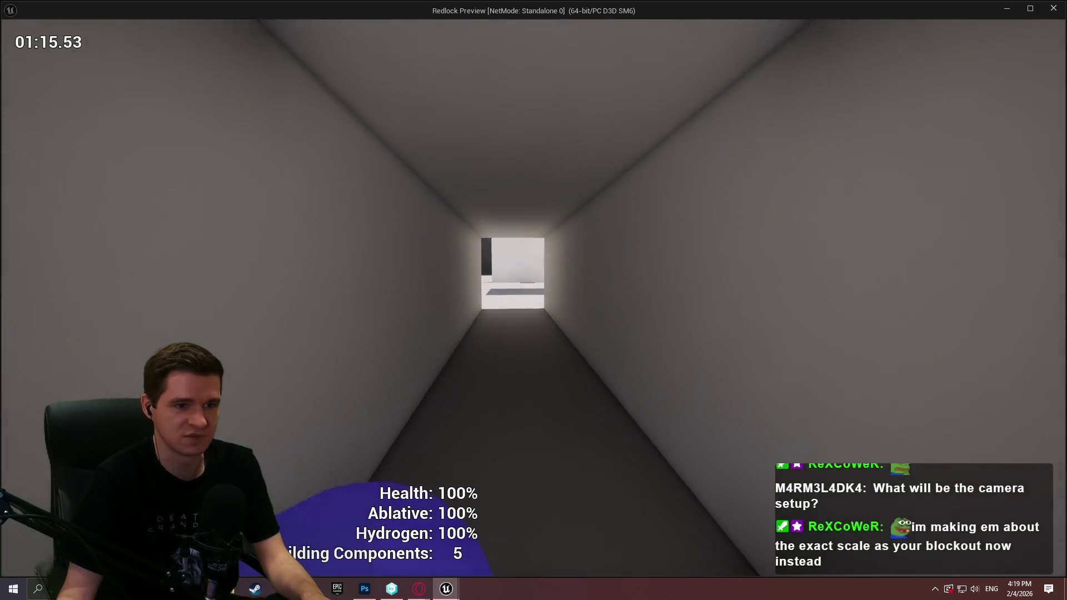
Move through the tunnel into the open room and vault onto the blocks by the wall
{"action": "key", "text": "space"}
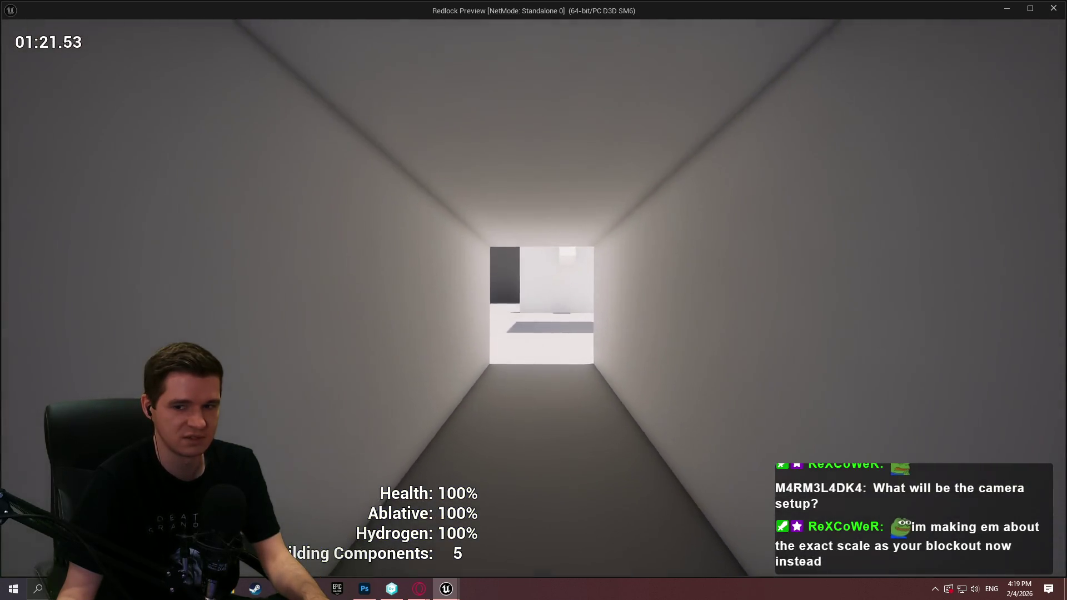
{"action": "key", "text": "w"}
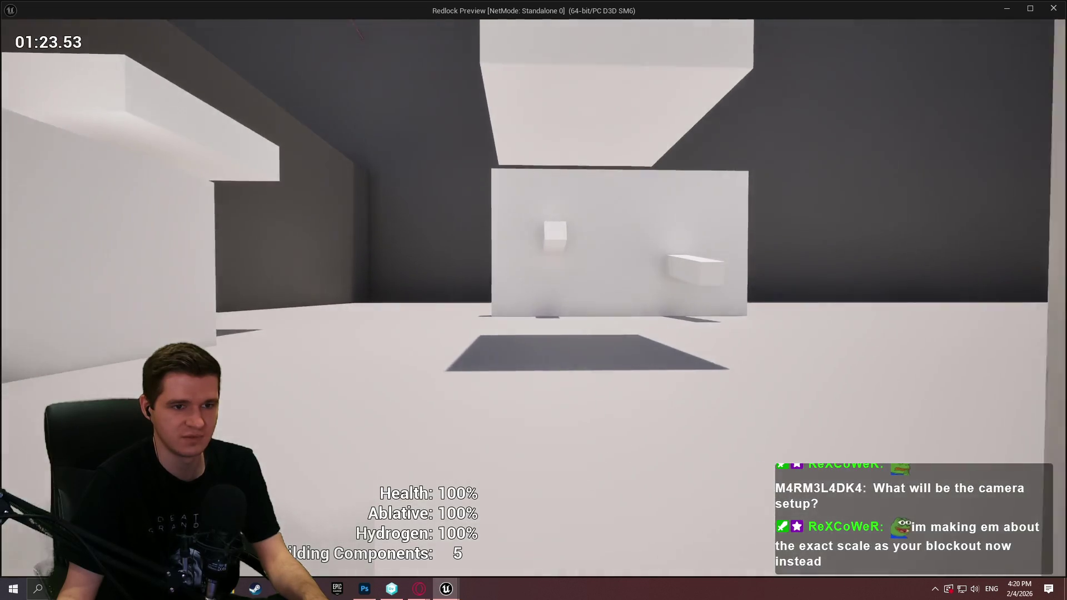
{"action": "key", "text": "w"}
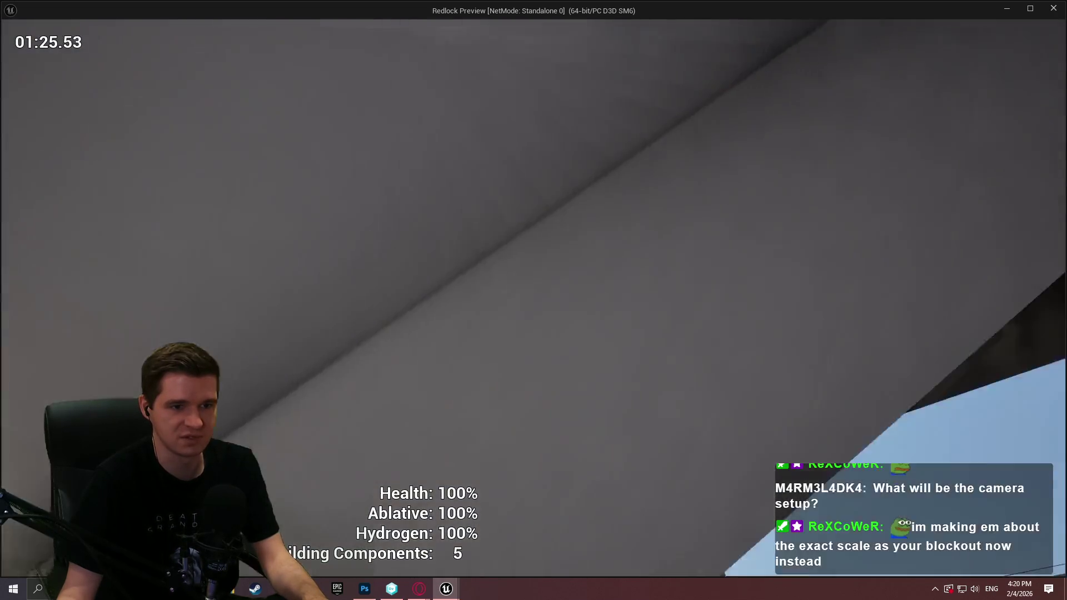
{"action": "key", "text": "w"}
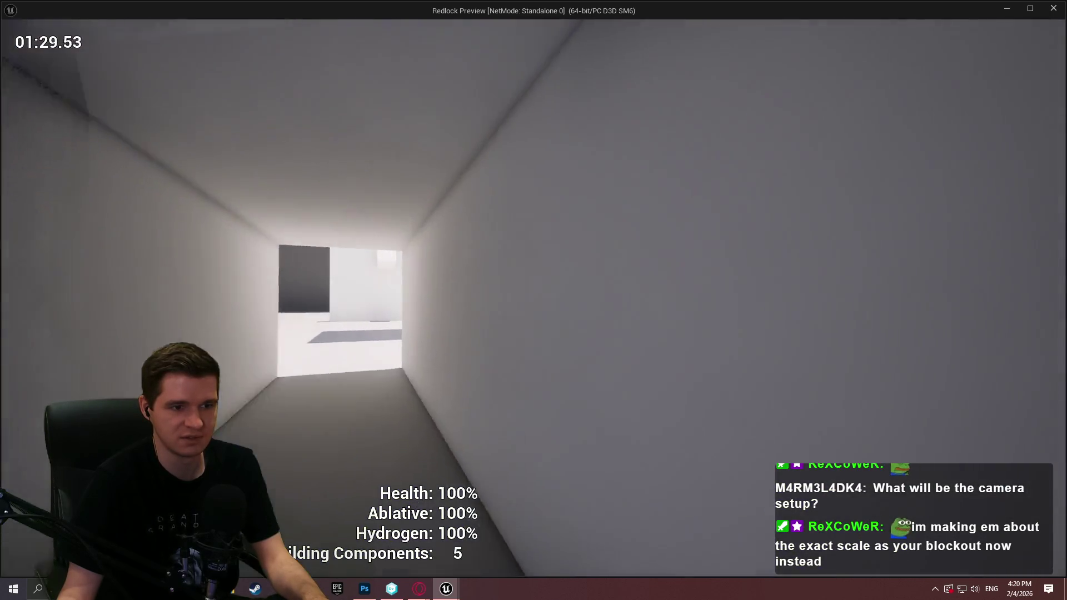
{"action": "key", "text": "w"}
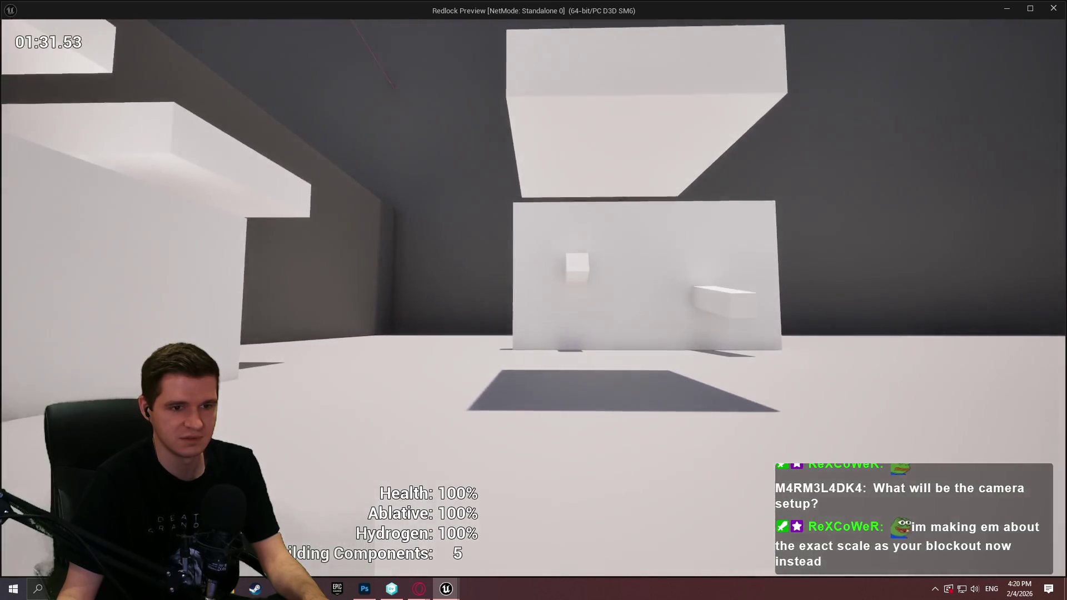
{"action": "key", "text": "v"}
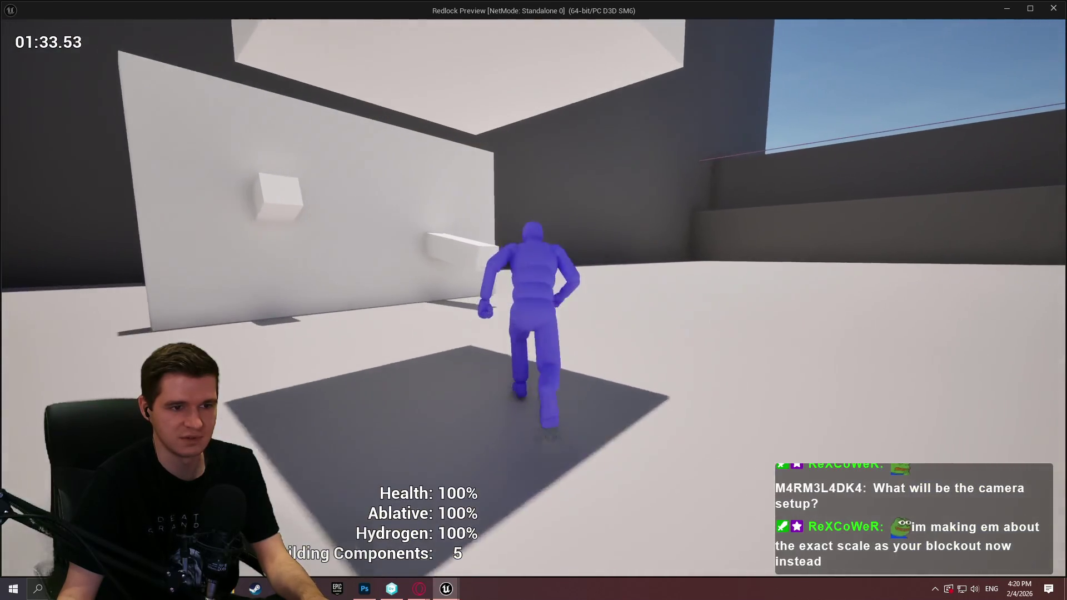
{"action": "key", "text": "w"}
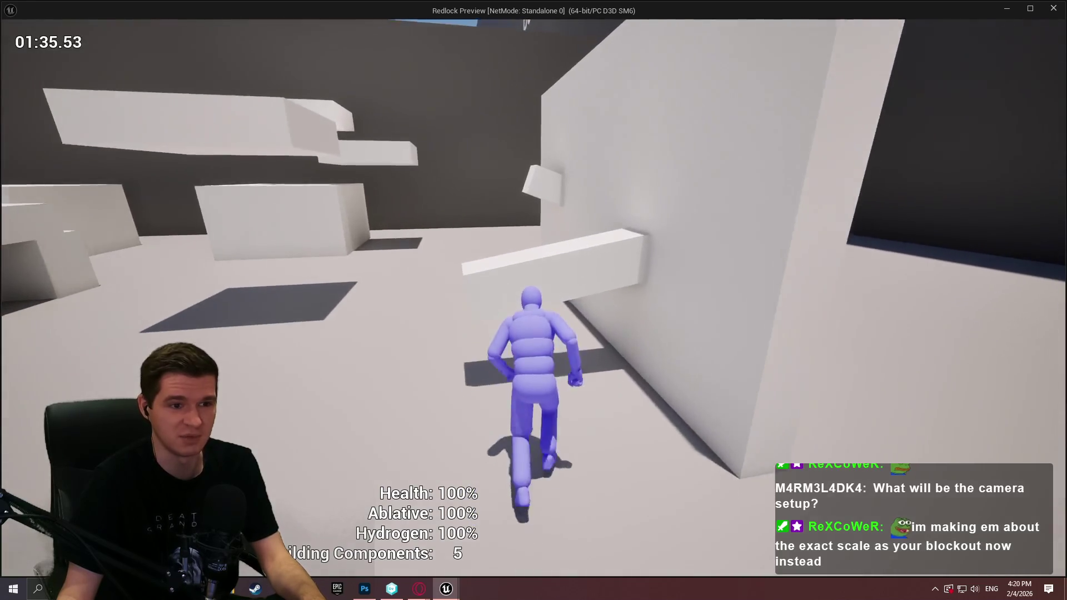
{"action": "key", "text": "w"}
{"action": "key", "text": "w"}
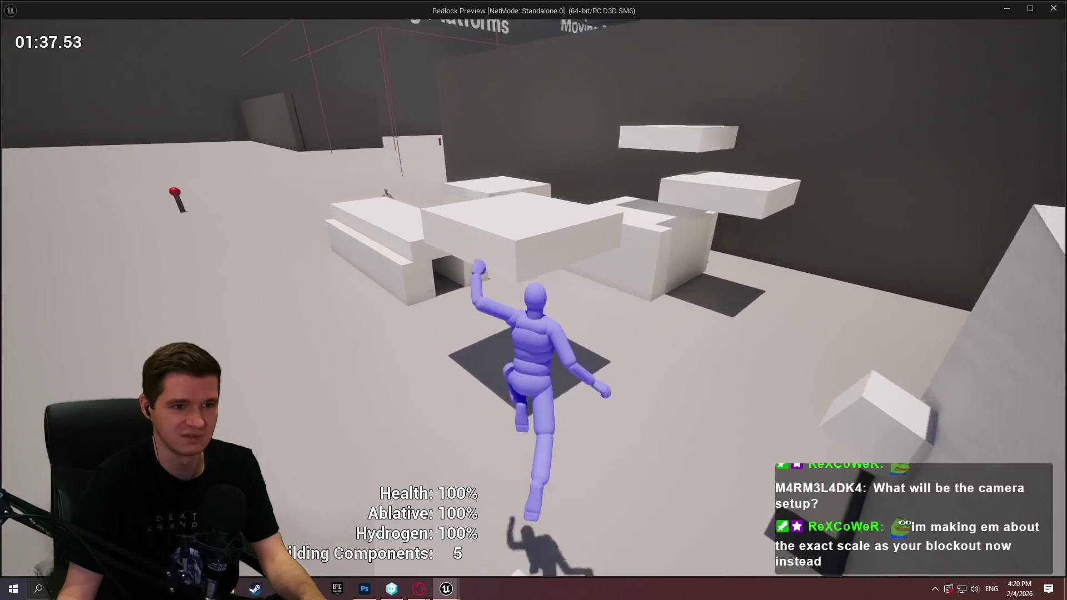
{"action": "key", "text": "w"}
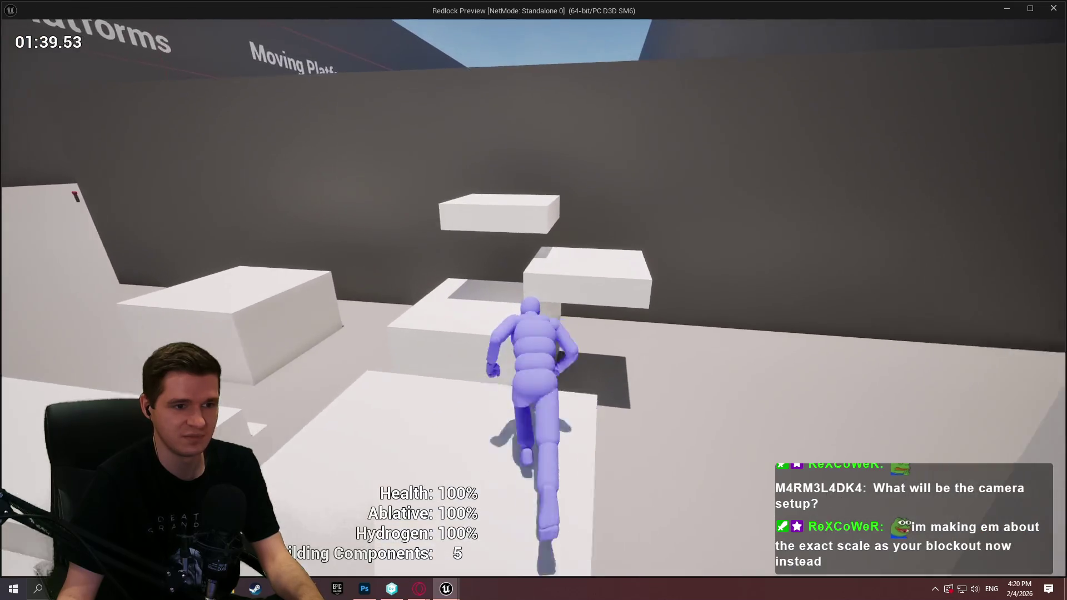
Wall-run, cross the large block, and climb the tunnel blocks up to the higher ledge
{"action": "key", "text": "w"}
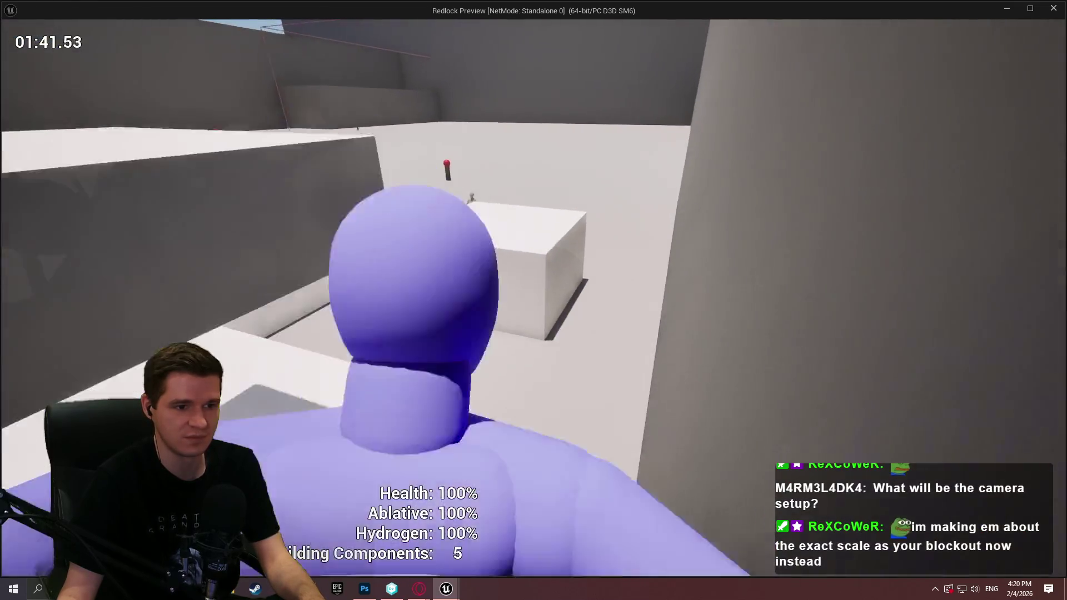
{"action": "key", "text": "w"}
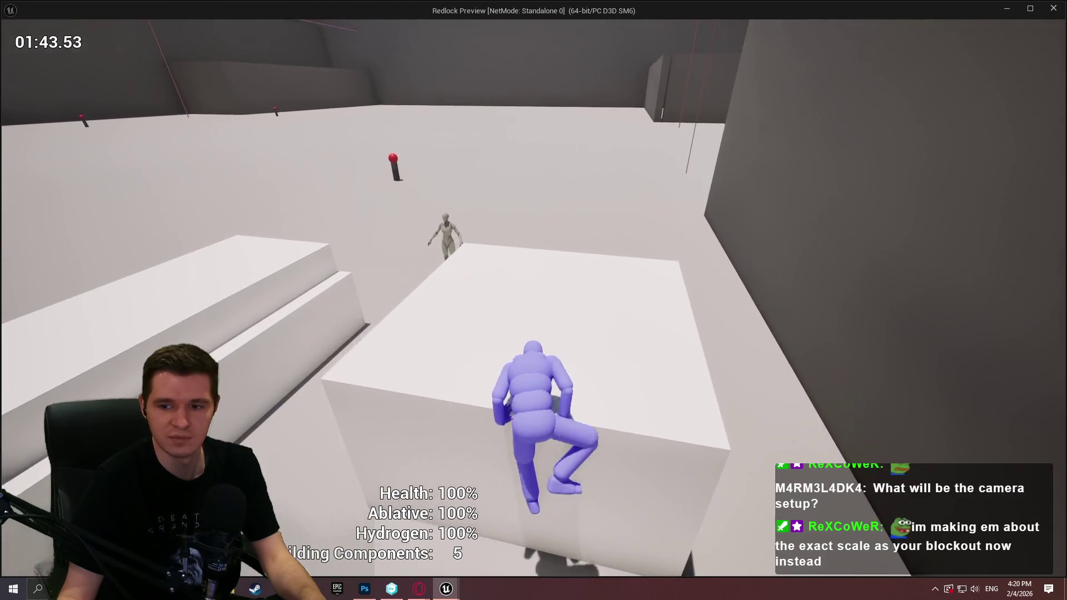
{"action": "key", "text": "w"}
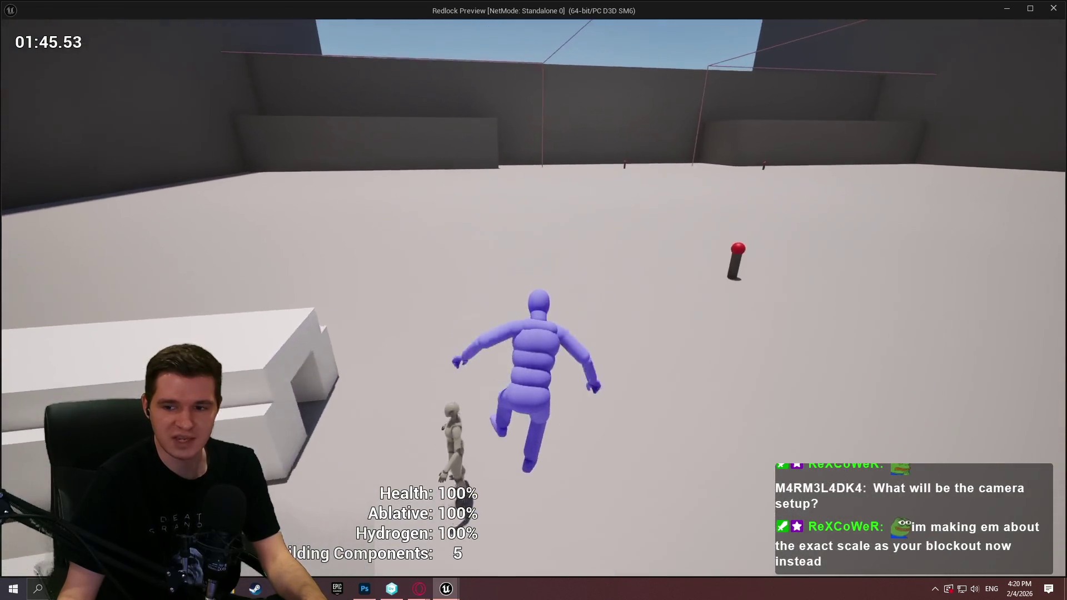
{"action": "key", "text": "w"}
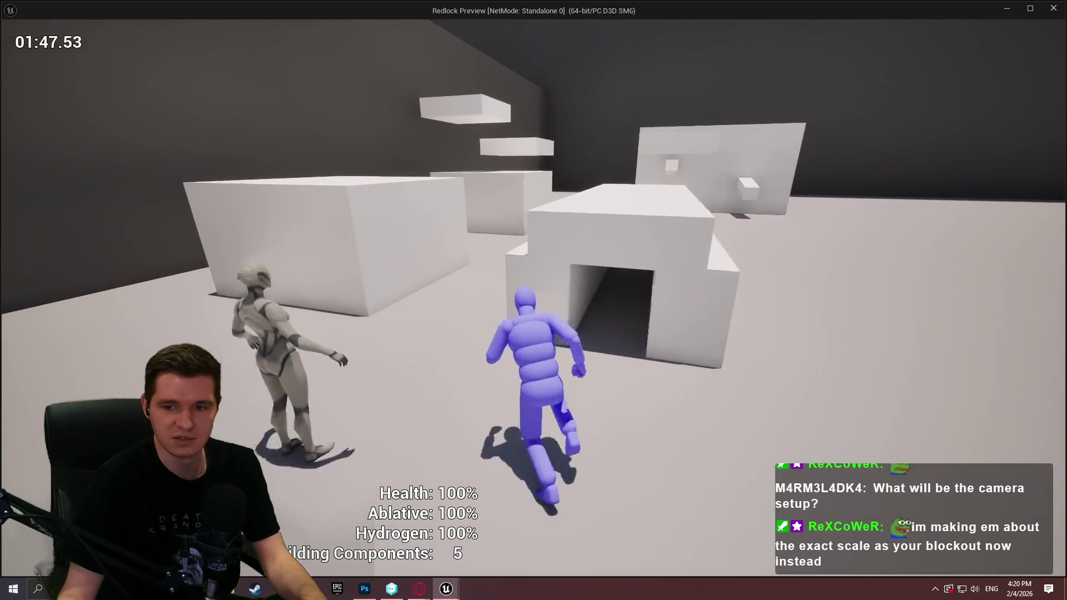
{"action": "key", "text": "w"}
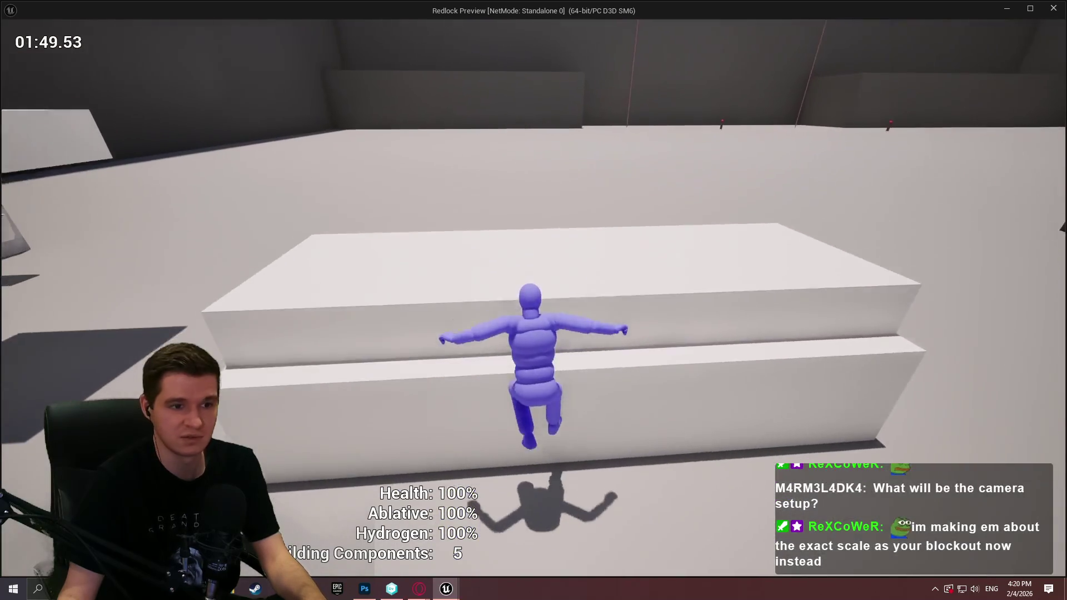
{"action": "key", "text": "w"}
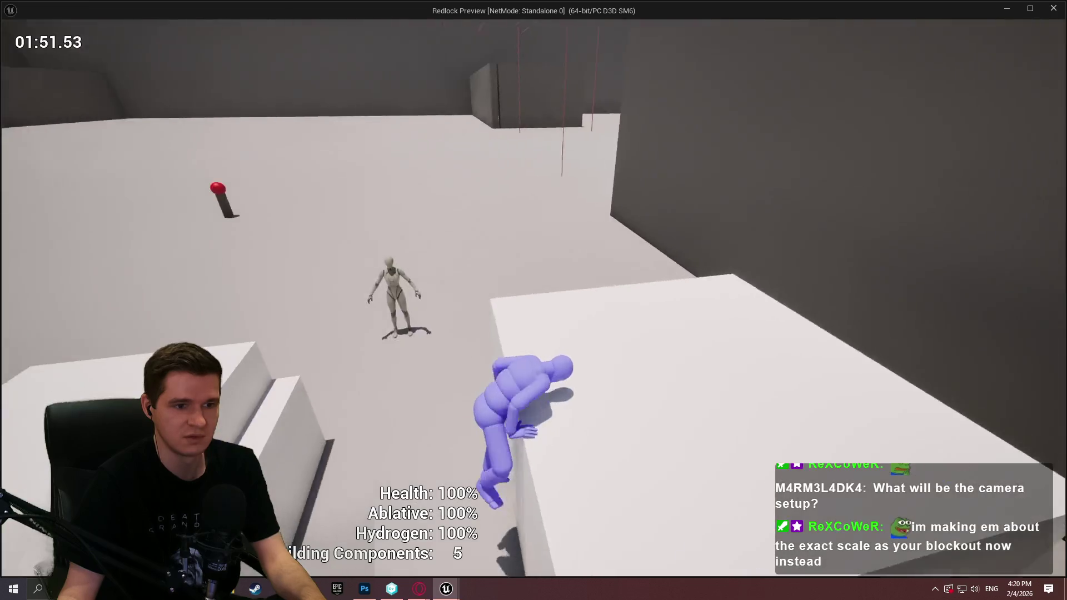
{"action": "key", "text": "w"}
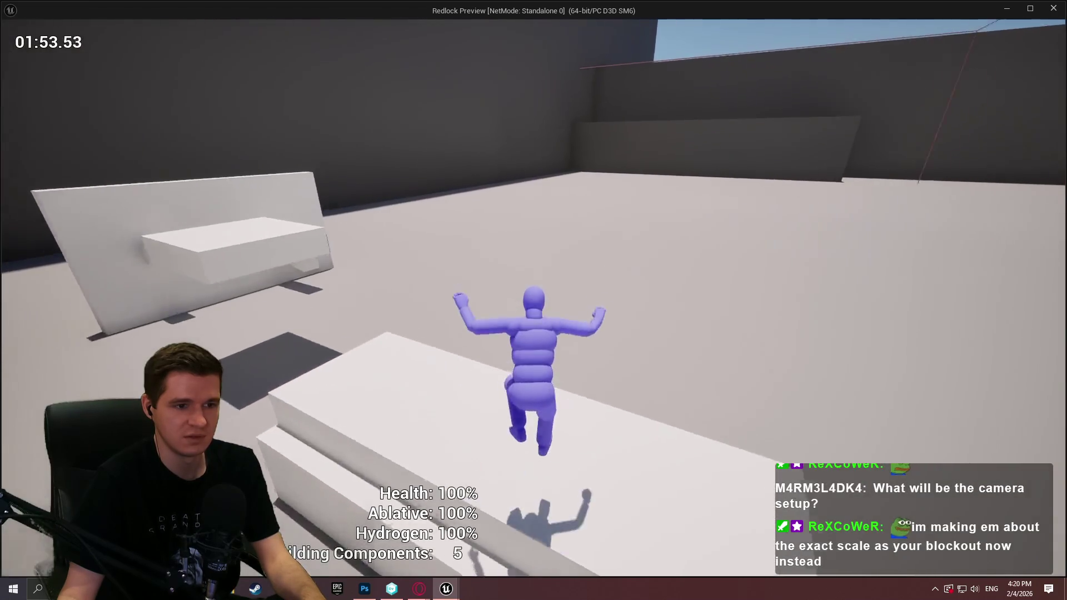
{"action": "key", "text": "w"}
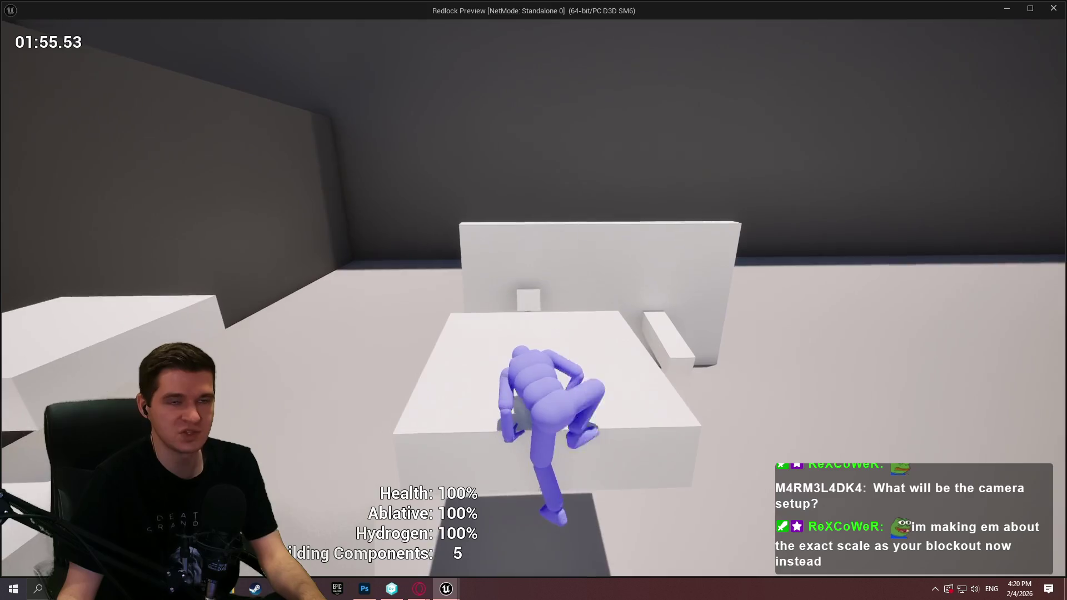
{"action": "key", "text": "w"}
{"action": "key", "text": "w"}
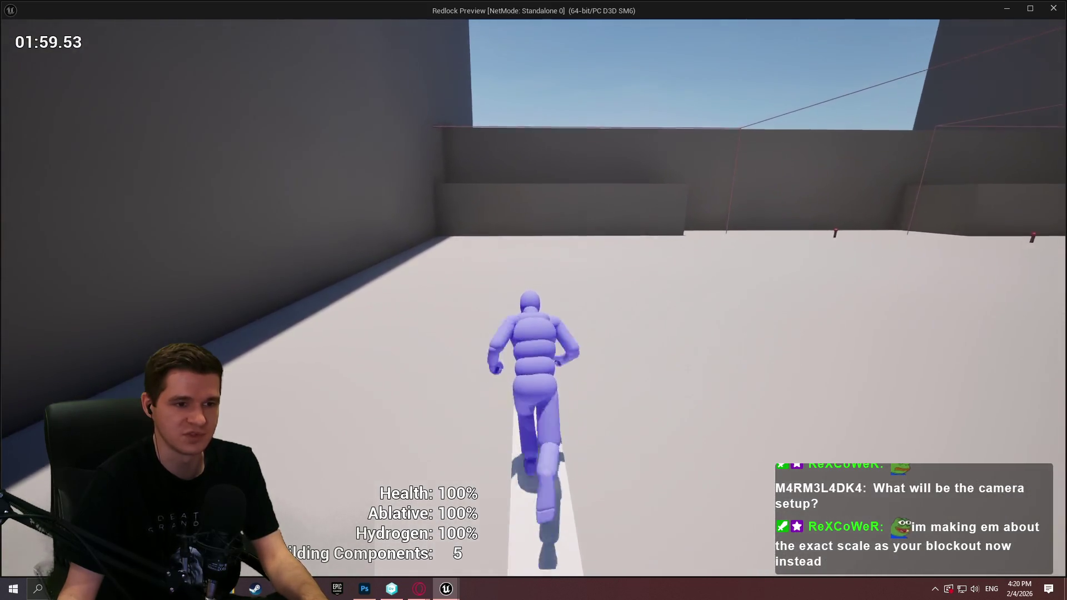
Run past Moving Platforms, climb and drop from the wall ledge near Timed Platforms, then end the preview
{"action": "key", "text": "space"}
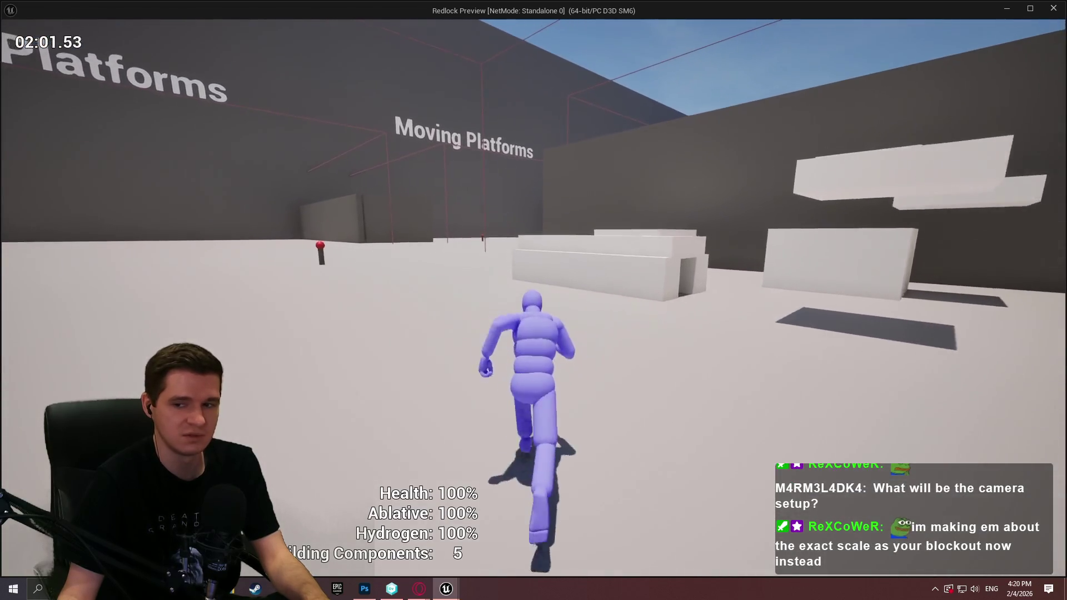
{"action": "key", "text": "w"}
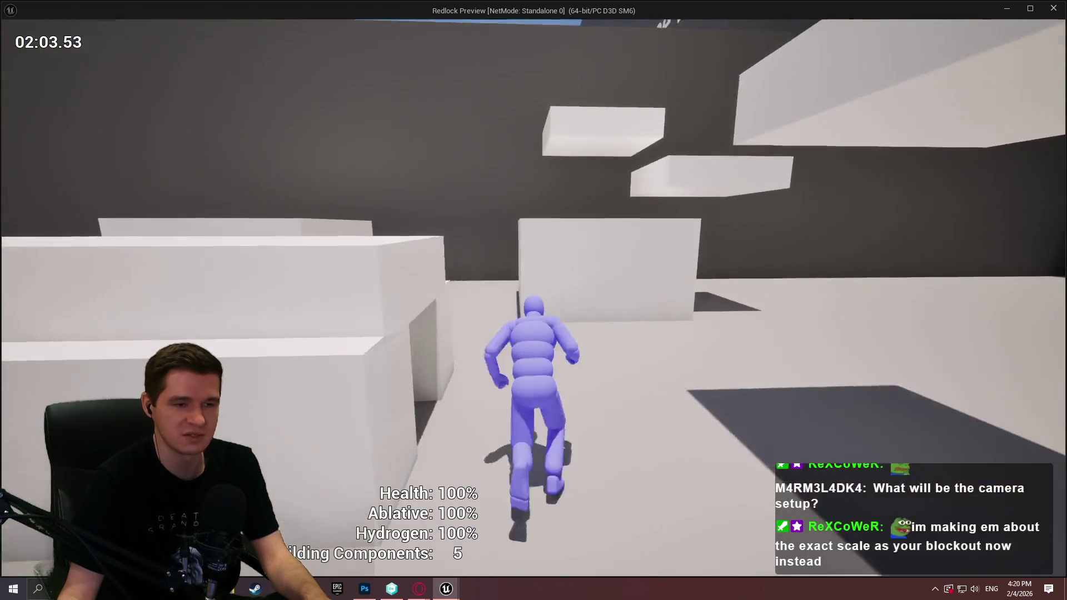
{"action": "key", "text": "space"}
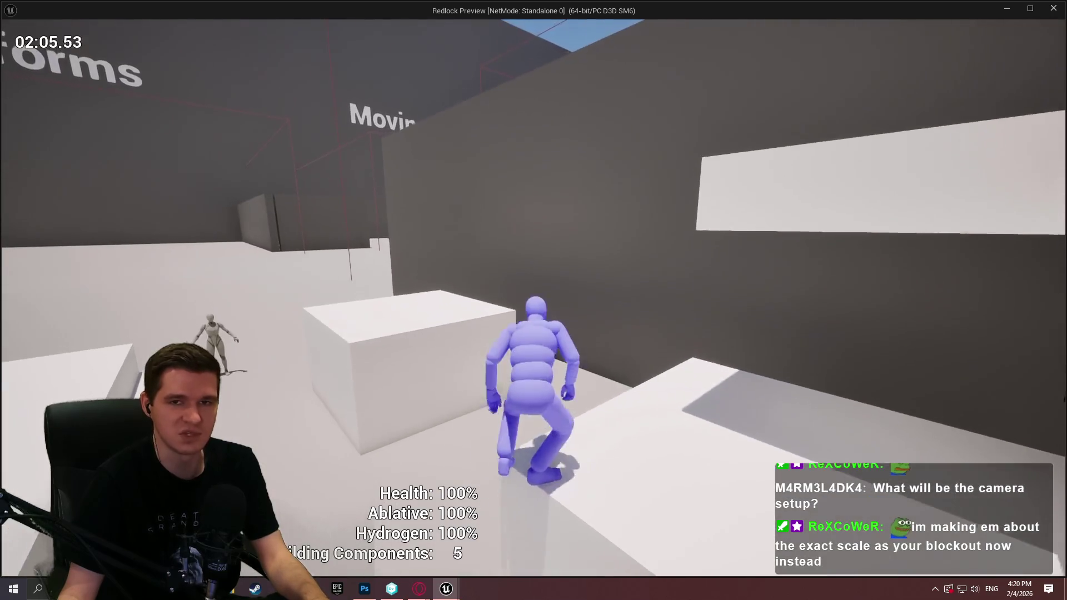
{"action": "key", "text": "w"}
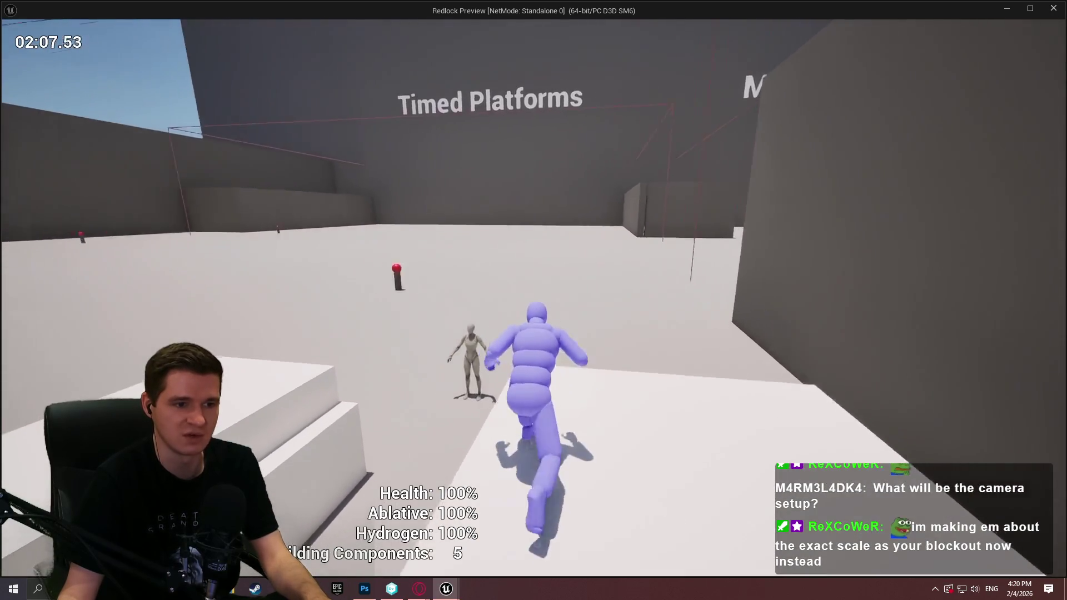
{"action": "key", "text": "space"}
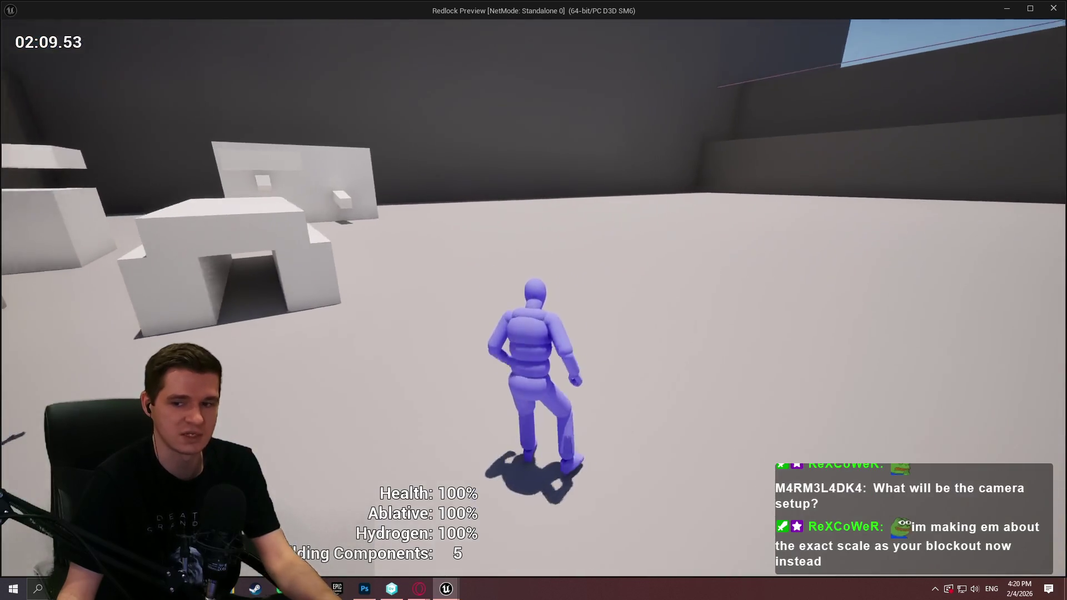
{"action": "key", "text": "Escape"}
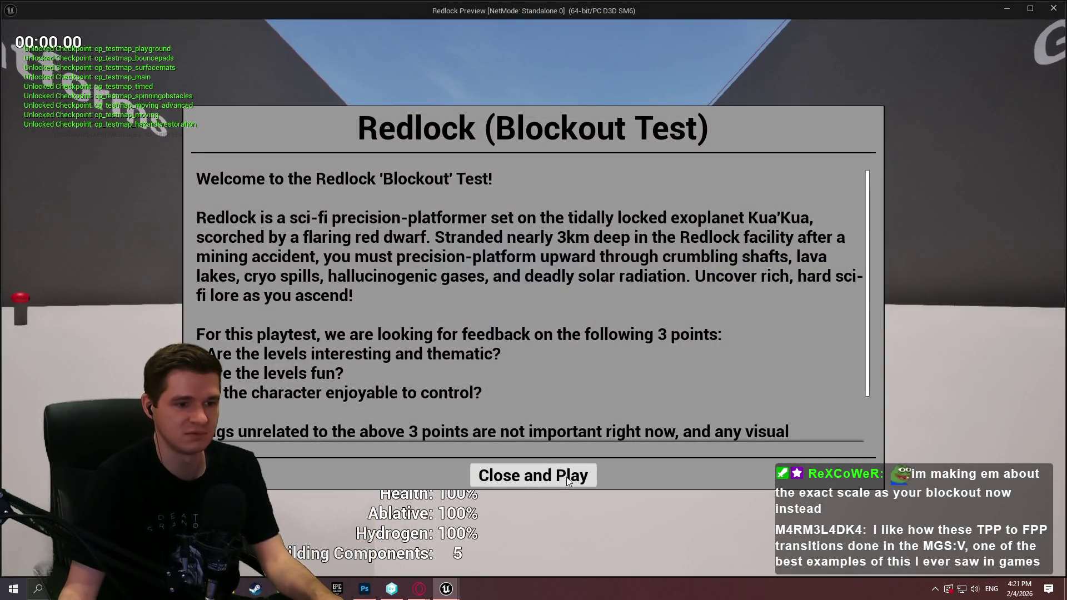
Dismiss the welcome dialog to begin the new Redlock session on the street by the Gym
{"action": "left_click", "coordinate": [568, 482]}
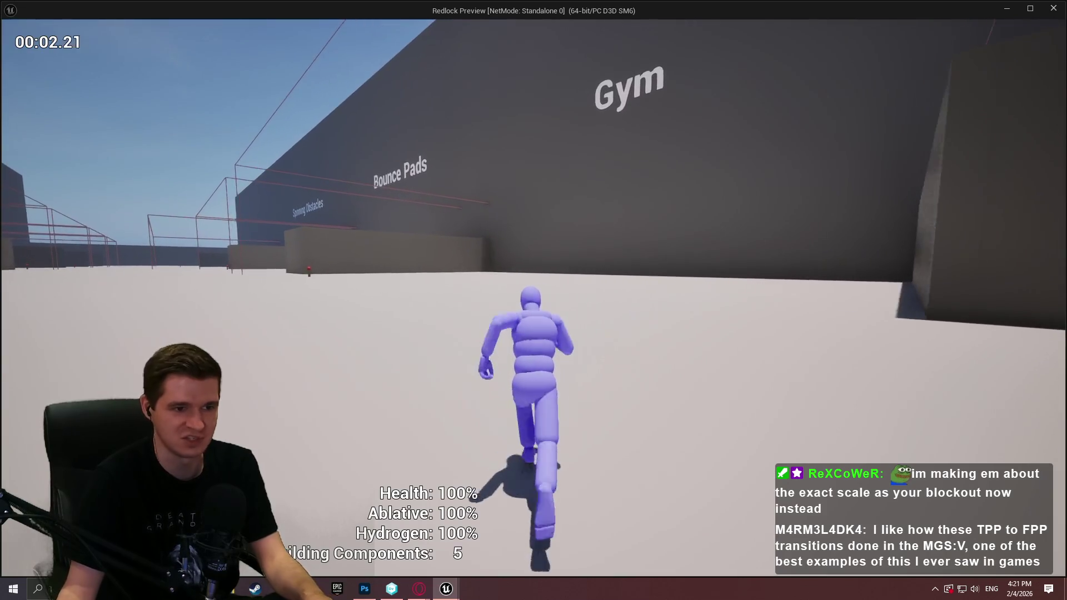
Run and jump through the course to the red checkpoint post near the Moving Platforms buildings
{"action": "key", "text": "space"}
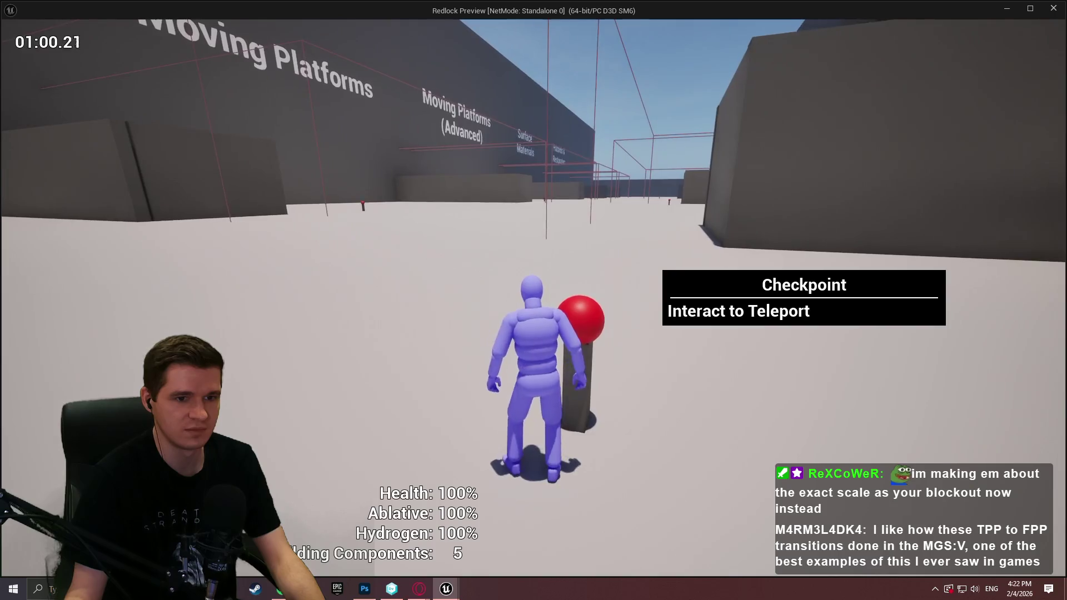
Teleport to the checkpoint and run forward toward the hazard volumes
{"action": "key", "text": "e"}
{"action": "left_click", "coordinate": [787, 171]}
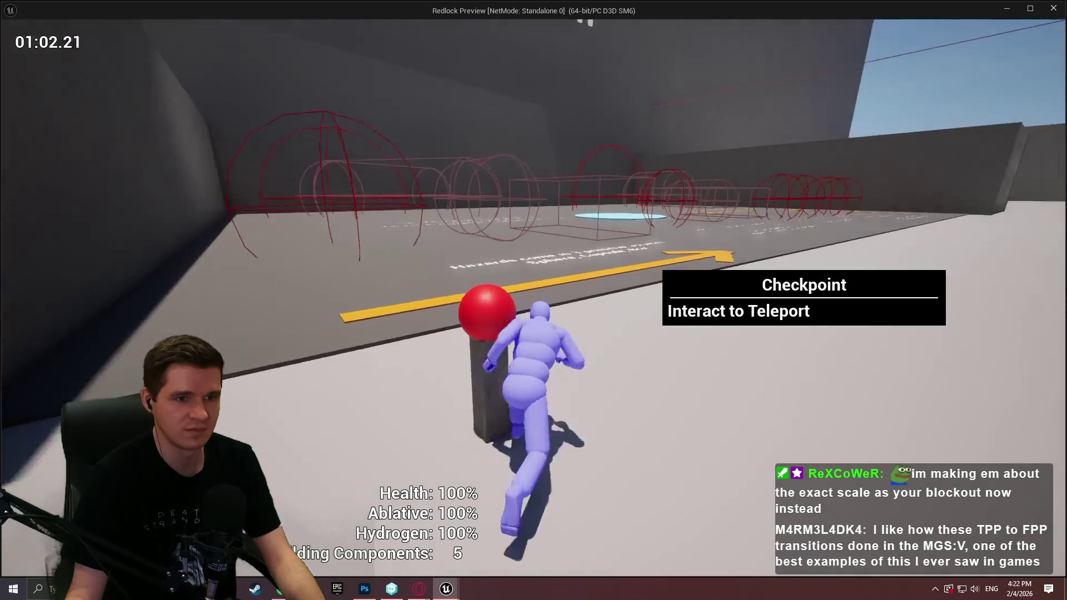
{"action": "key", "text": "w"}
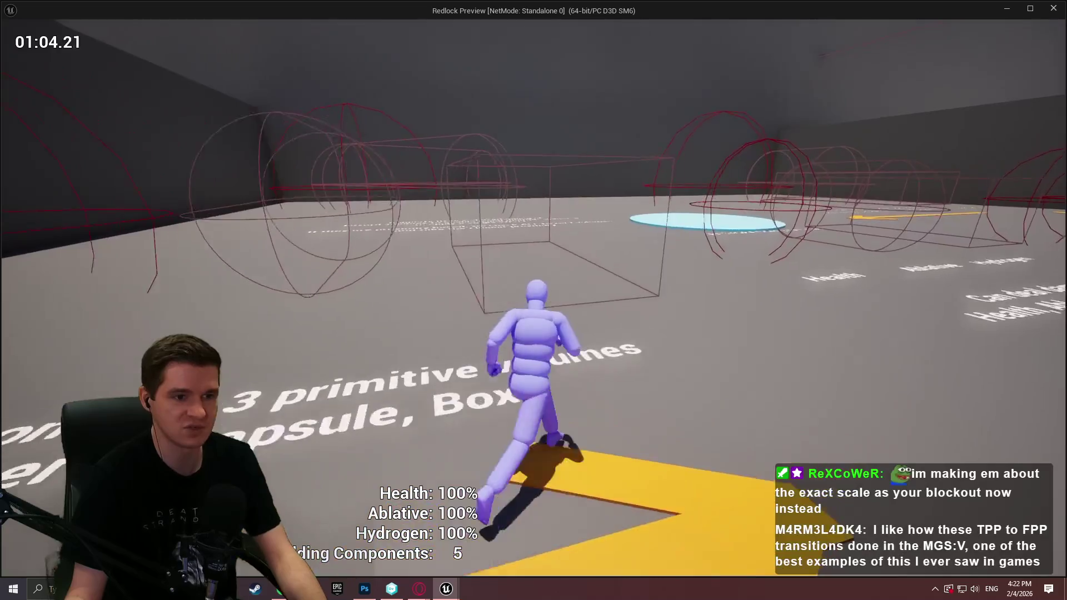
{"action": "key", "text": "w"}
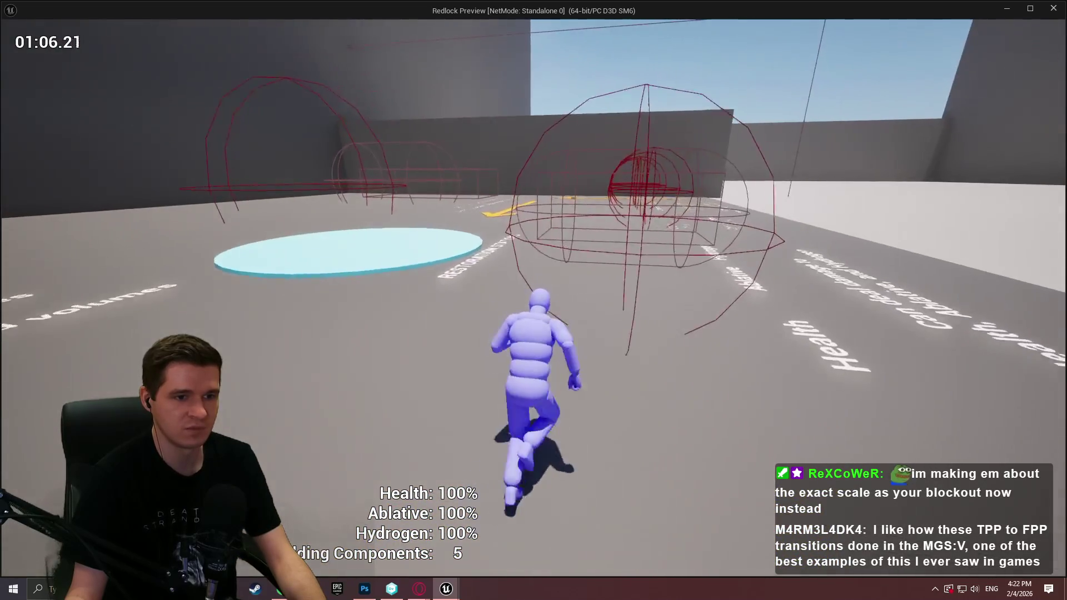
Run through the damage hazards to the cyan restoration platform, dropping Health to 91%, then stop the preview
{"action": "key", "text": "w"}
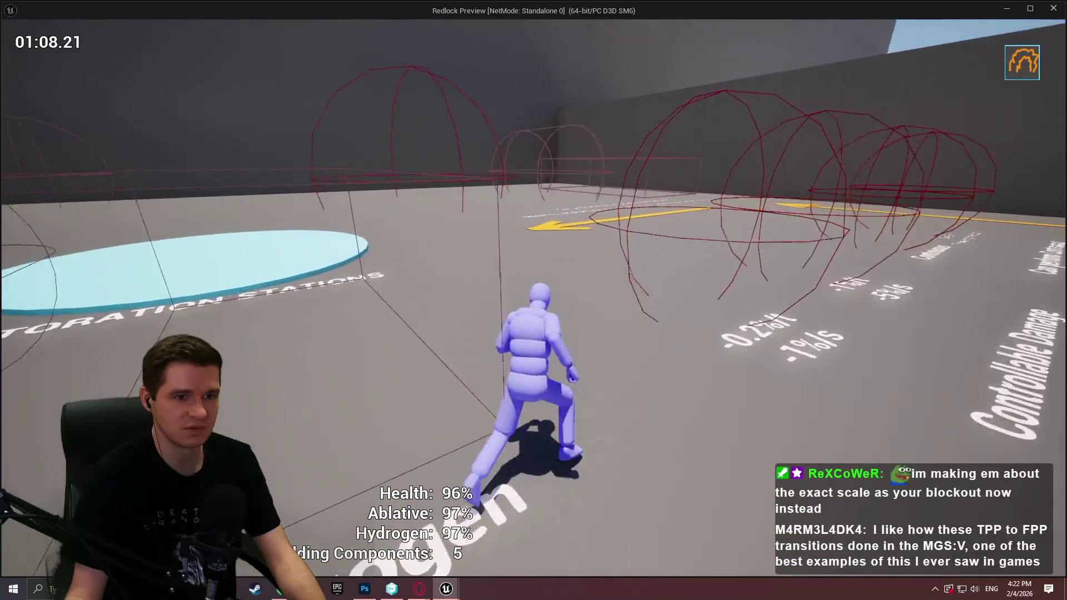
{"action": "key", "text": "w"}
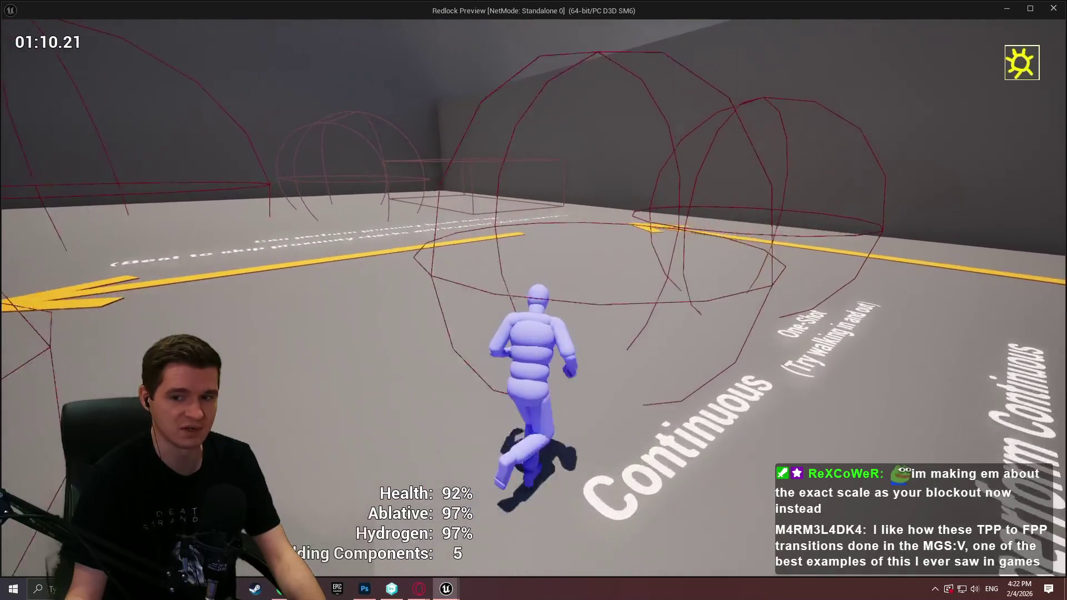
{"action": "key", "text": "w"}
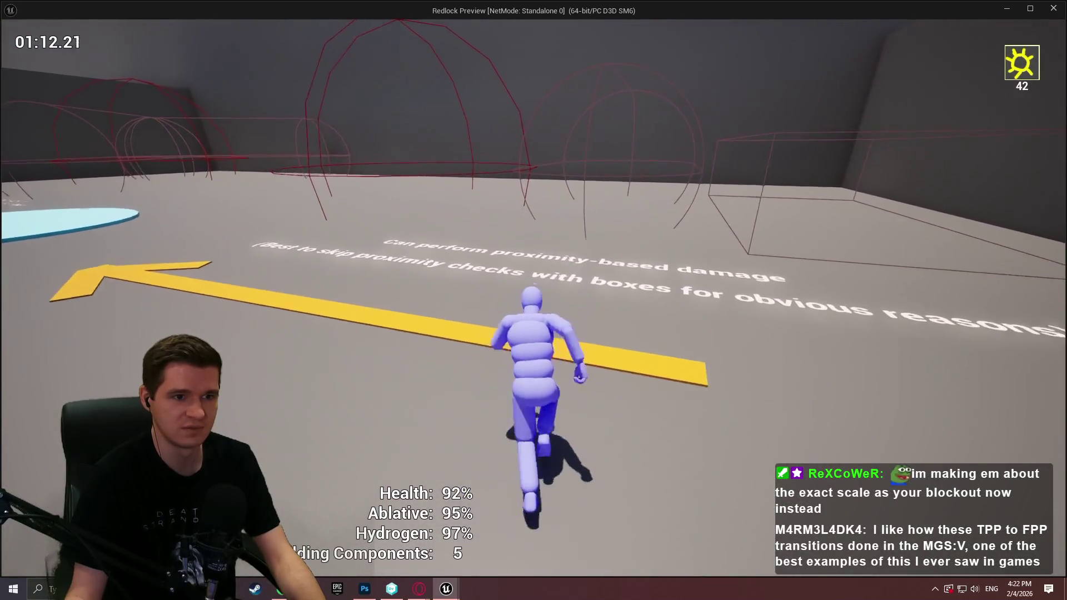
{"action": "key", "text": "w"}
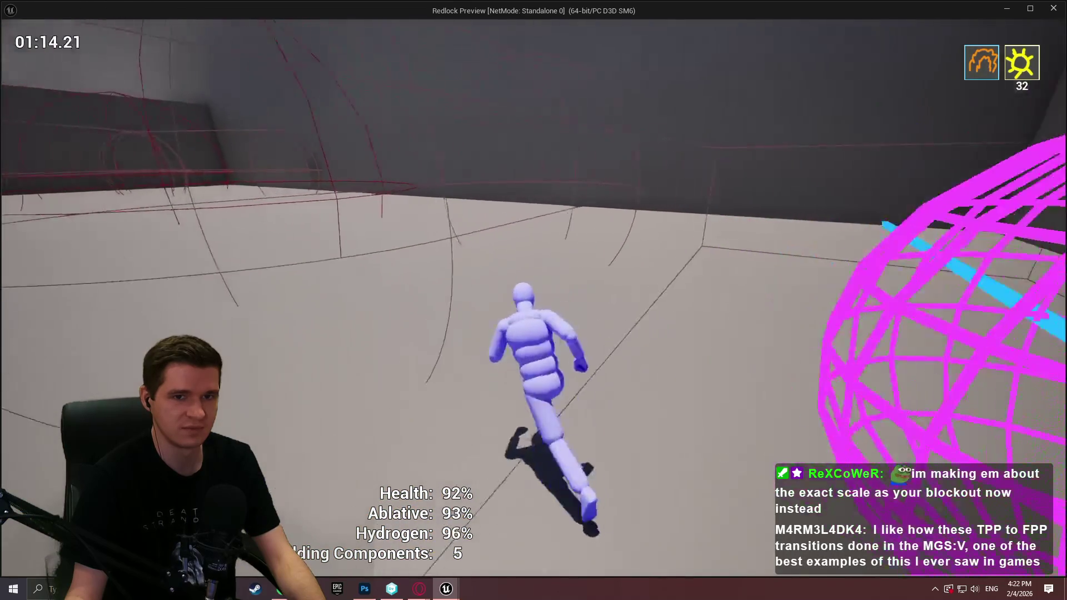
{"action": "key", "text": "w"}
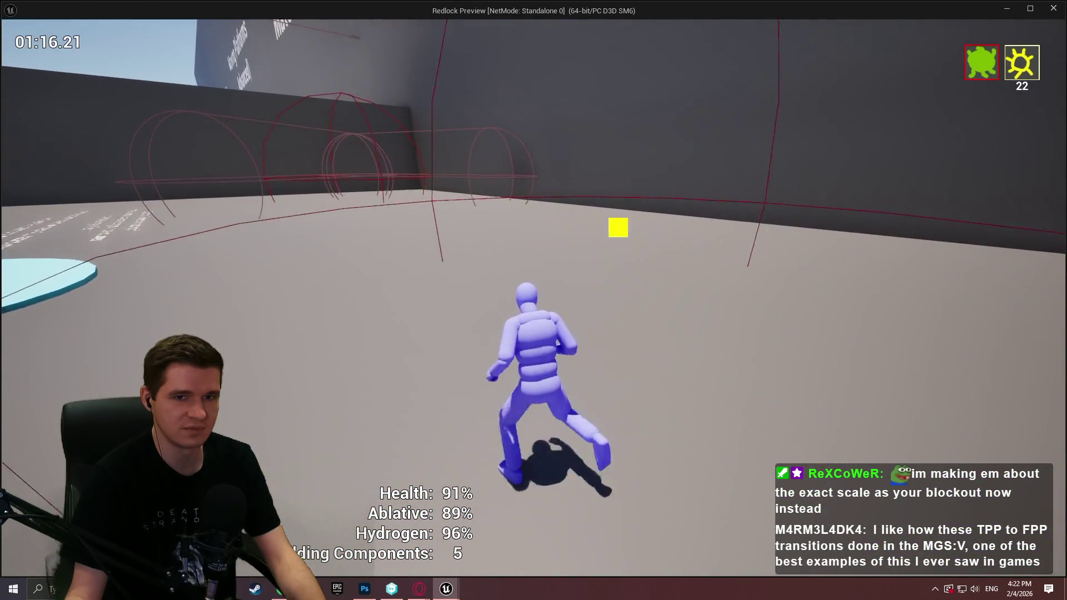
{"action": "key", "text": "w"}
{"action": "key", "text": "Escape"}
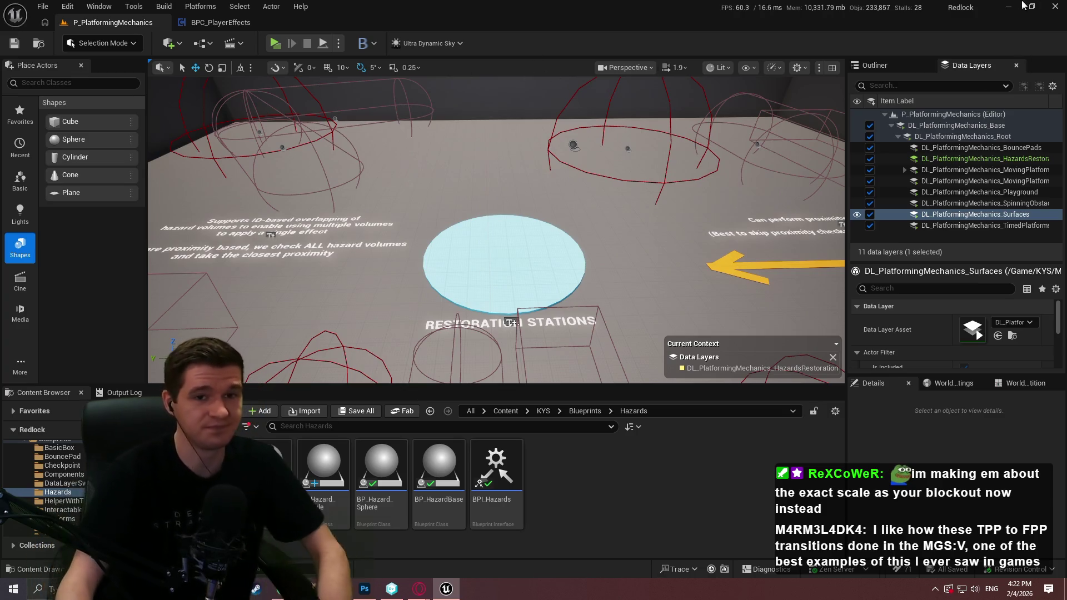
Check the BPC_PlayerEffects blueprint, go back to the level, and browse the KYS content folder
{"action": "left_click", "coordinate": [228, 23]}
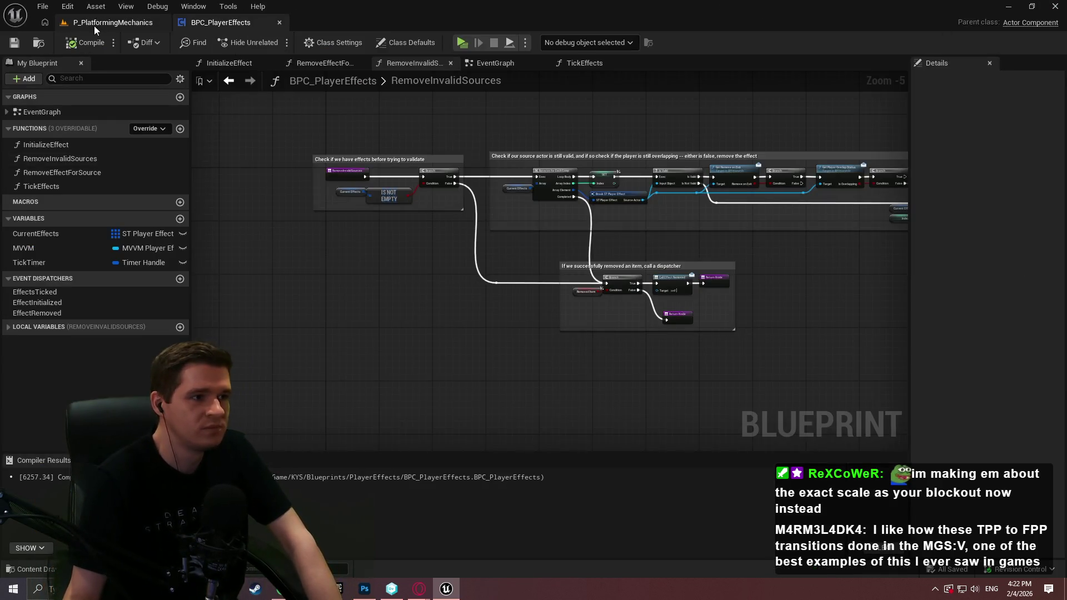
{"action": "left_click", "coordinate": [97, 23]}
{"action": "left_click", "coordinate": [544, 411]}
{"action": "left_click", "coordinate": [554, 415]}
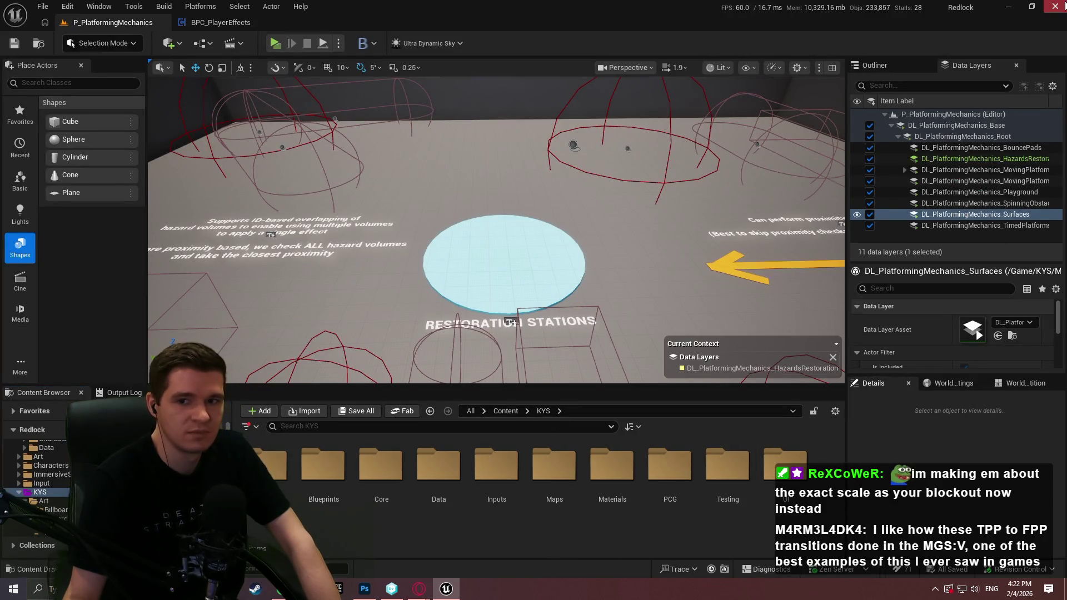
Switch to Unity DevOps Version Control and show the list of workspaces
{"action": "key", "text": "alt+Tab"}
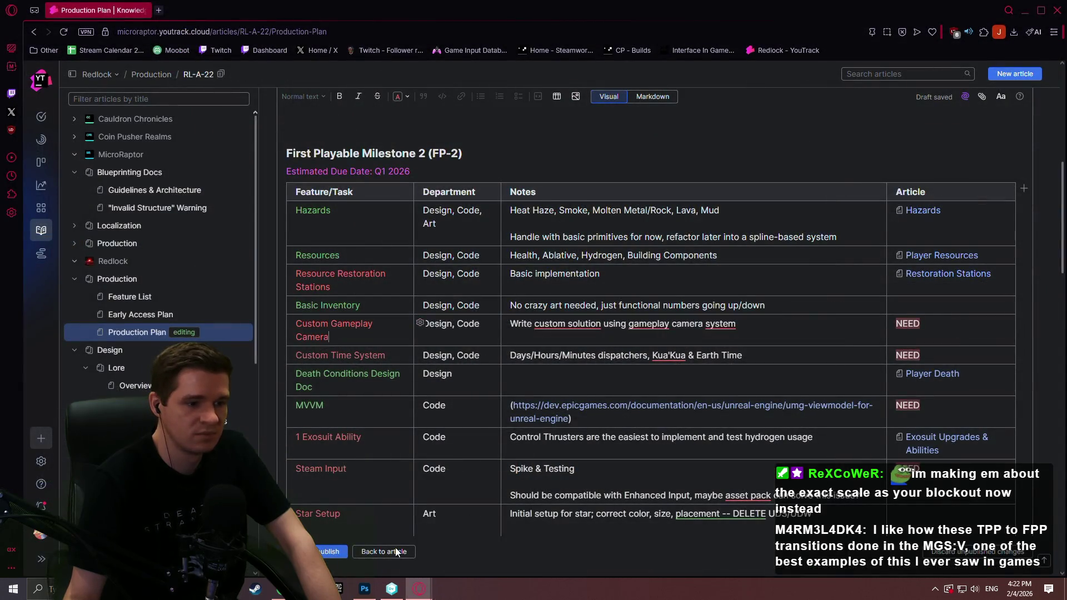
{"action": "left_click", "coordinate": [392, 590]}
{"action": "left_click", "coordinate": [58, 68]}
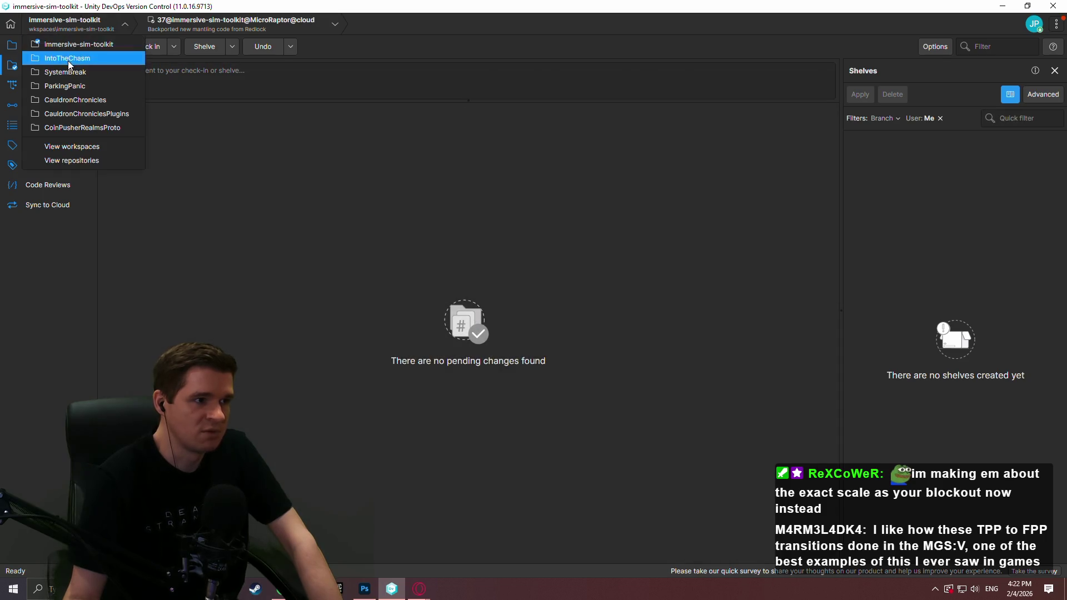
Switch to the IntoTheChasm workspace and review its pending changes in an enlarged file list
{"action": "left_click", "coordinate": [68, 58]}
{"action": "left_click", "coordinate": [92, 64]}
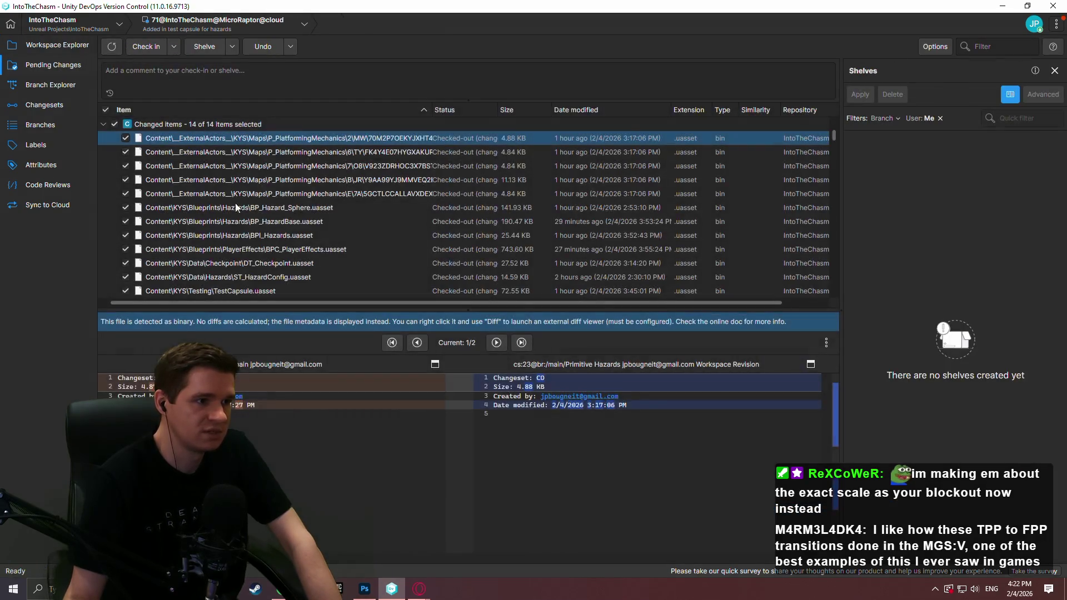
{"action": "left_click_drag", "start_coordinate": [257, 309], "coordinate": [257, 453]}
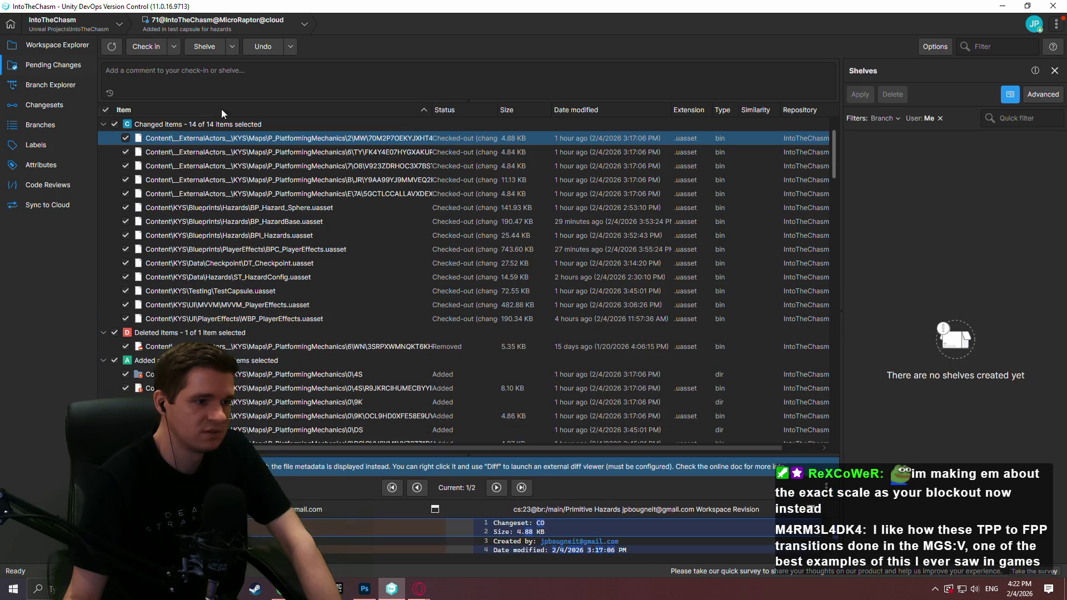
Write a check-in comment about the effect widget running with an MVVM and check in everything as changeset 76
{"action": "left_click", "coordinate": [217, 82]}
{"action": "type", "text": "Fully functional hazards, effect manager, and mechanic level setup for showcasing them"}
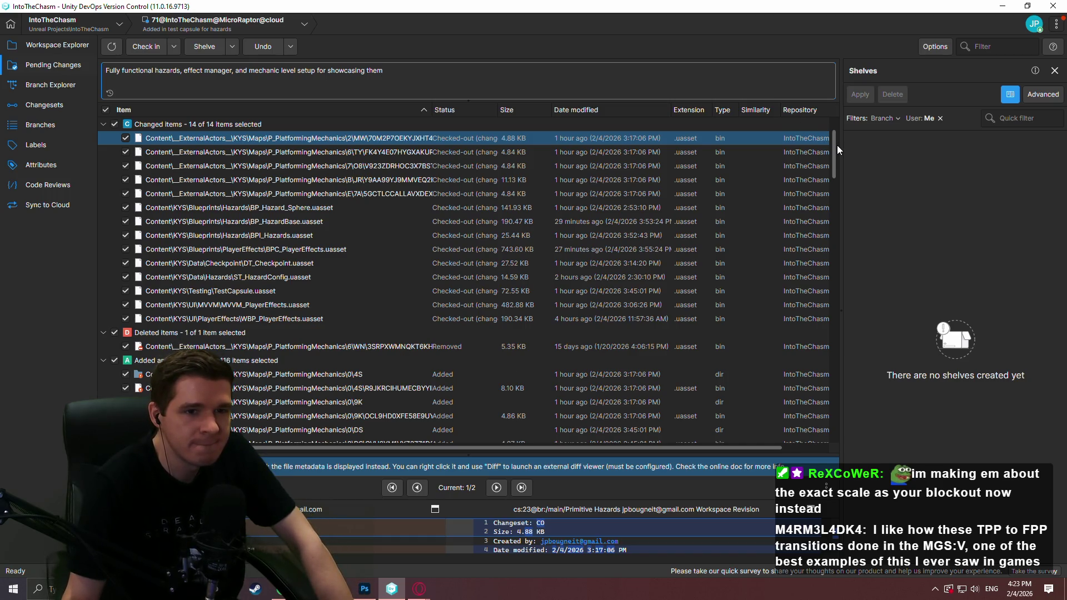
{"action": "mouse_move", "coordinate": [835, 146]}
{"action": "left_mouse_down"}
{"action": "mouse_move", "coordinate": [832, 444]}
{"action": "mouse_move", "coordinate": [872, 182]}
{"action": "mouse_move", "coordinate": [873, 16]}
{"action": "left_mouse_up"}
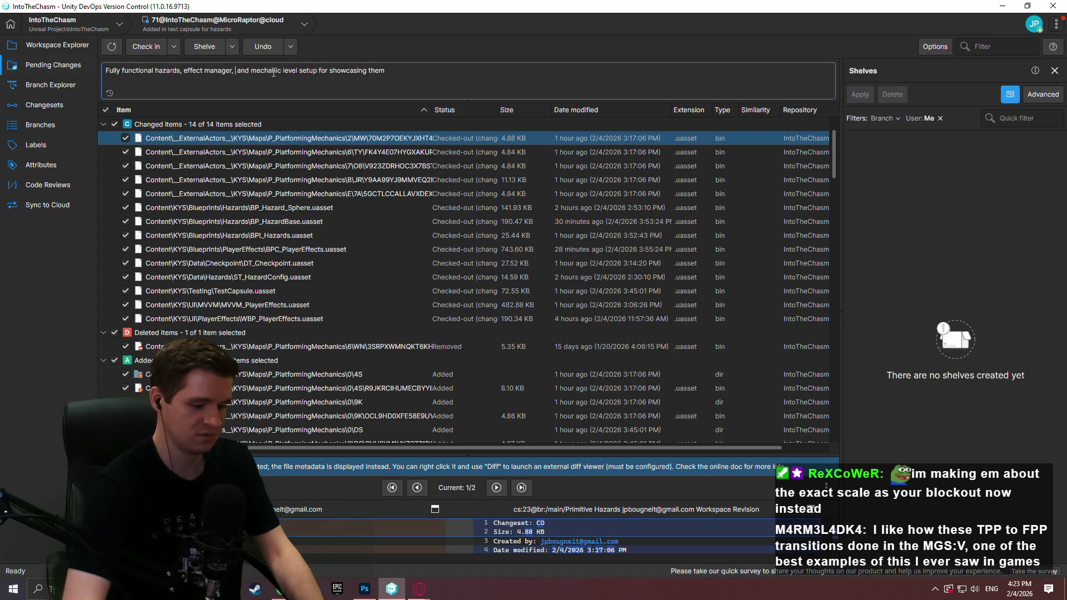
{"action": "type", "text": "effect widget"}
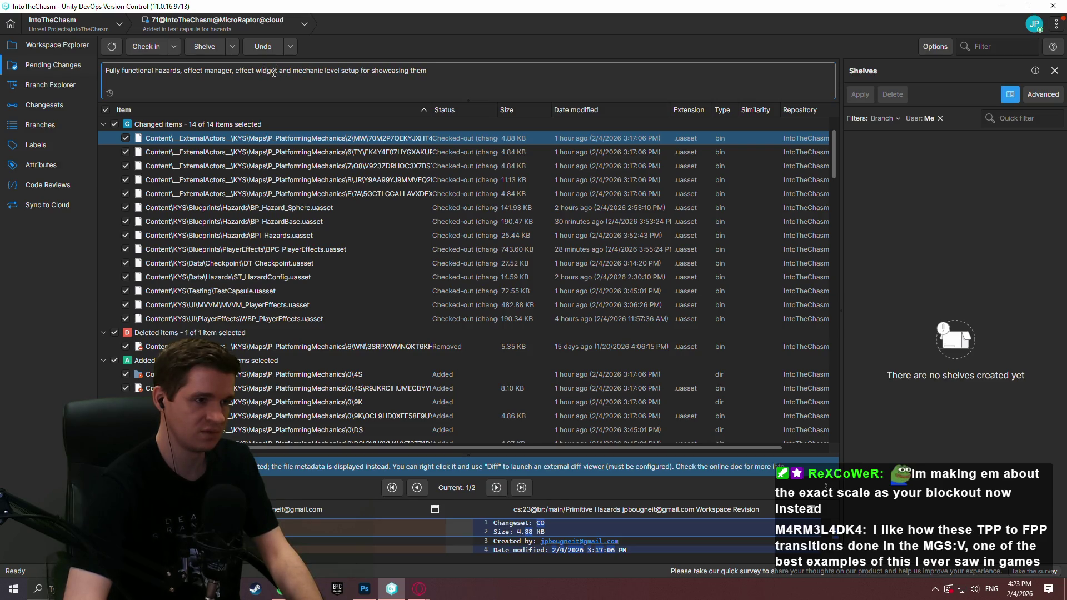
{"action": "type", "text": " running"}
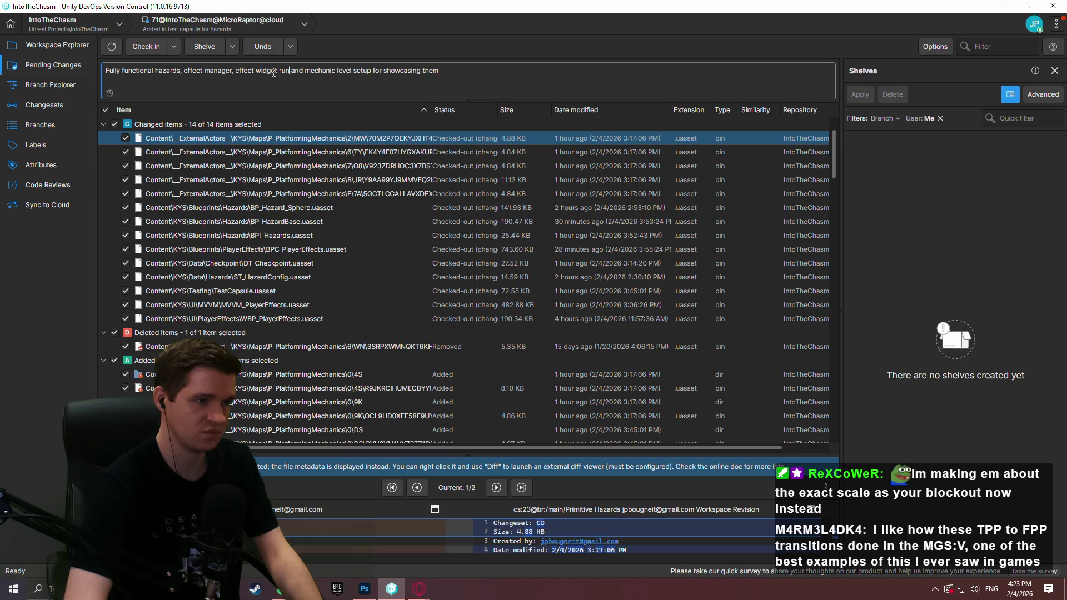
{"action": "type", "text": " with an MVVM"}
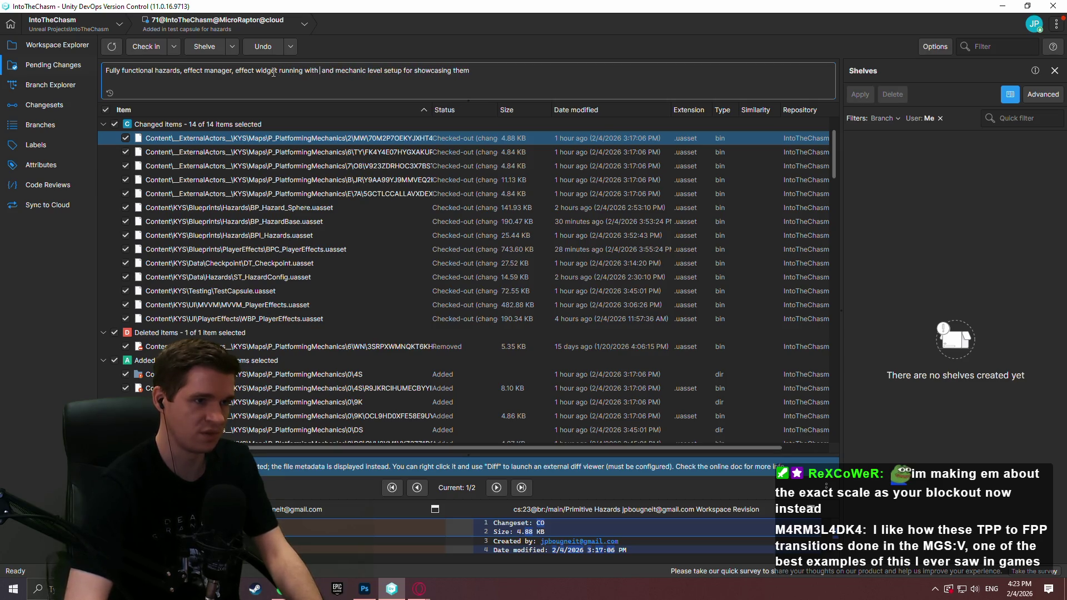
{"action": "type", "text": ", an"}
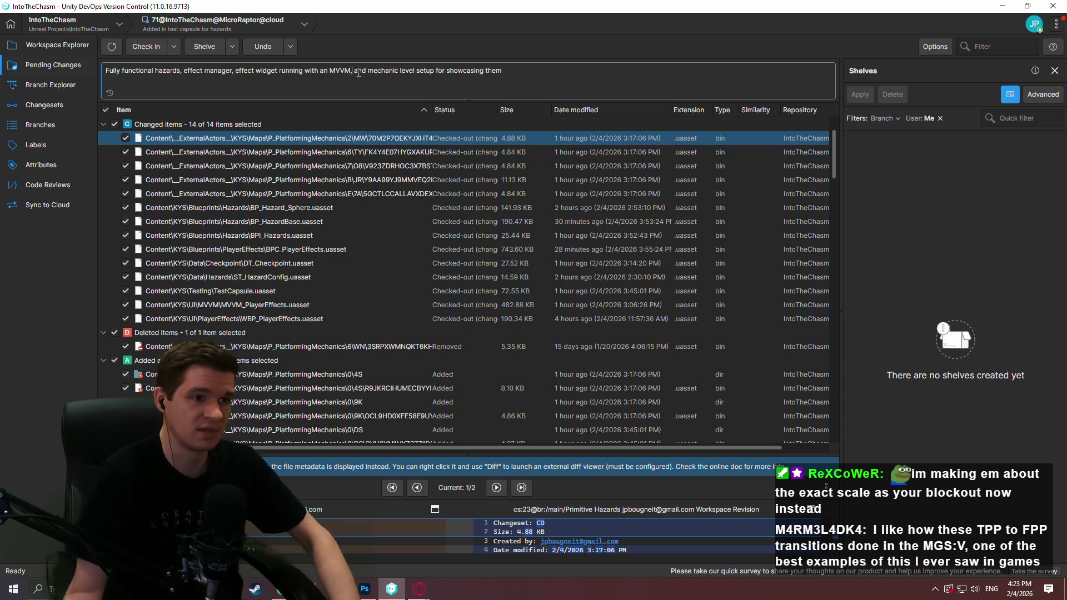
{"action": "left_click", "coordinate": [141, 48]}
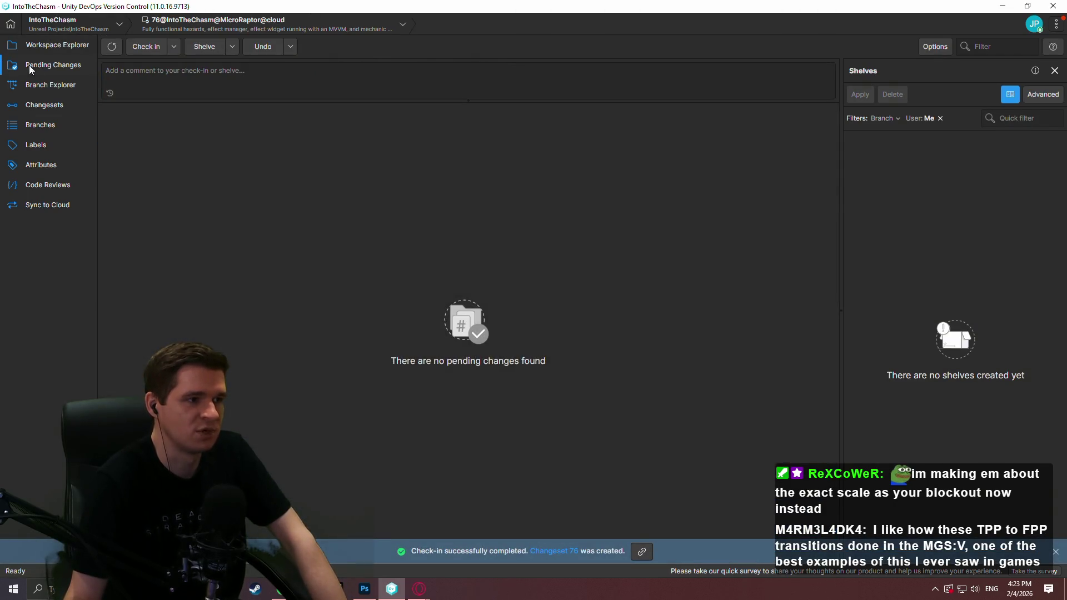
In Branch Explorer, merge changeset 76 into /main
{"action": "left_click", "coordinate": [50, 86]}
{"action": "right_click", "coordinate": [684, 172]}
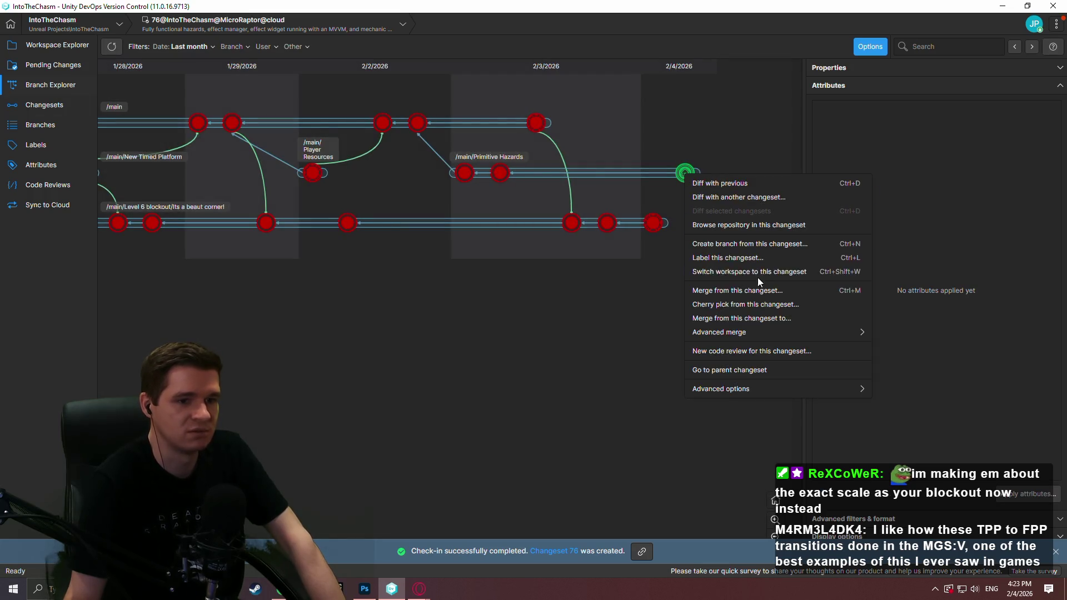
{"action": "left_click", "coordinate": [767, 311]}
{"action": "double_click", "coordinate": [428, 241]}
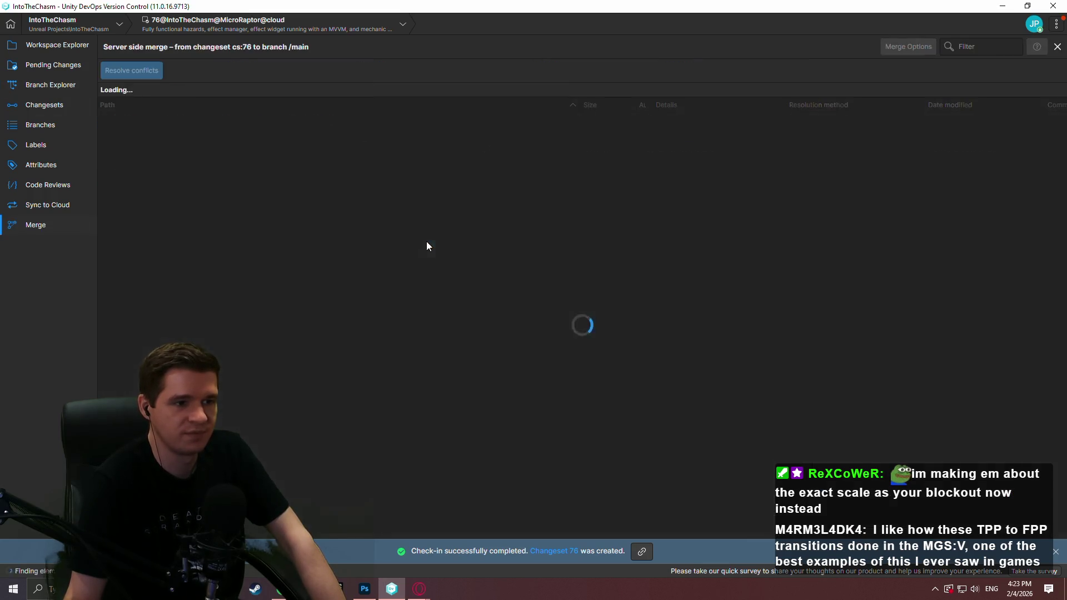
Check in the merge with the comment 'Merging hazards to main'
{"action": "left_click", "coordinate": [128, 71]}
{"action": "type", "text": "M"}
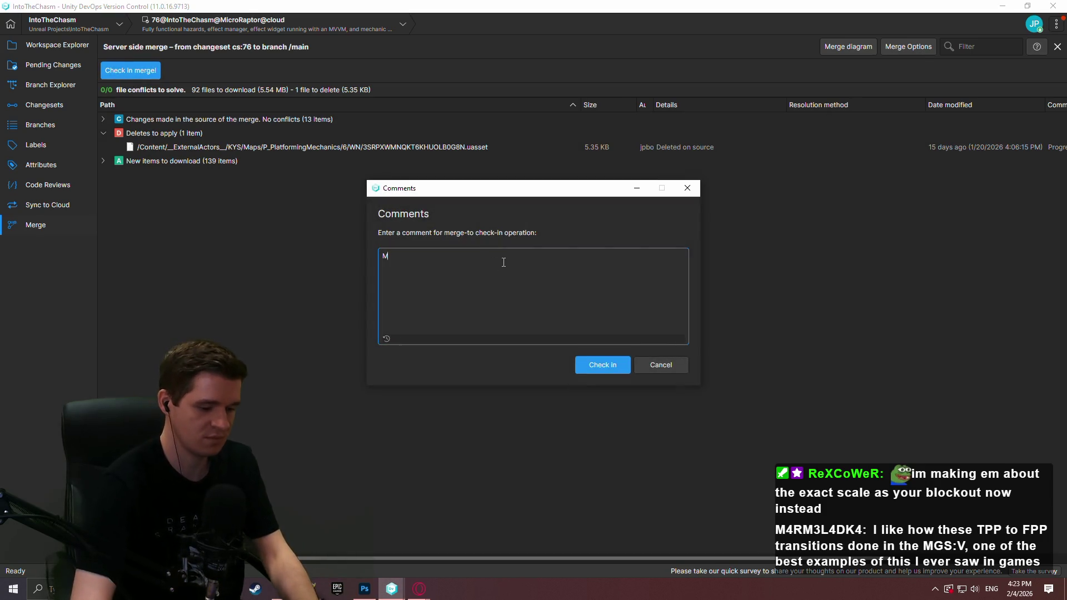
{"action": "type", "text": "erging hazards to main"}
{"action": "key", "text": "Return"}
{"action": "left_click", "coordinate": [601, 365]}
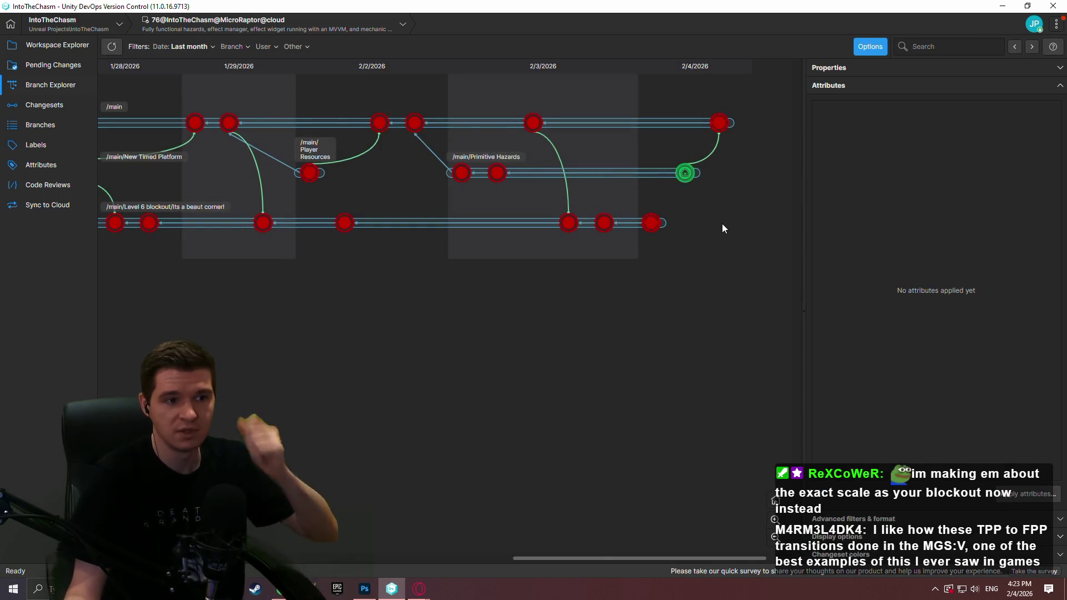
{"action": "left_click_drag", "start_coordinate": [729, 173], "coordinate": [670, 180]}
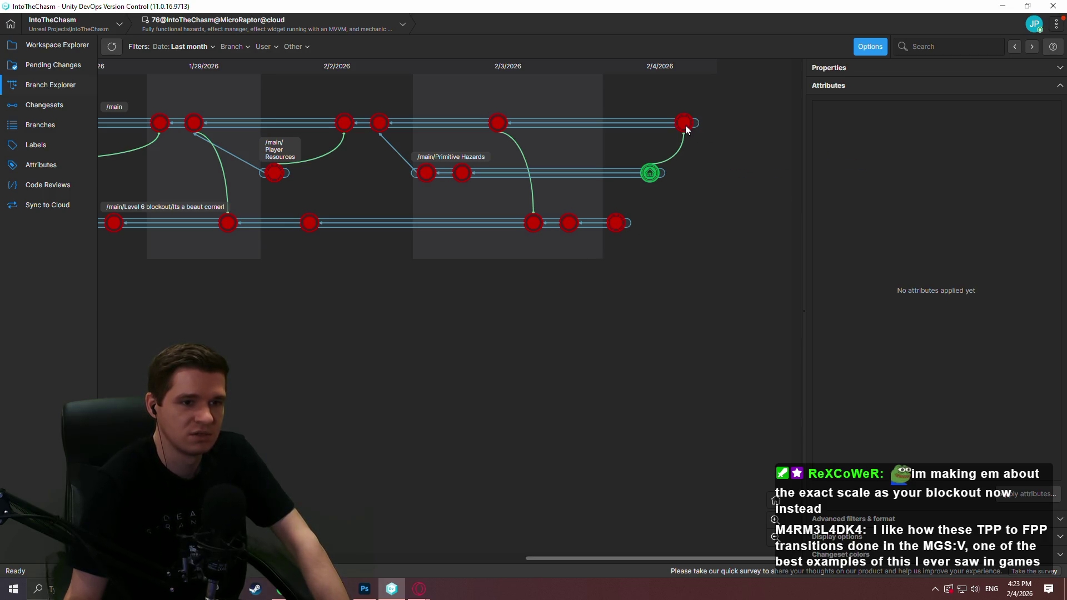
{"action": "right_click", "coordinate": [686, 125]}
{"action": "left_click", "coordinate": [797, 275]}
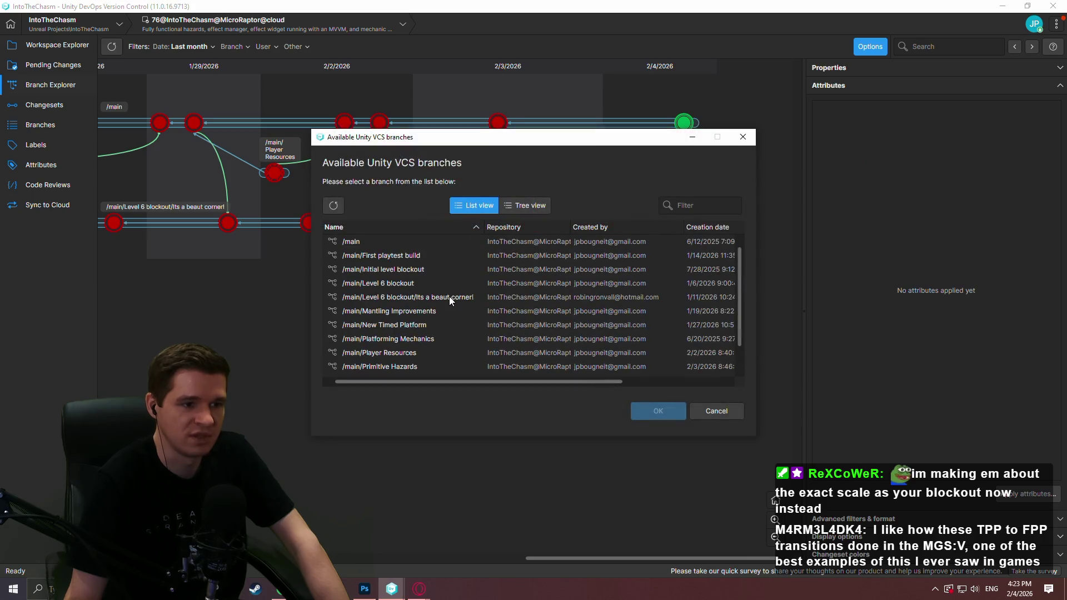
{"action": "double_click", "coordinate": [449, 296]}
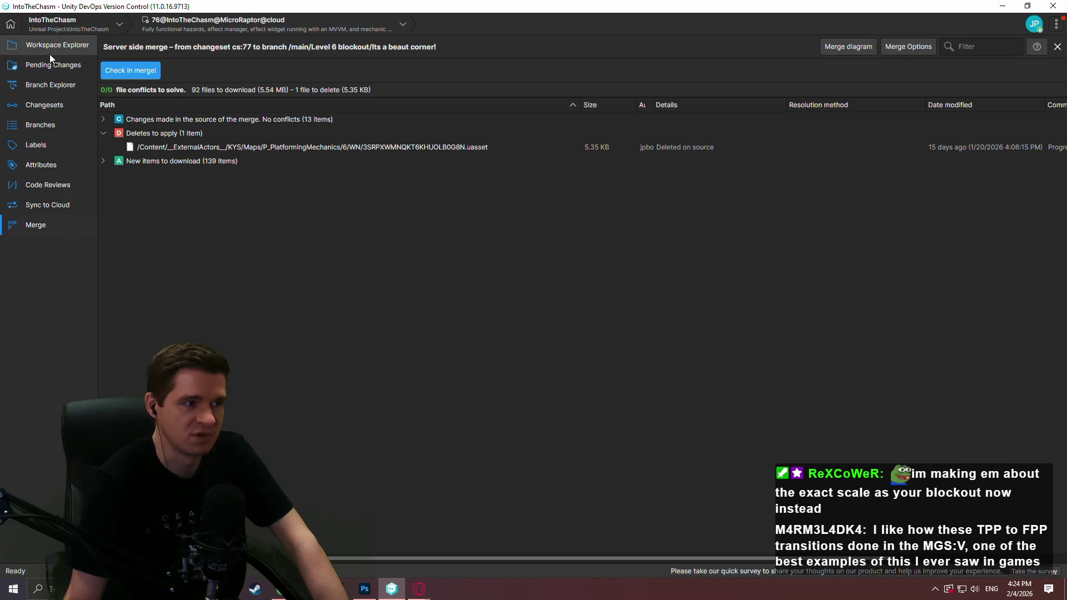
{"action": "left_click", "coordinate": [49, 53]}
{"action": "left_click", "coordinate": [52, 87]}
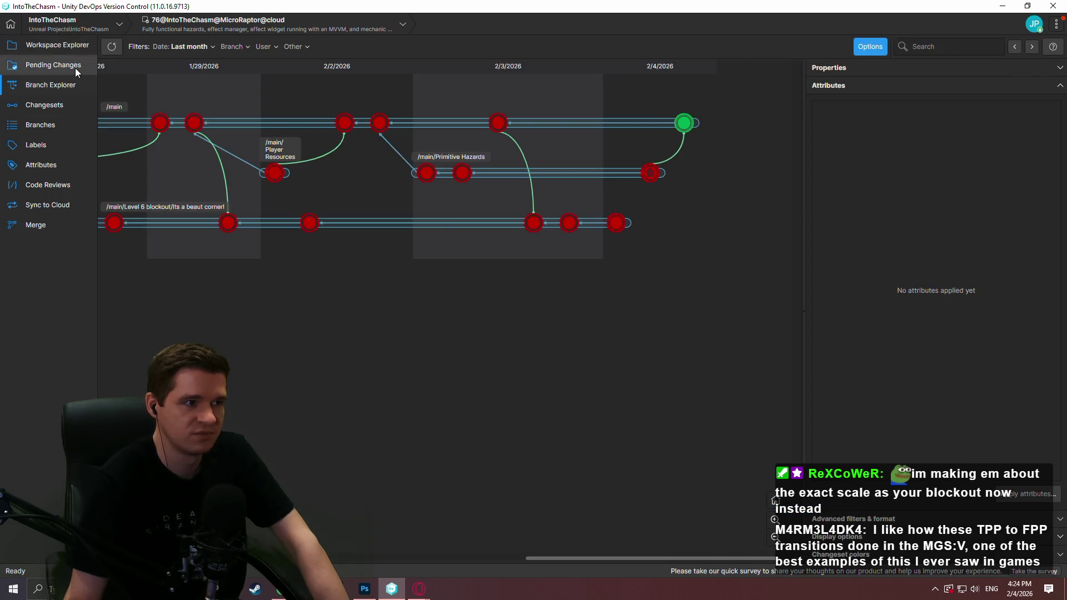